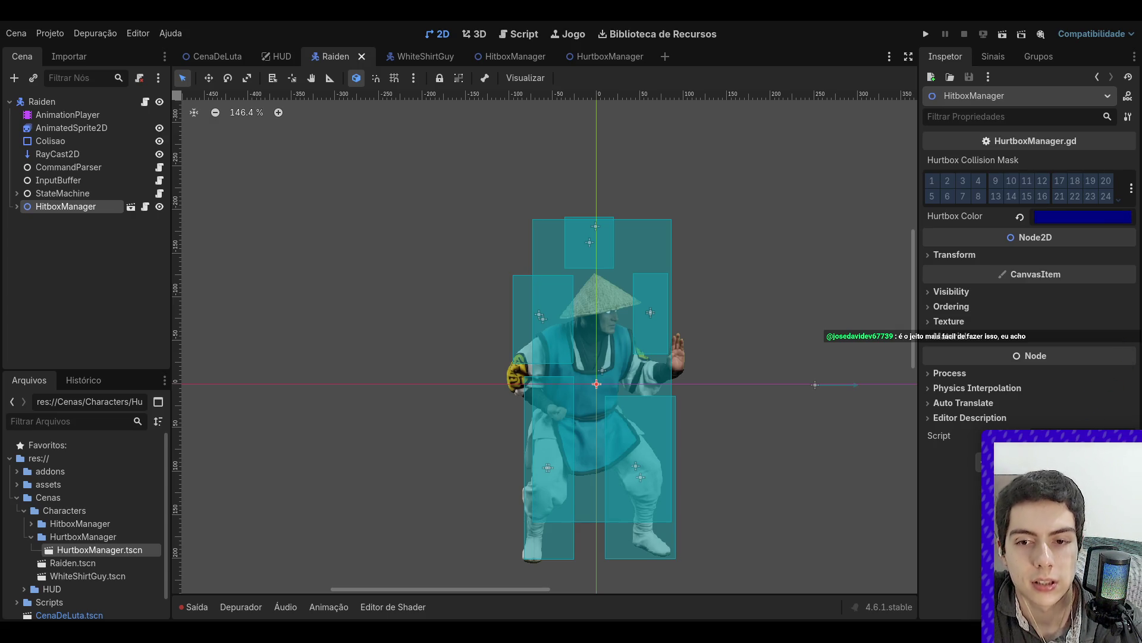
- Save the Raiden scene and add a HurtboxManager instance as a direct child of Raiden
key("ctrl+s")
left_click(634, 324)
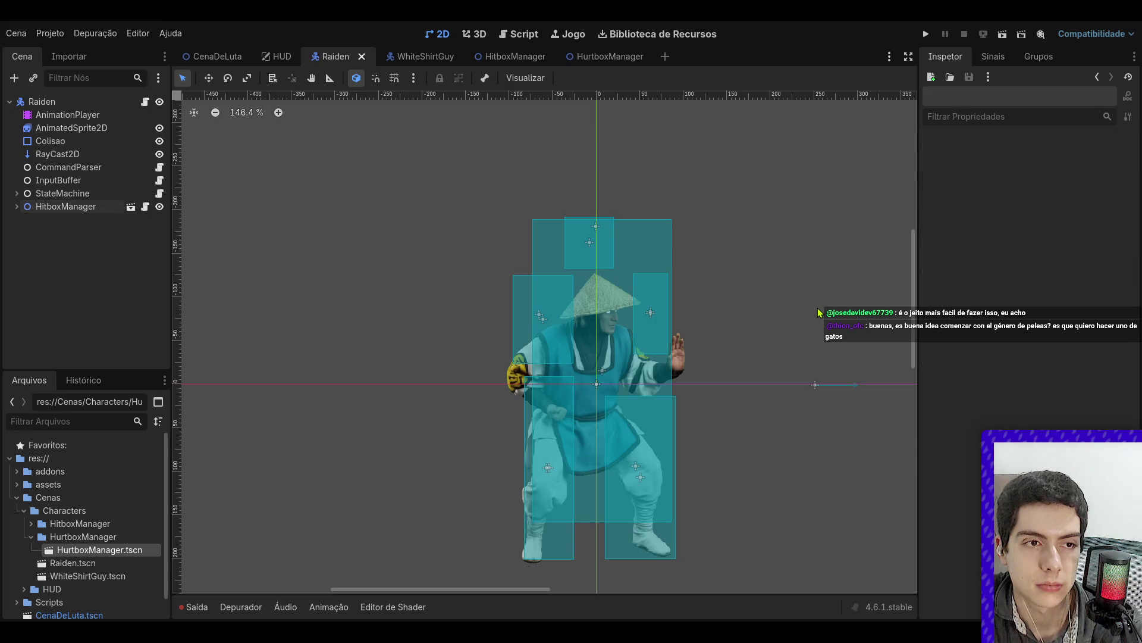
scroll(634, 325, "down", 3)
scroll(634, 324, "up", 3)
left_click(63, 193)
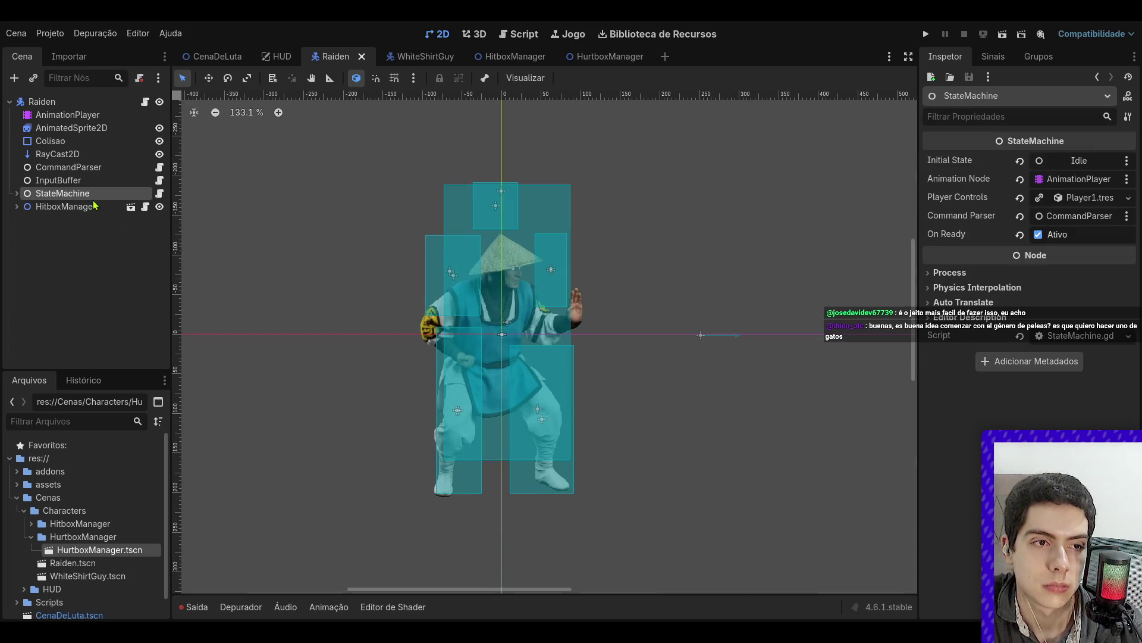
left_click(89, 207)
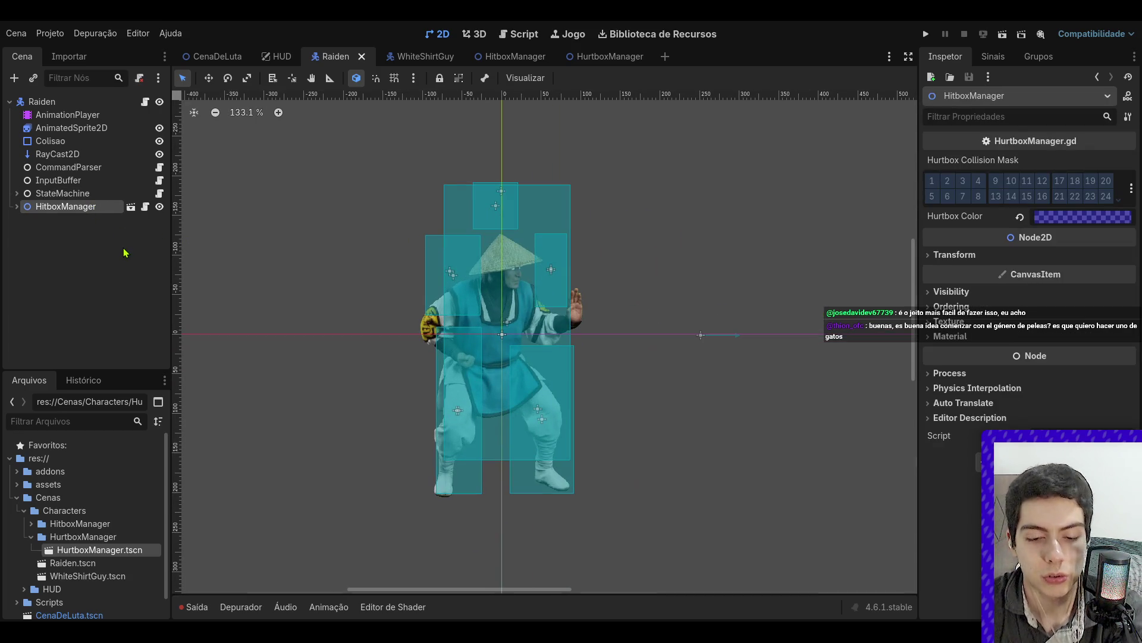
key("ctrl+v")
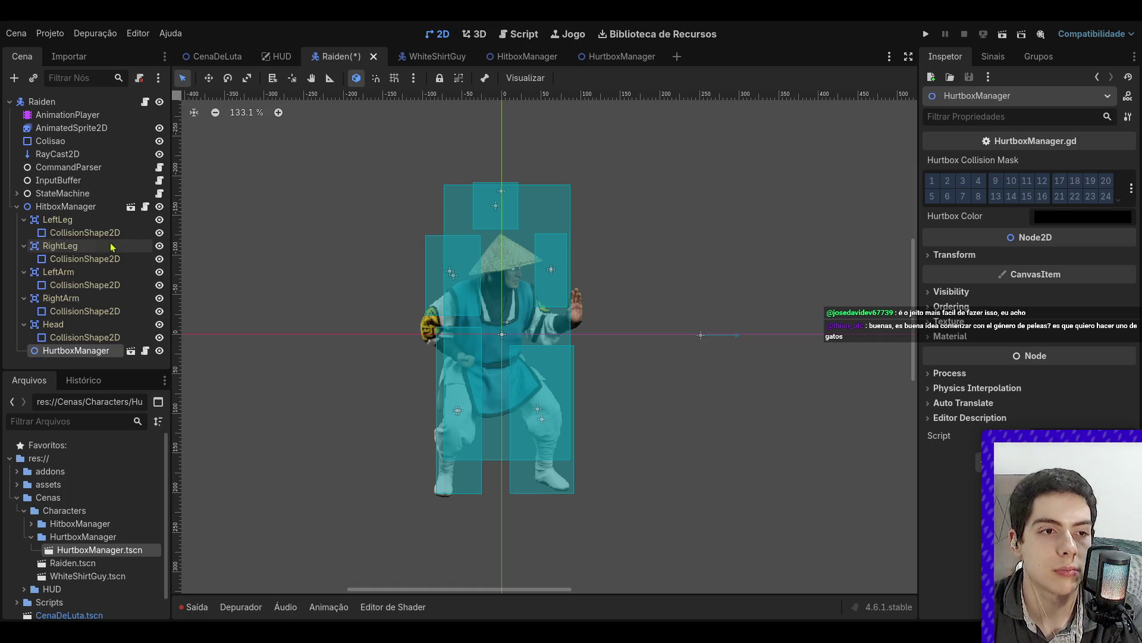
left_click_drag(76, 351, 74, 201)
- Collapse HitboxManager, hide its hitbox rectangles, and expand the HurtboxManager's child nodes
left_click(17, 220)
scroll(381, 244, "down", 3)
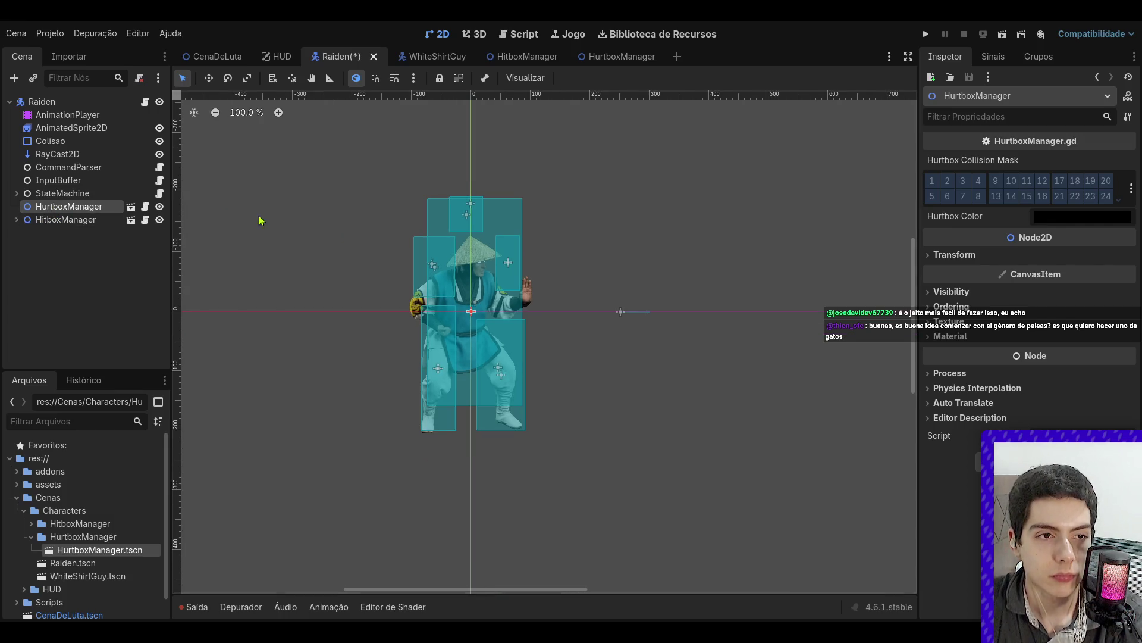
left_click(159, 219)
scroll(412, 305, "up", 4)
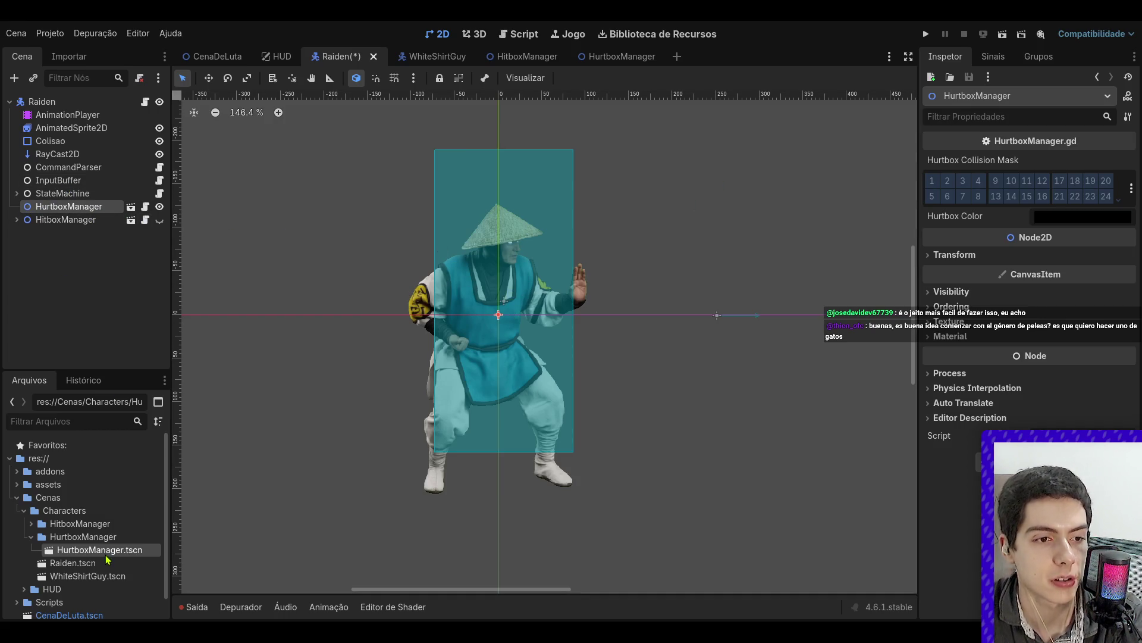
left_click(75, 234)
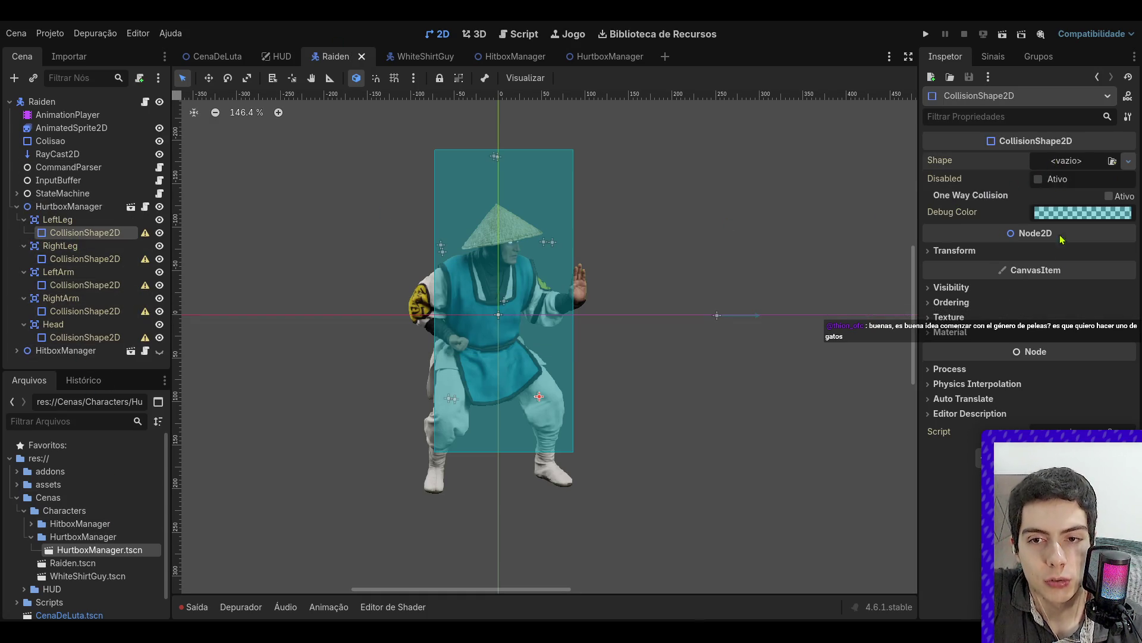
- Fit a rectangle collider over the LeftLeg hurtbox and save
mouse_move(530, 393)
left_mouse_down()
mouse_move(552, 411)
mouse_move(574, 466)
mouse_move(567, 481)
left_mouse_up()
left_click(57, 219)
left_click_drag(531, 392, 466, 406)
key("ctrl+s")
- Give RightLeg's collision shape a new RectangleShape2D stretched over the leg, and save
left_click(85, 259)
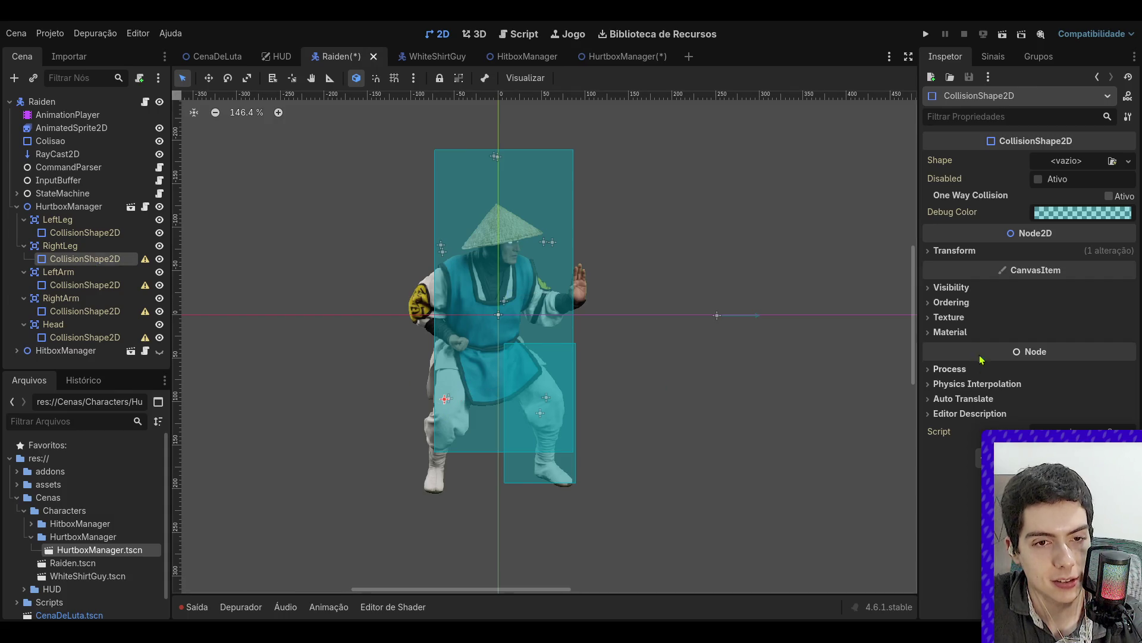
left_click(1128, 161)
left_click(1051, 257)
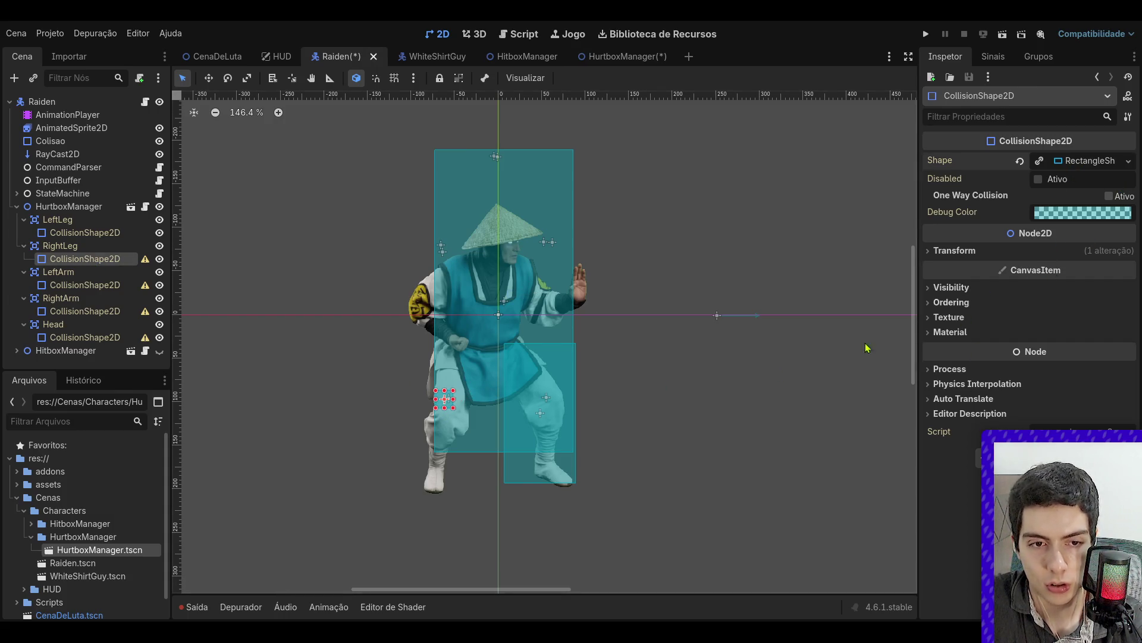
left_click_drag(435, 389, 413, 350)
left_click_drag(453, 408, 477, 500)
key("ctrl+s")
- Move the LeftArm collision shape toward the arm, check its position values, and save
left_click(83, 284)
left_click_drag(540, 241, 553, 283)
left_click(84, 274)
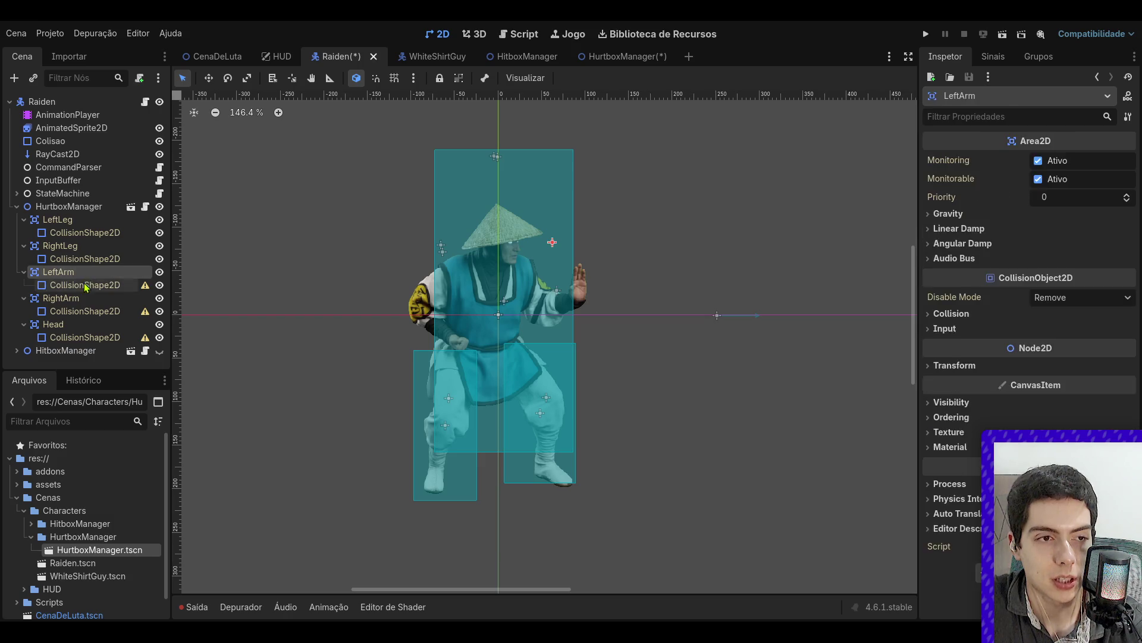
left_click(85, 284)
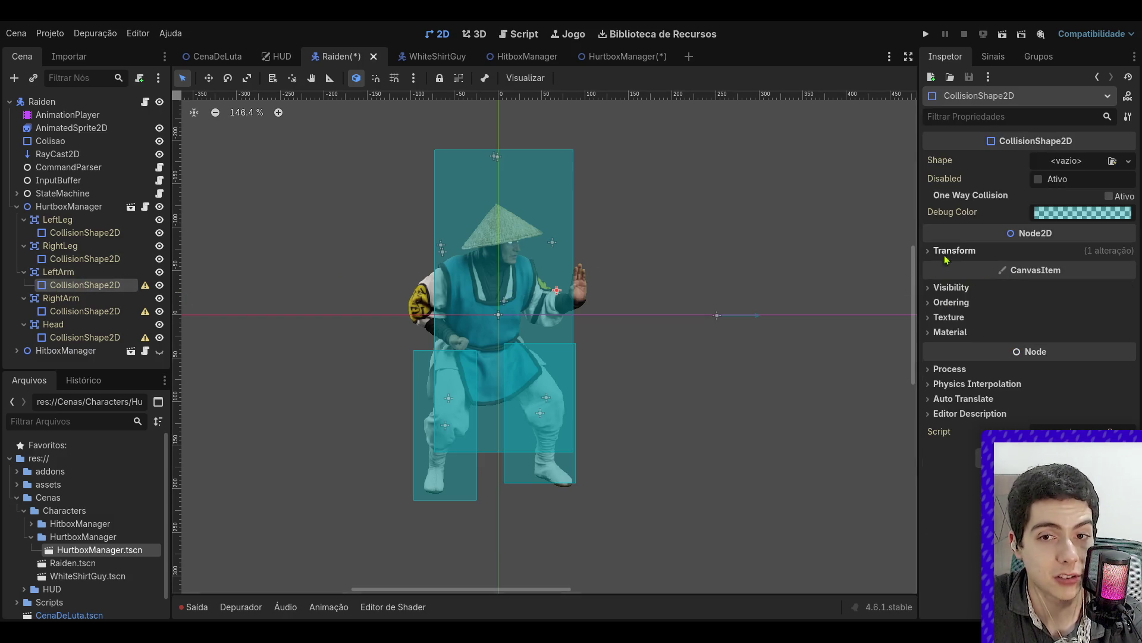
left_click(952, 250)
key("ctrl+s")
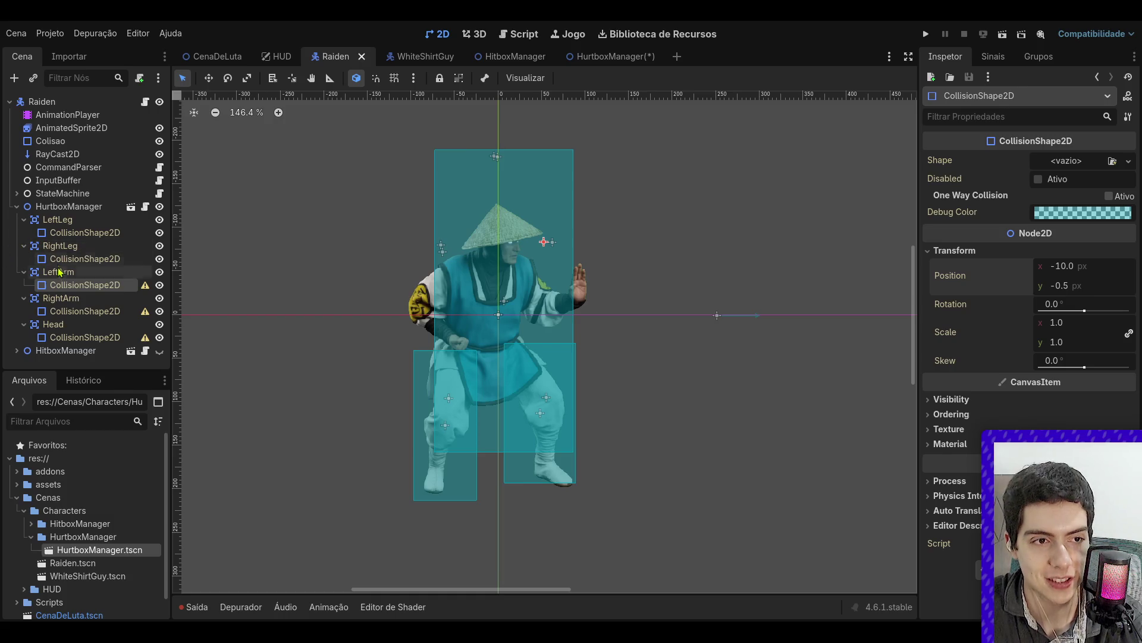
- Move LeftArm down onto the arm and enlarge its rectangle to cover it, then save
left_click(84, 272)
left_click_drag(552, 242, 544, 264)
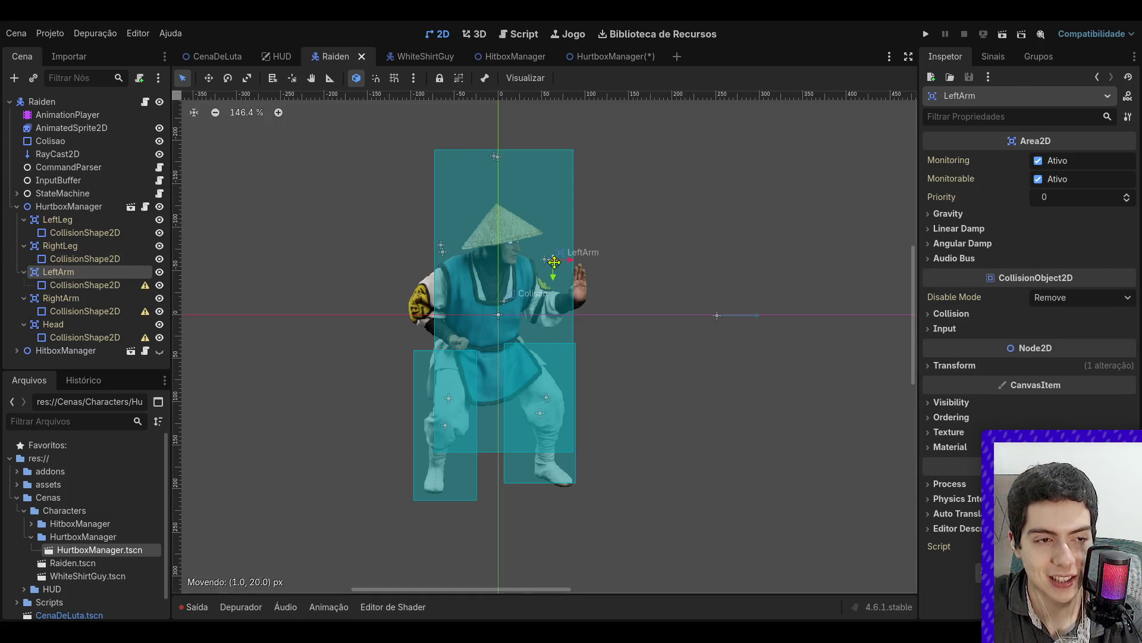
left_click(85, 284)
key("ctrl+z")
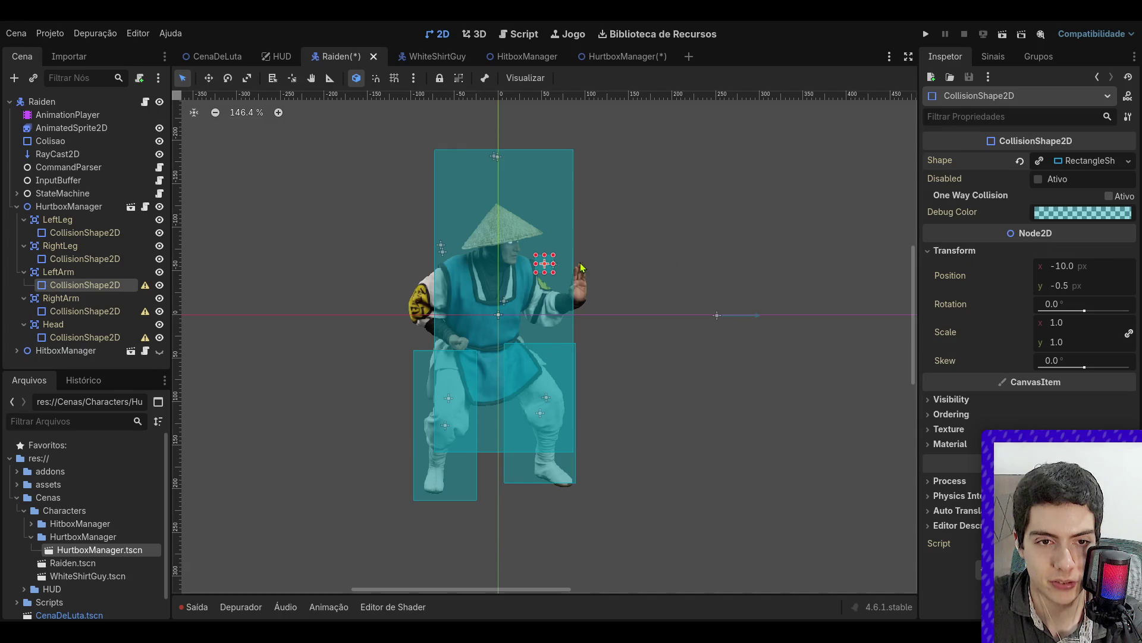
mouse_move(558, 283)
left_mouse_down()
mouse_move(590, 317)
mouse_move(527, 319)
left_mouse_up()
key("ctrl+s")
- Give RightArm's collision shape a new rectangle positioned and sized over the arm, and save
left_click(85, 311)
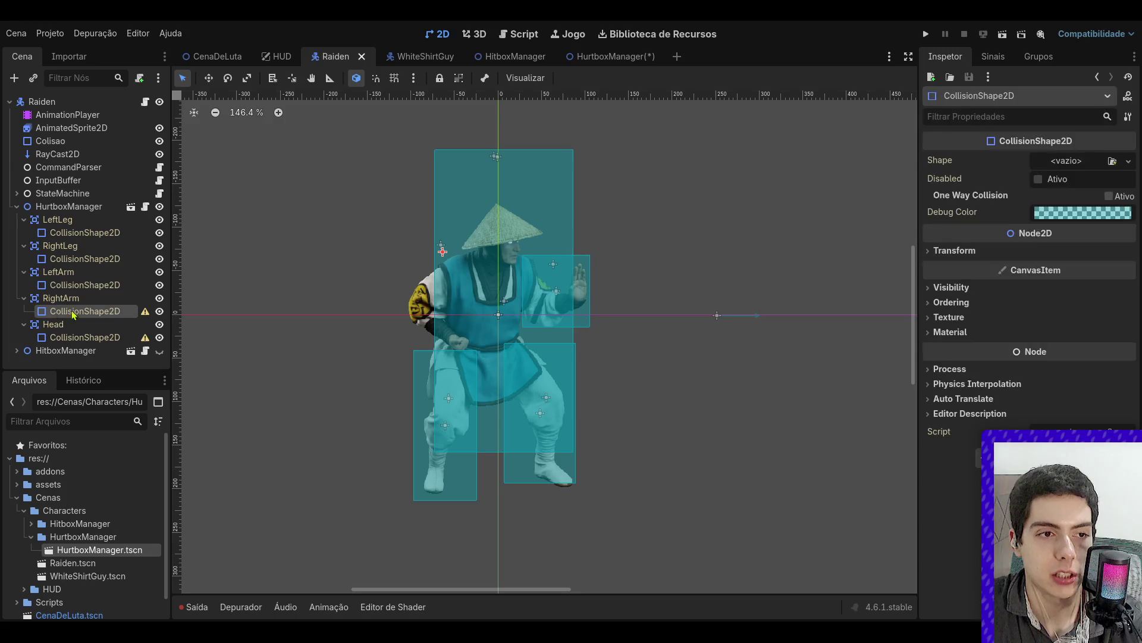
left_click(60, 297)
mouse_move(443, 251)
left_mouse_down()
mouse_move(433, 272)
mouse_move(468, 345)
left_mouse_up()
left_click(59, 311)
left_click(1094, 161)
left_click_drag(424, 262, 409, 257)
key("ctrl+s")
left_click(455, 607)
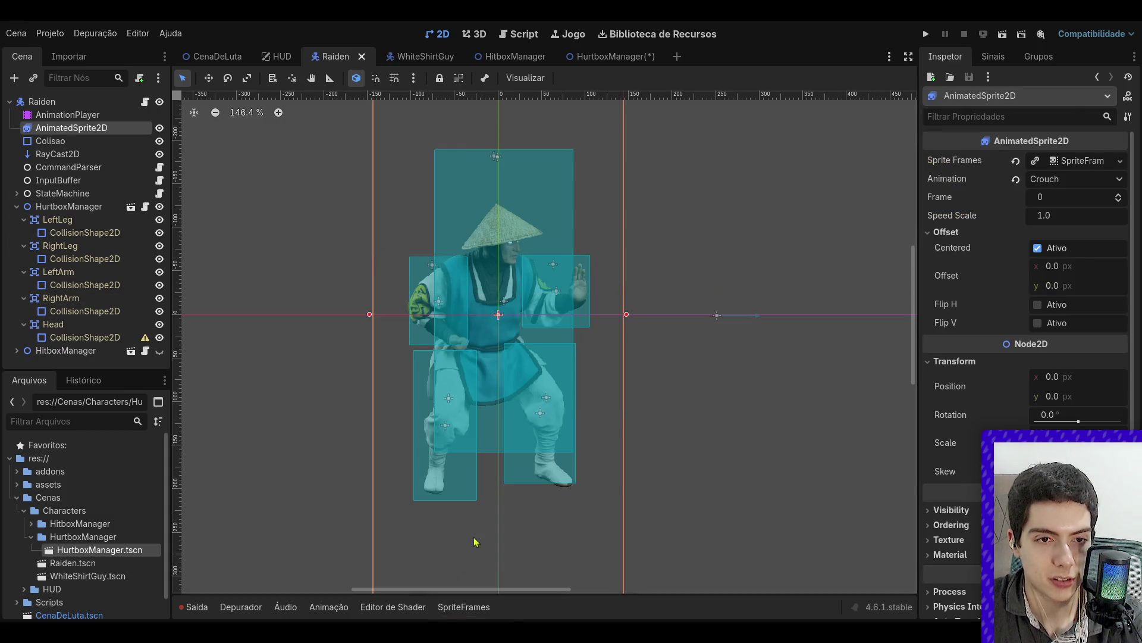
- Collapse the LeftLeg, RightLeg, LeftArm and RightArm entries in the scene tree
left_click(712, 289)
left_click(85, 337)
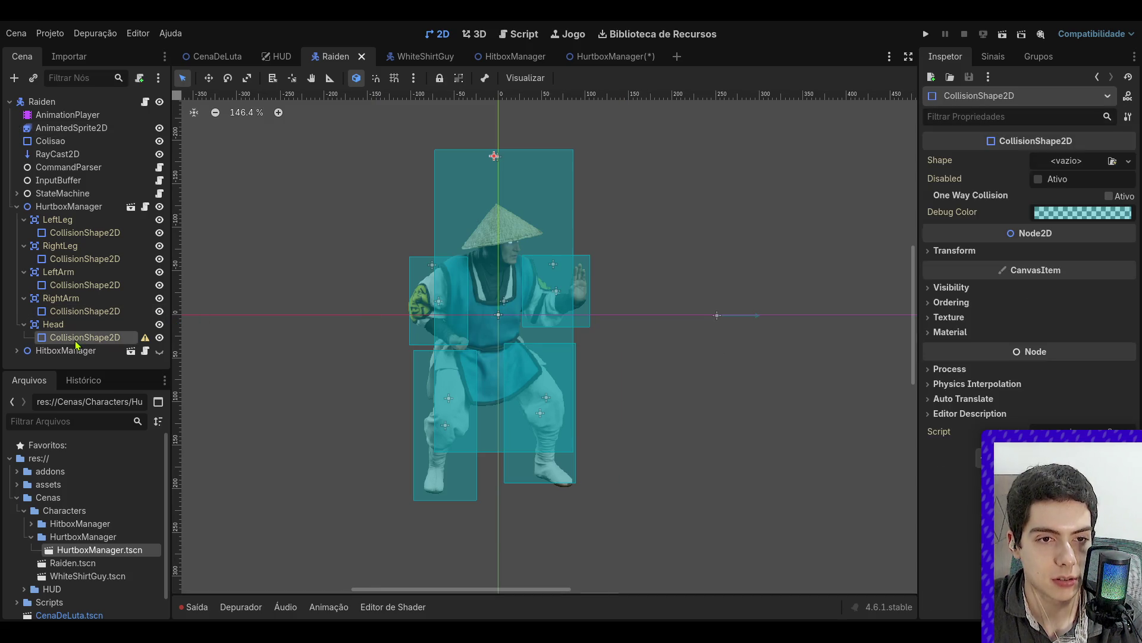
left_click(24, 218)
left_click(24, 219)
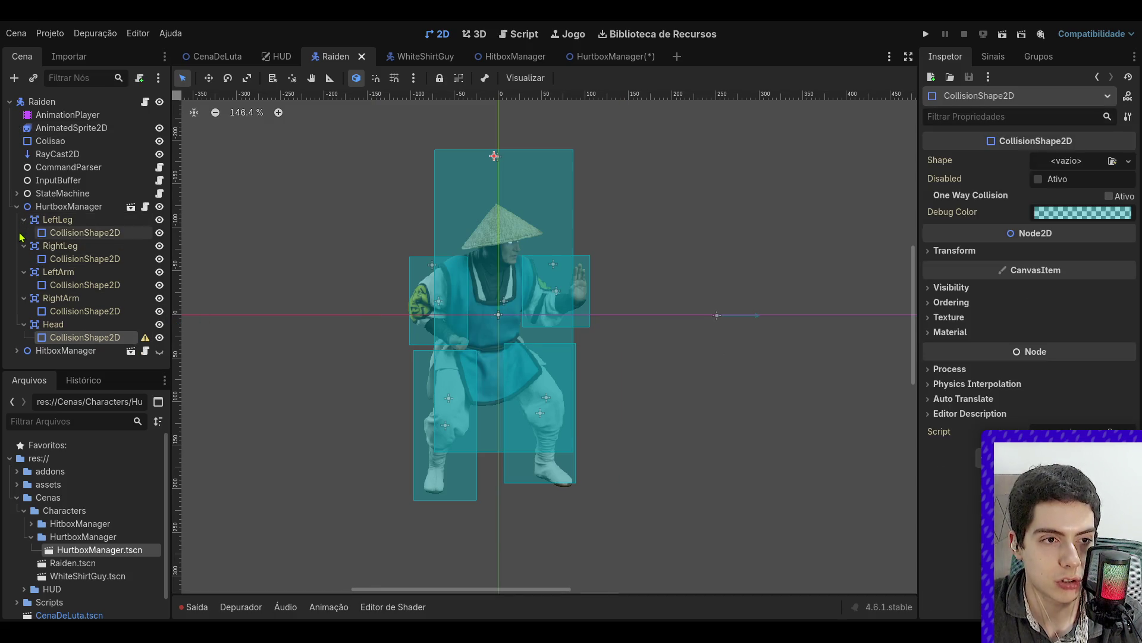
left_click(24, 219)
left_click(24, 232)
left_click(24, 245)
left_click(24, 258)
- Leave the Head entry expanded and select the Head hurtbox
left_click(24, 272)
left_click(24, 272)
left_click(25, 271)
left_click(24, 272)
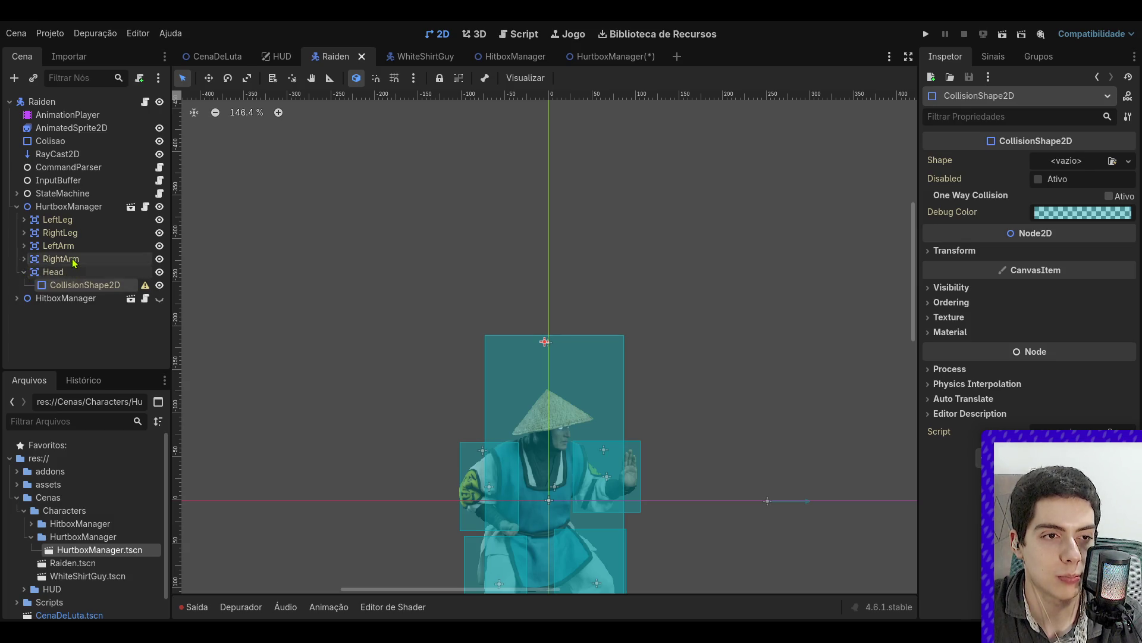
left_click(68, 272)
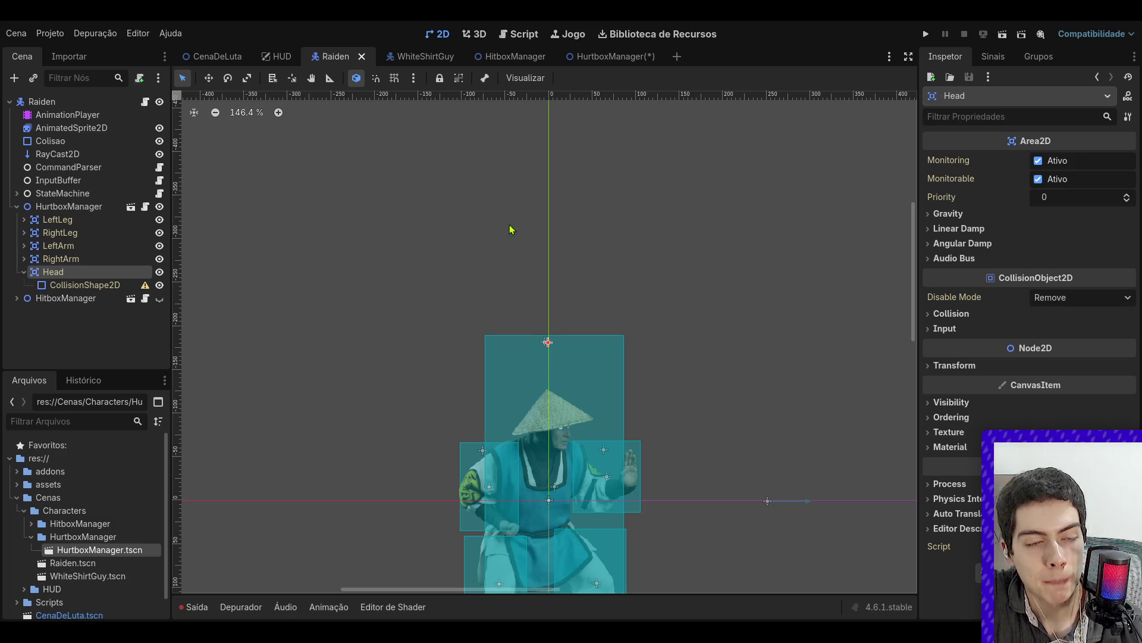
- In the HurtboxManager scene, save and delete the Head hurtbox
left_click(612, 57)
key("ctrl+s")
left_click(71, 224)
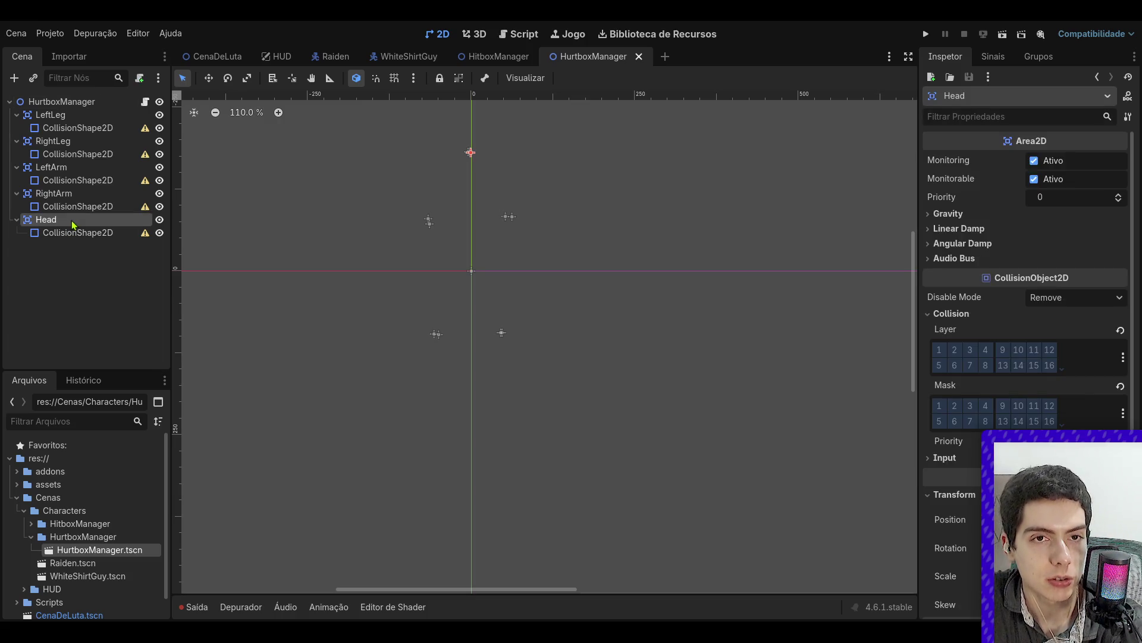
key("Delete")
- Glance at the WhiteShirtGuy and HitboxManager scenes, then back in Raiden select the RightArm and RightLeg hurtboxes
left_click(431, 59)
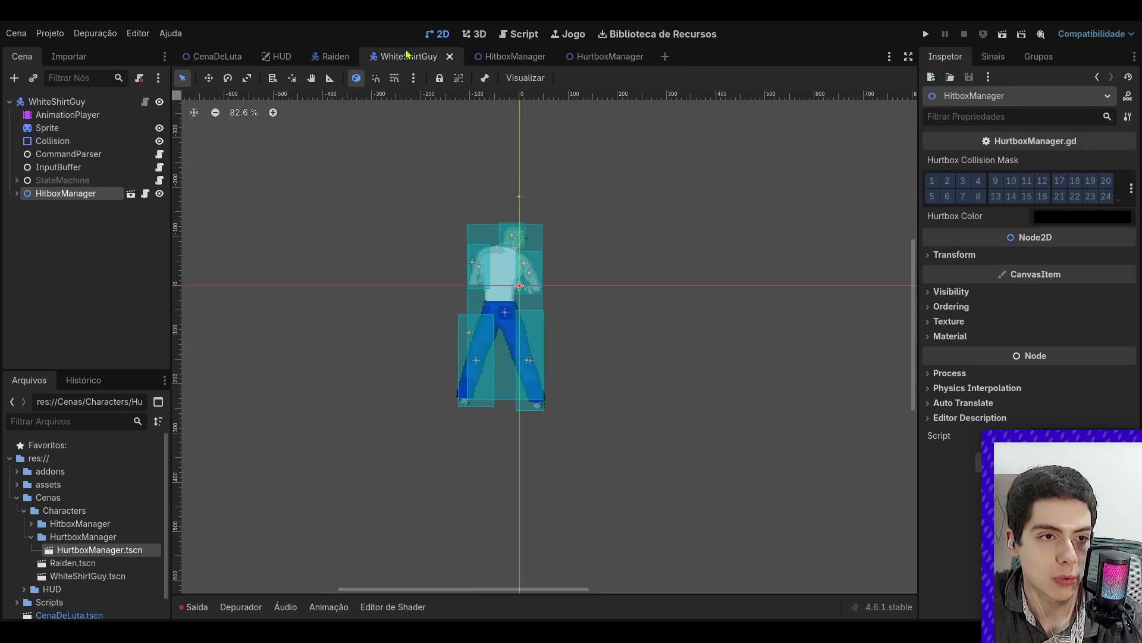
left_click(499, 57)
left_click(396, 57)
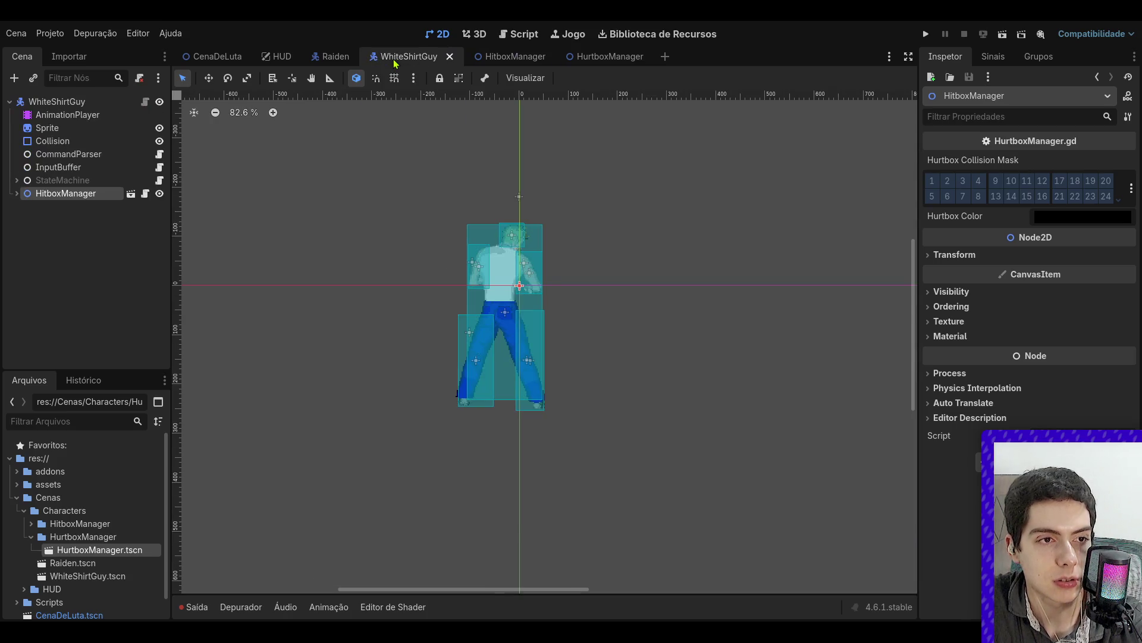
left_click(329, 59)
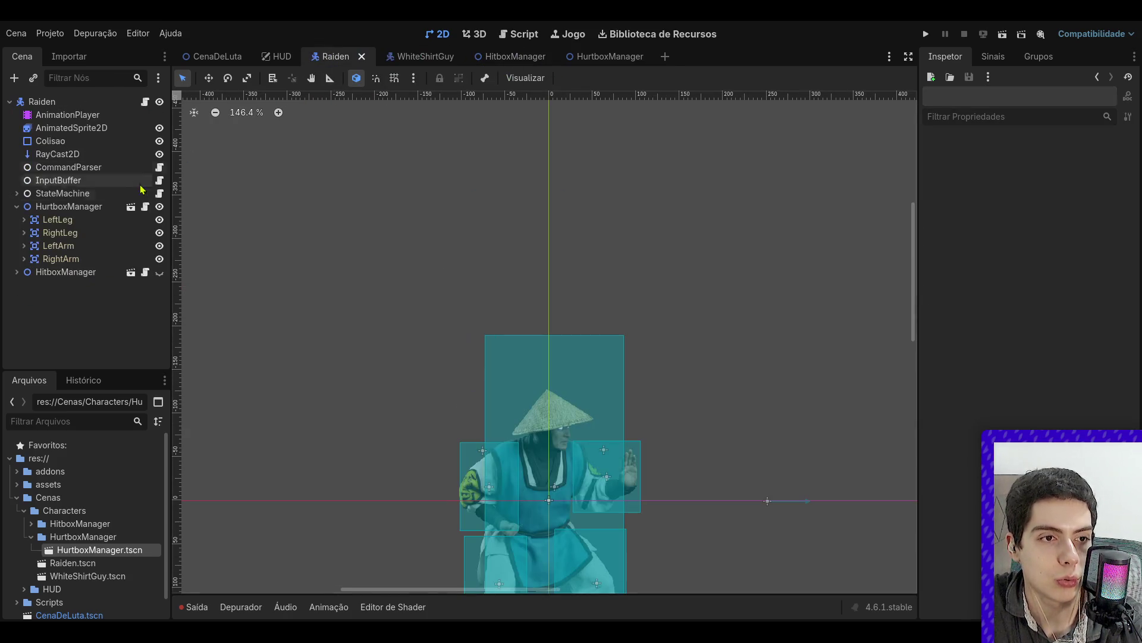
scroll(560, 404, "down", 3)
scroll(560, 404, "up", 5)
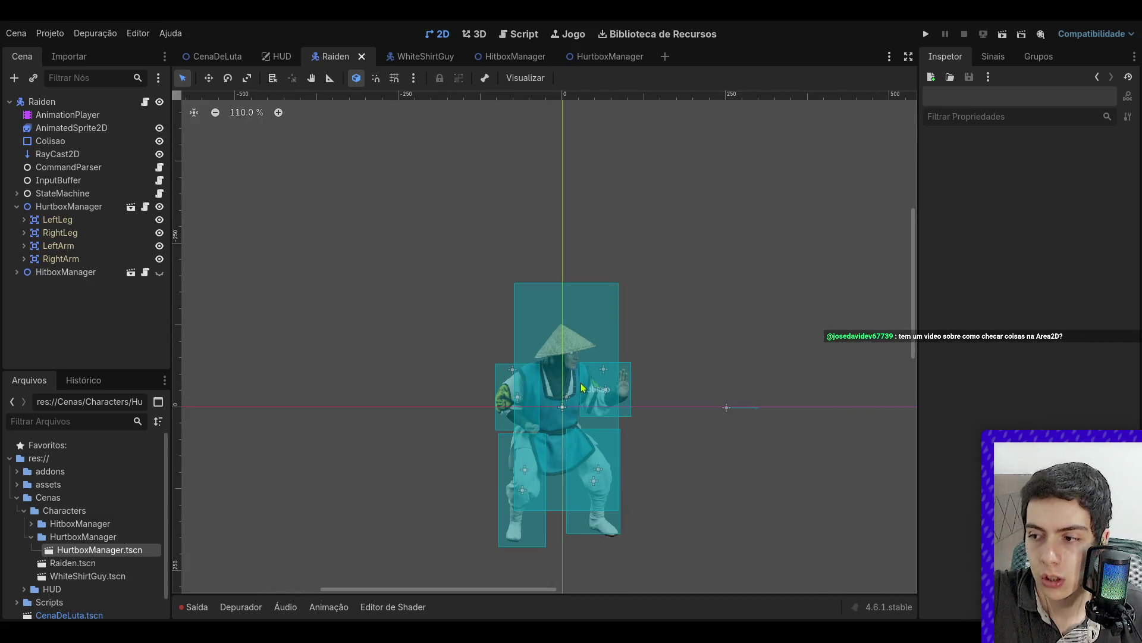
left_click(69, 259)
left_click(59, 233)
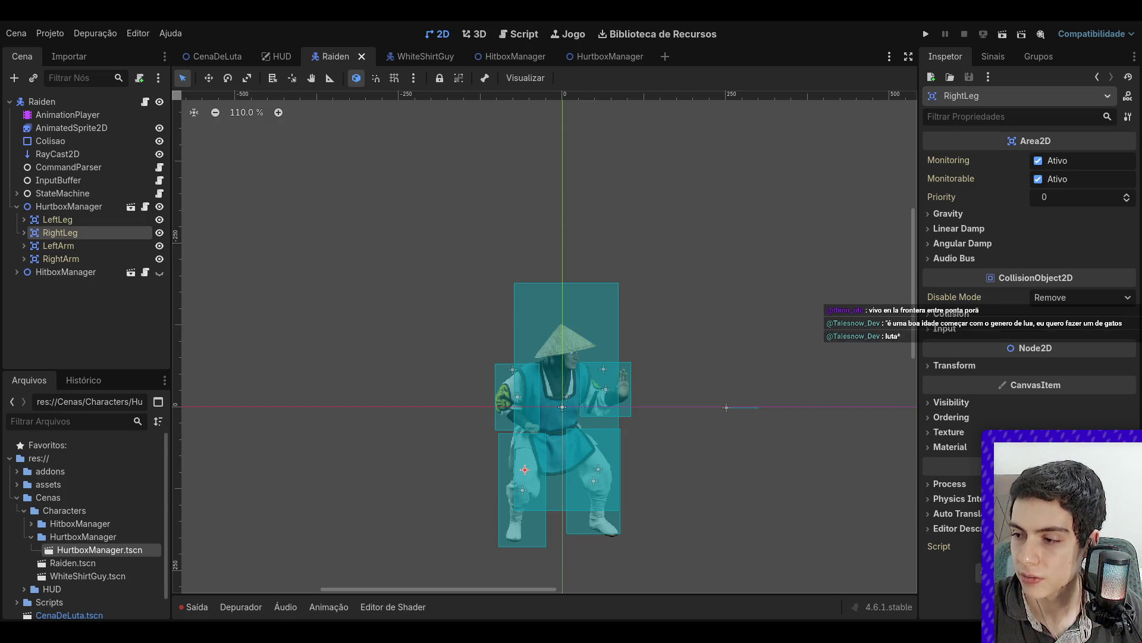
left_click(710, 351)
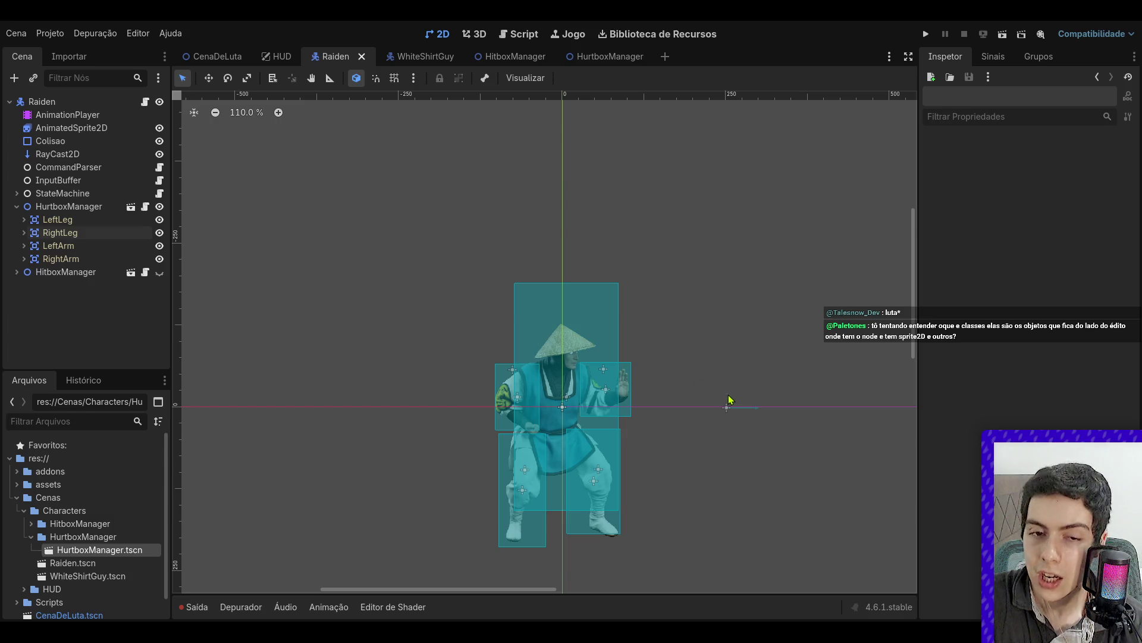
scroll(729, 398, "down", 4)
scroll(671, 374, "up", 3)
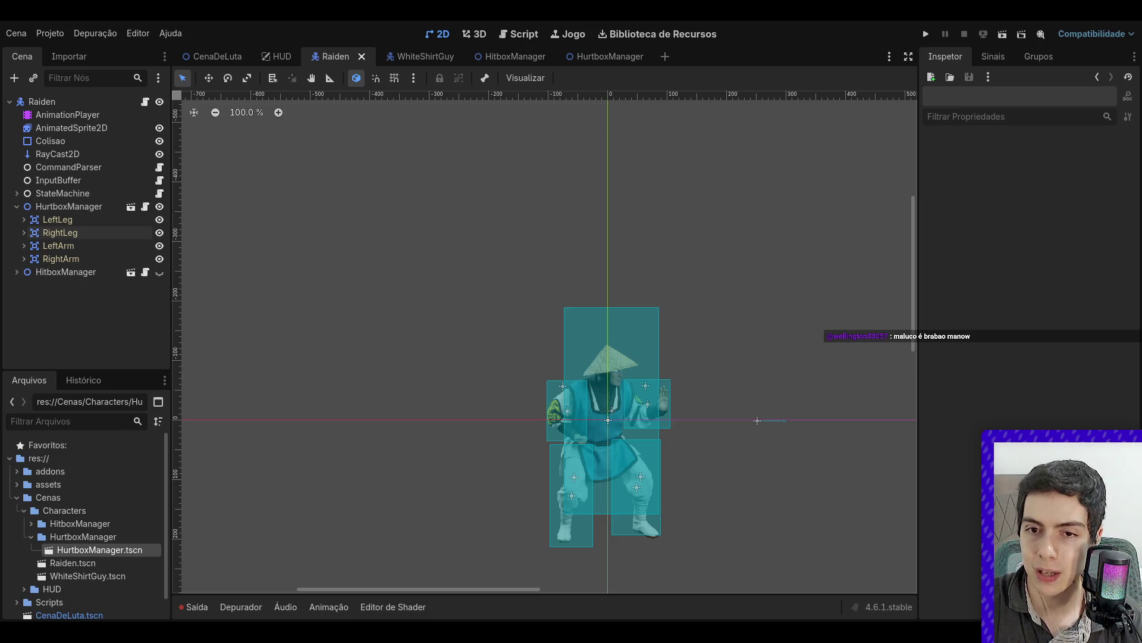
- Look over the Player.gd script, selecting and clearing blocks of lines
left_click(145, 101)
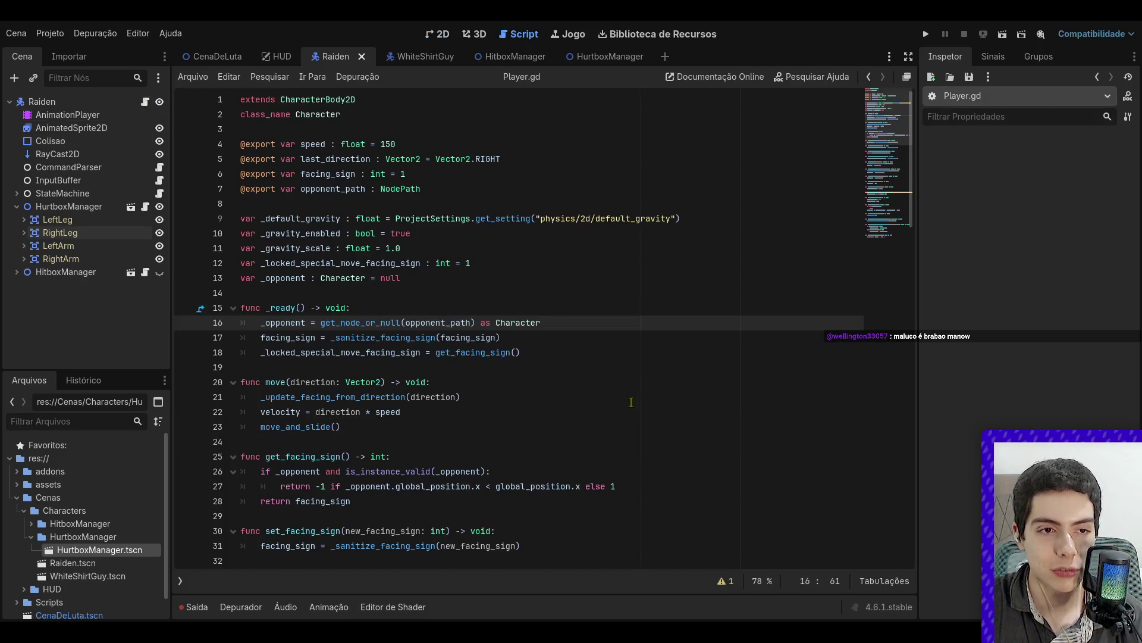
left_click_drag(629, 412, 474, 264)
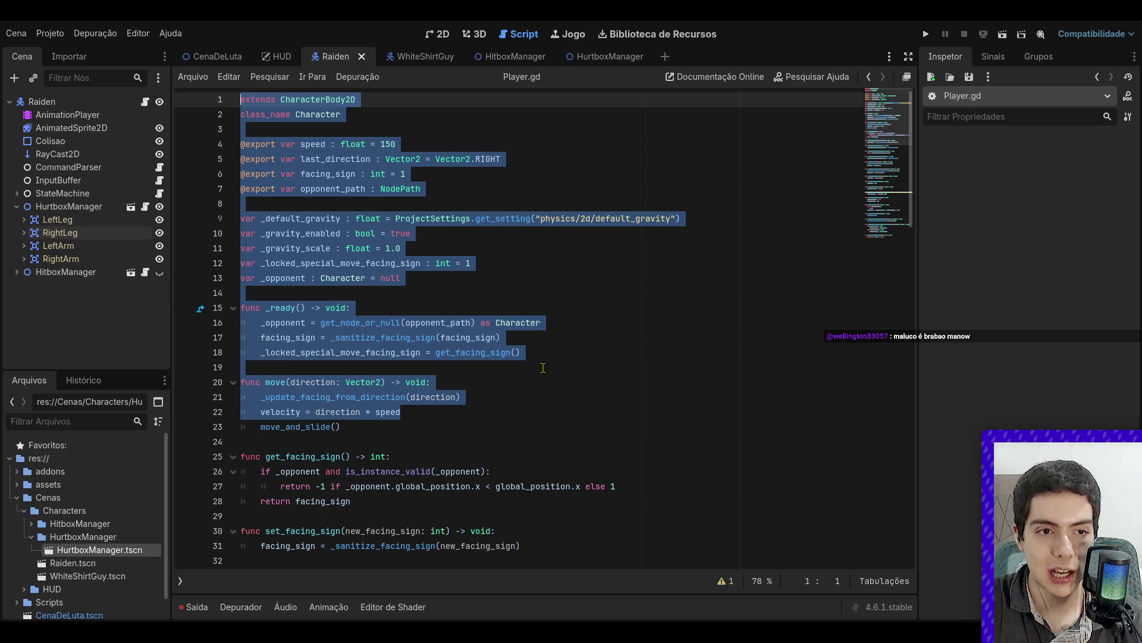
left_click(547, 365)
scroll(548, 363, "down", 4)
mouse_move(548, 363)
left_mouse_down()
mouse_move(500, 155)
mouse_move(476, 93)
mouse_move(464, 95)
left_mouse_up()
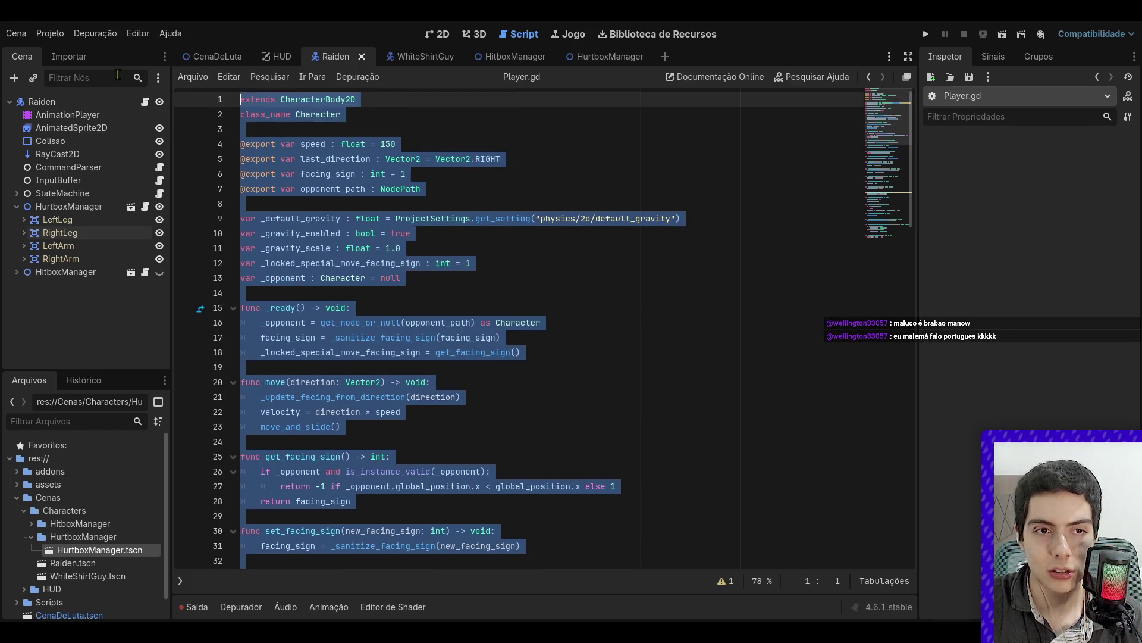
left_click(454, 218)
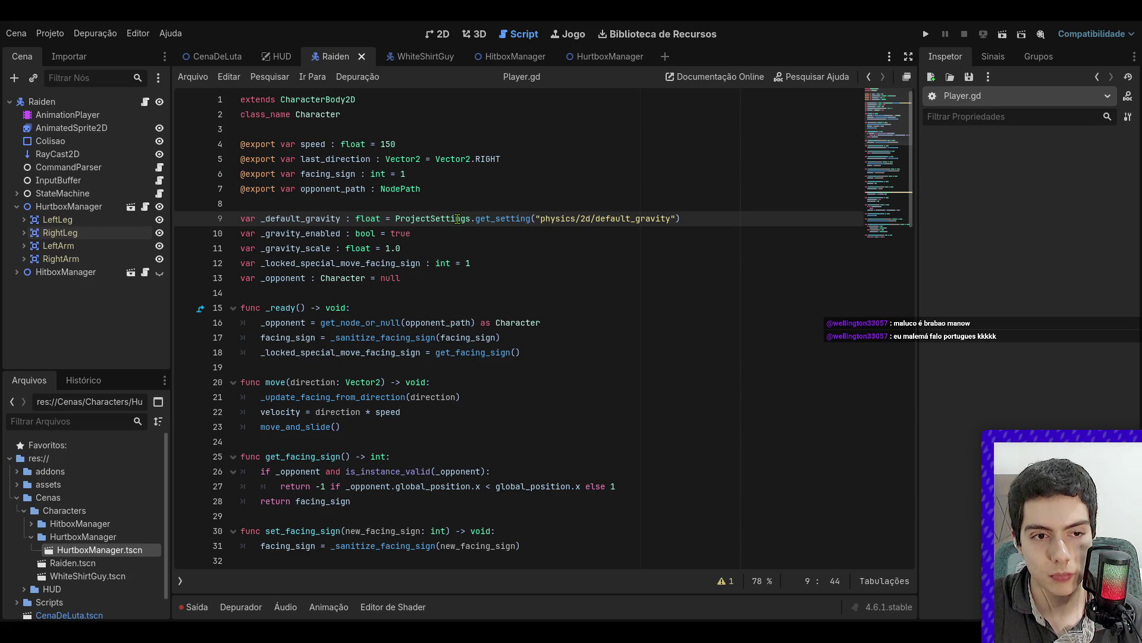
left_click(448, 286)
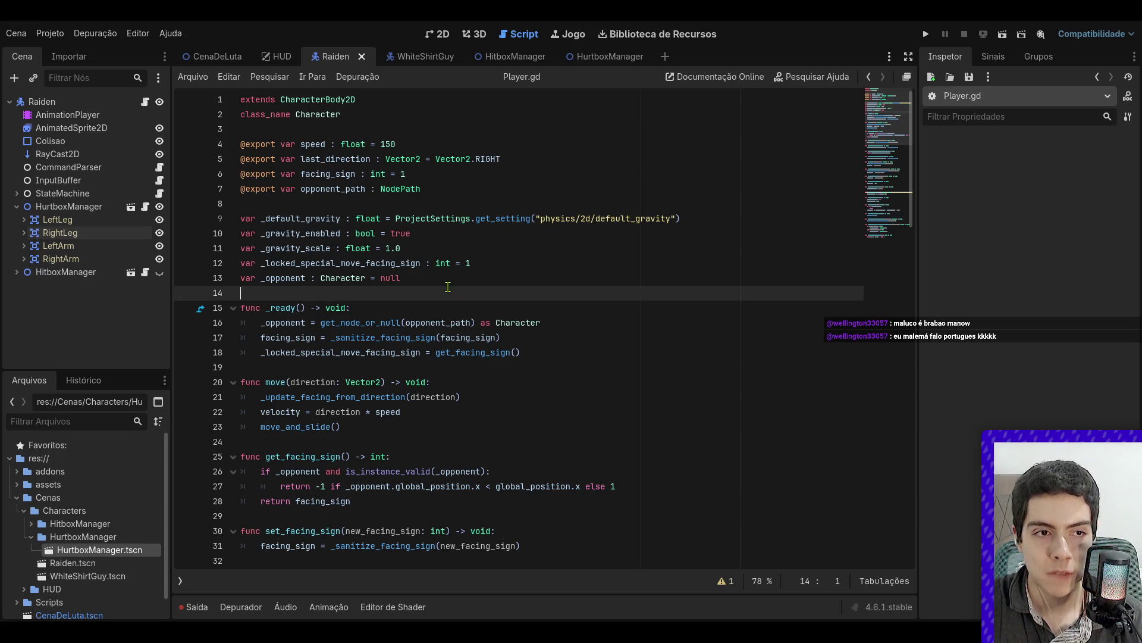
- Select the Raiden root node and return to the zoomed-out 2D view
left_click(65, 102)
left_click(437, 34)
scroll(470, 149, "down", 3)
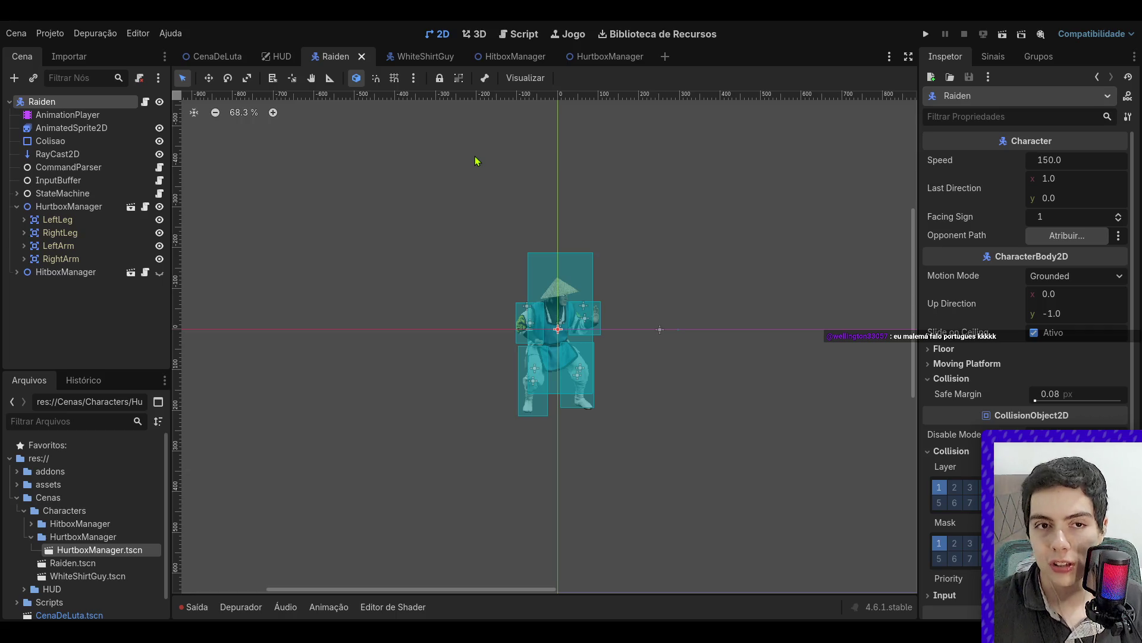
- In CenaDeLuta, view the Player and WhiteShirtGuy fighters in the Inspector, then deselect
left_click(213, 56)
scroll(420, 280, "down", 1)
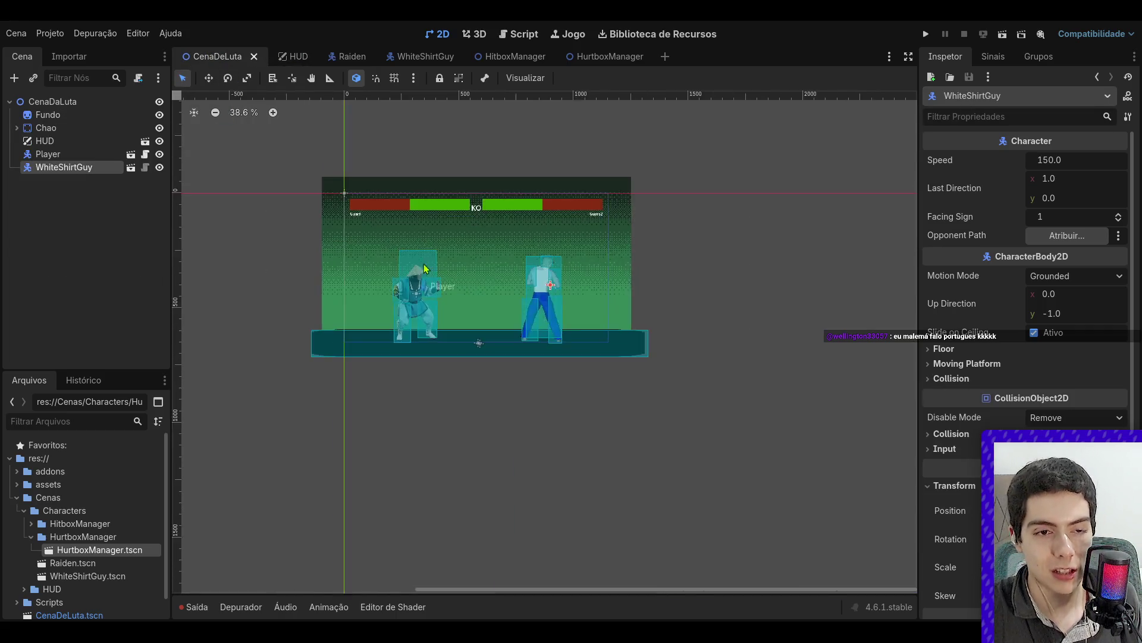
scroll(420, 280, "up", 3)
scroll(420, 280, "down", 2)
left_click(47, 154)
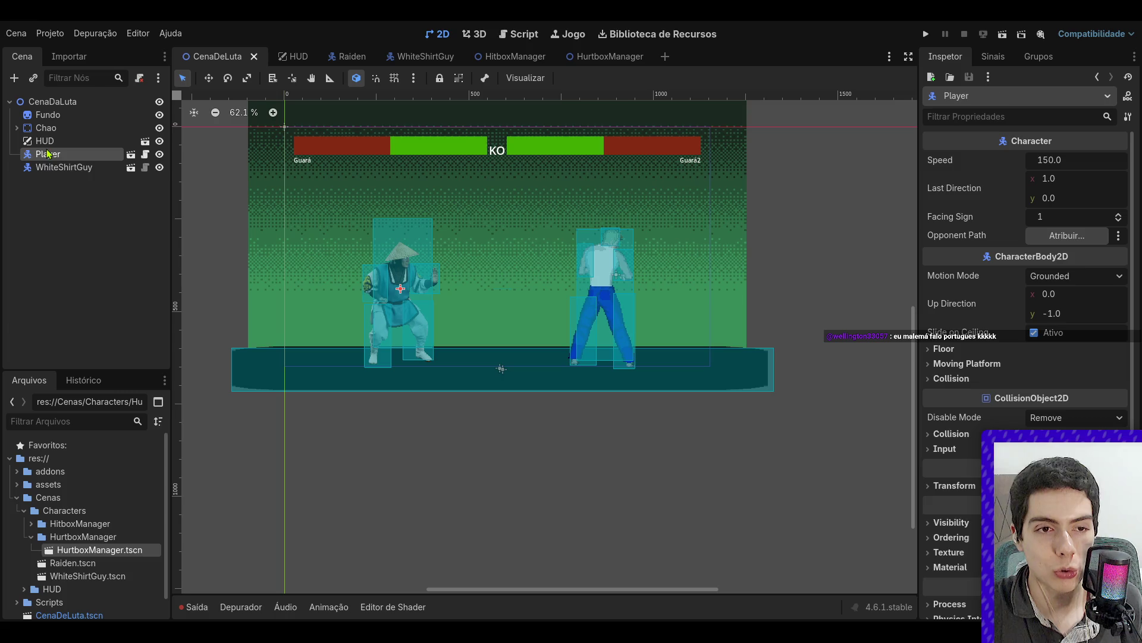
left_click(63, 168)
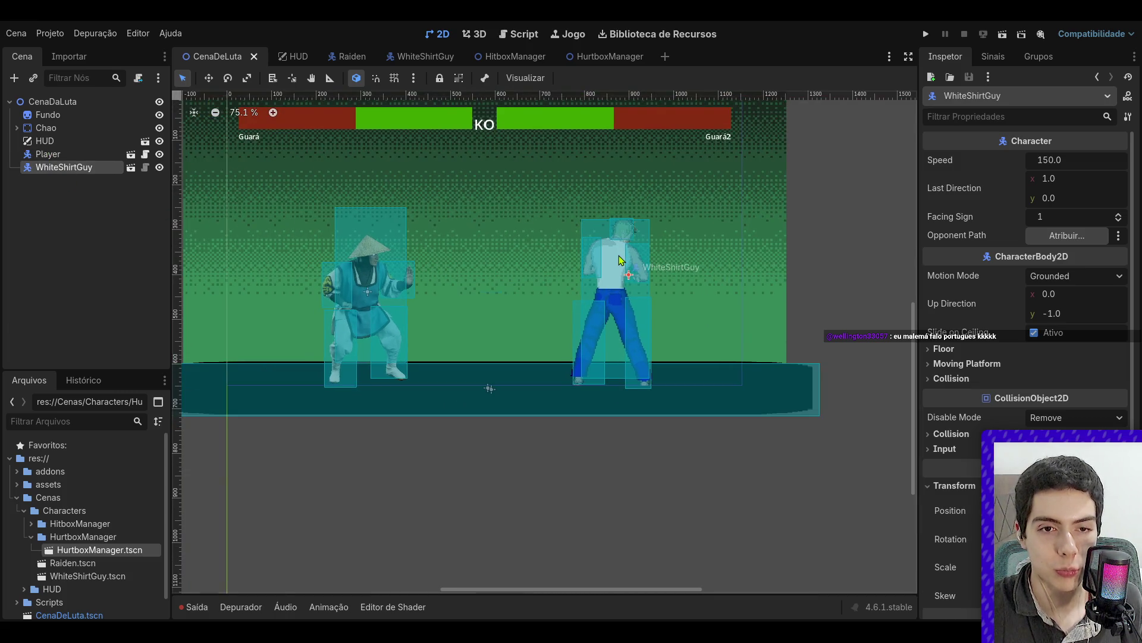
scroll(555, 247, "up", 2)
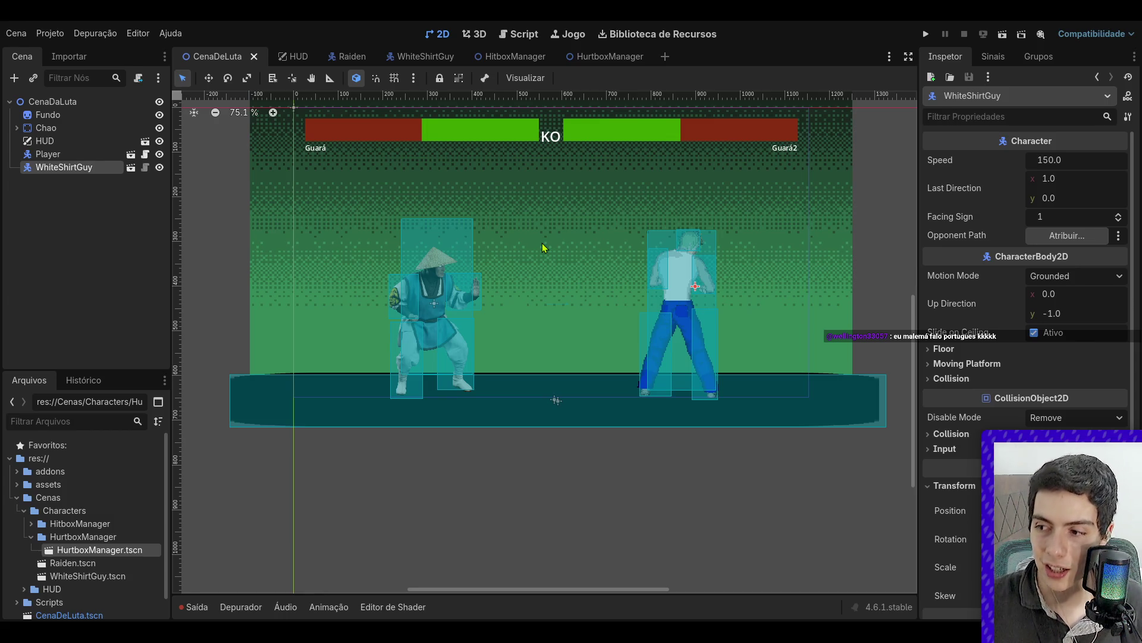
left_click(64, 155)
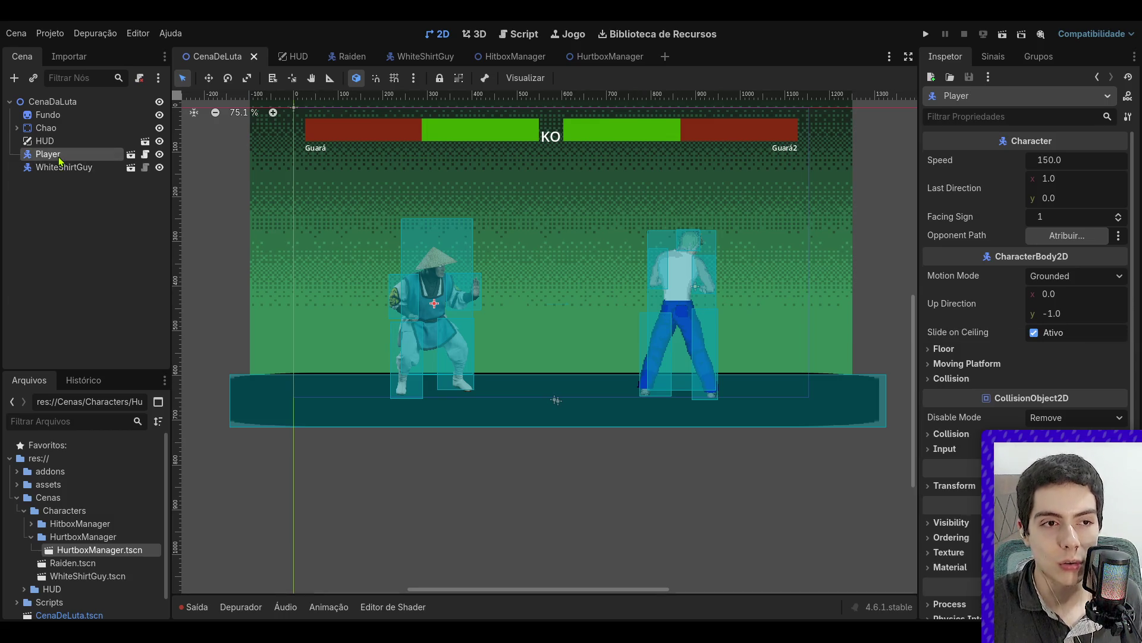
left_click(78, 169)
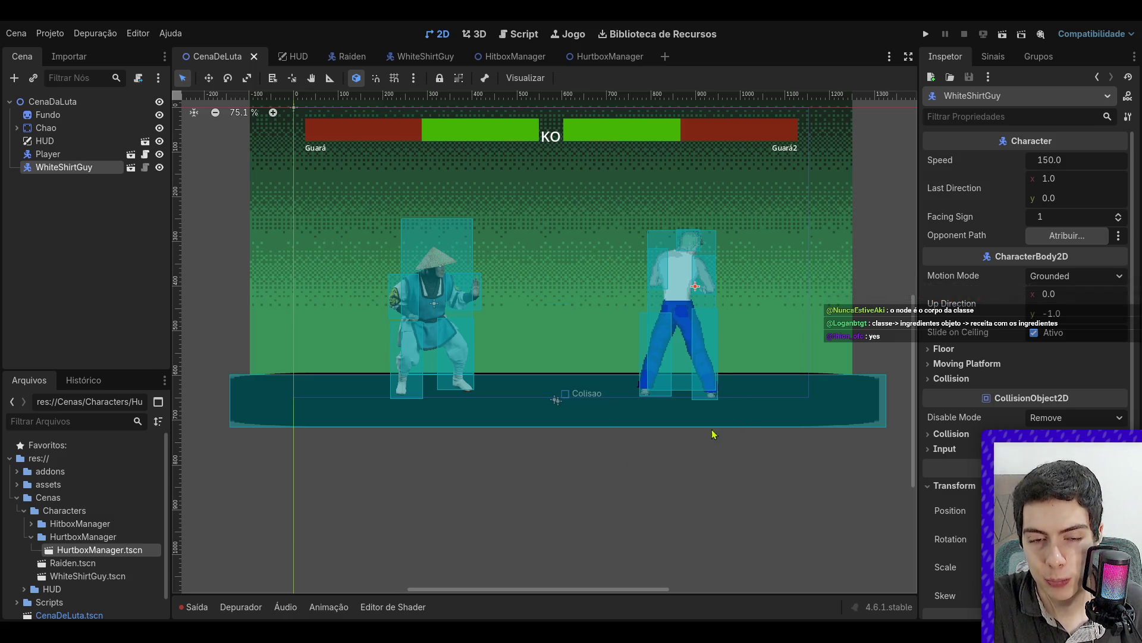
scroll(750, 344, "down", 5)
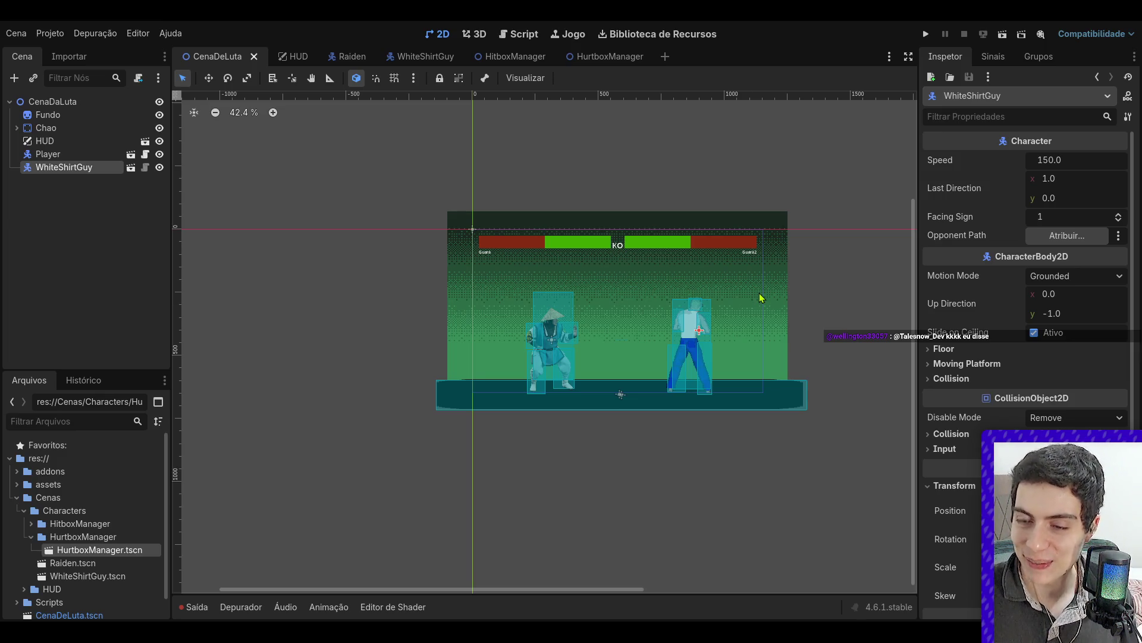
left_click(562, 205)
scroll(561, 206, "up", 3)
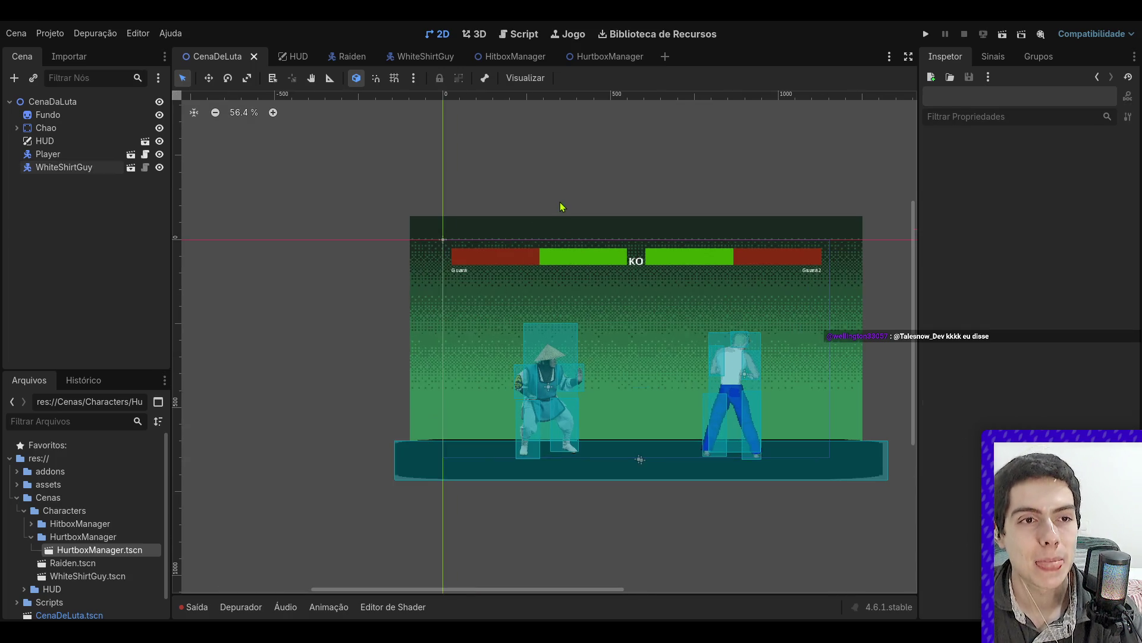
- Go through the HitboxManager scene to the WhiteShirtGuy scene and deselect HitboxManager
scroll(655, 226, "up", 2)
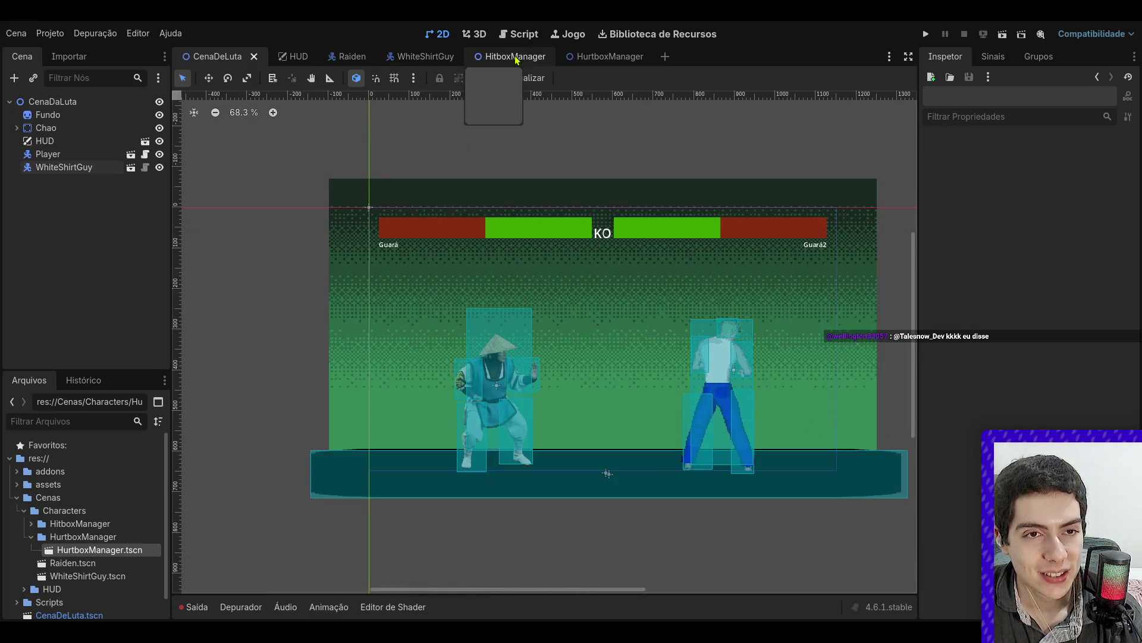
left_click(510, 56)
left_click(410, 59)
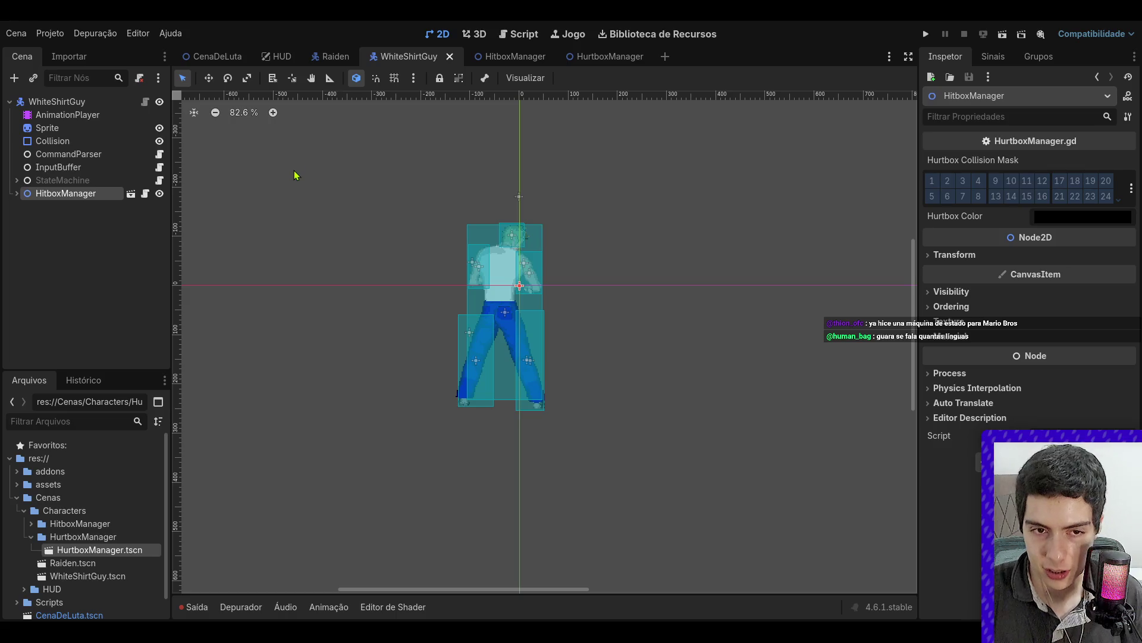
left_click(354, 173)
scroll(498, 326, "up", 5)
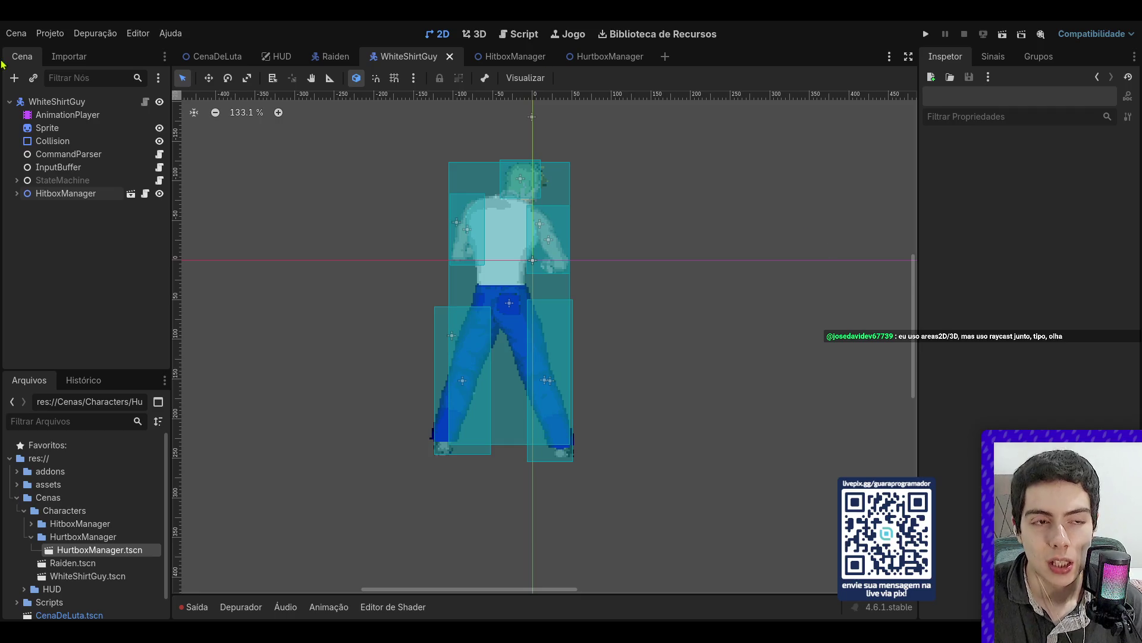
mouse_move(356, 64)
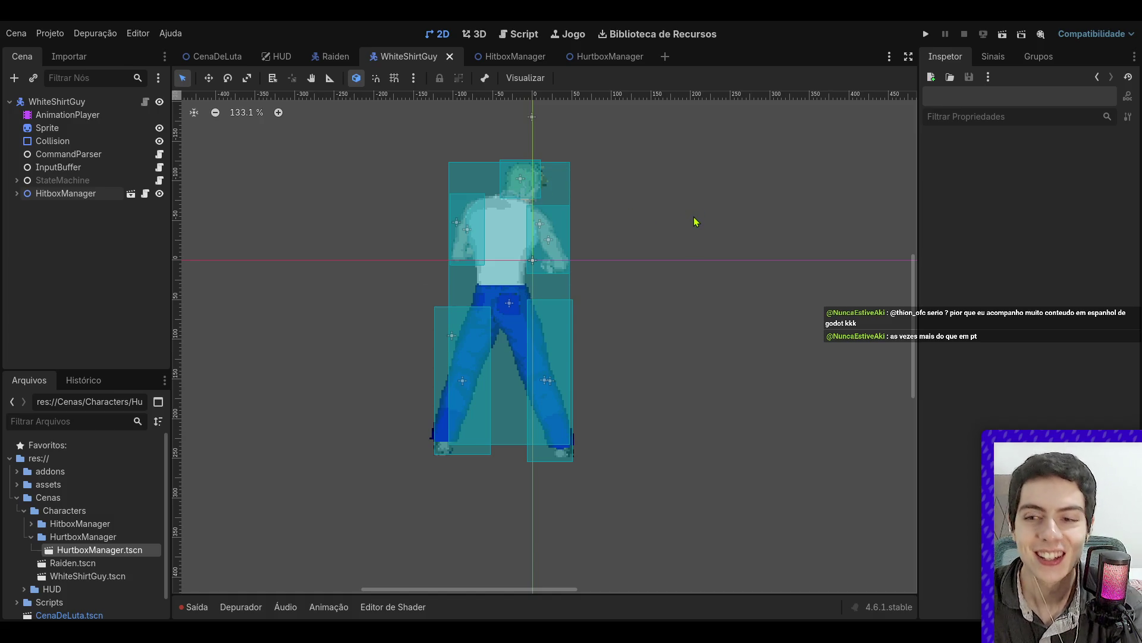
scroll(556, 226, "up", 7)
scroll(527, 255, "down", 7)
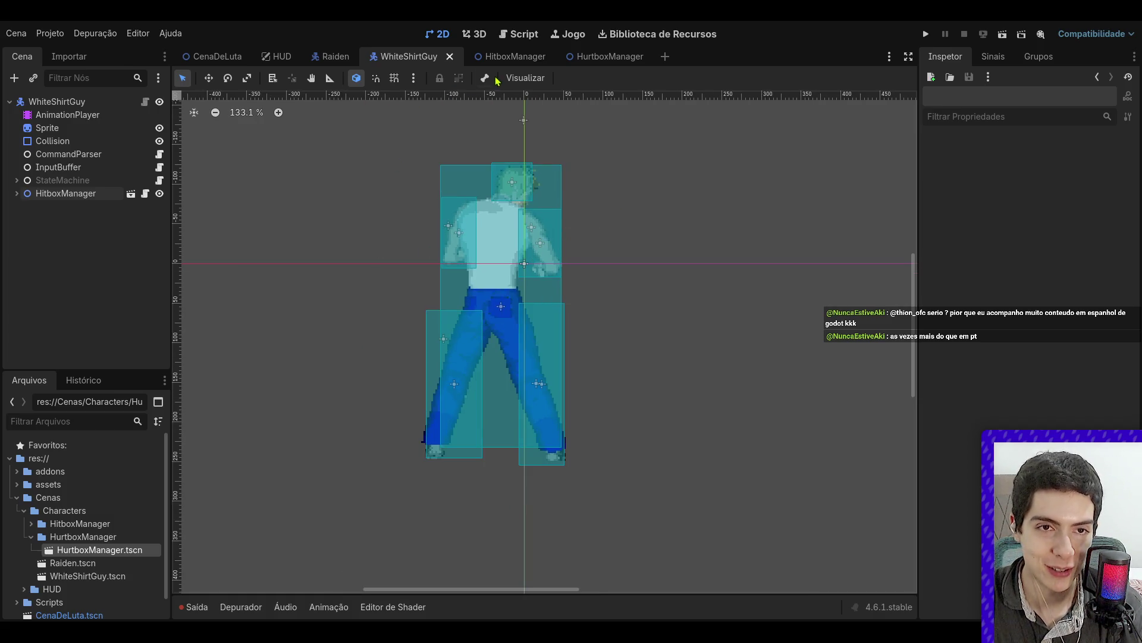
- Run the CenaDeLuta fight scene as a test, then stop it
left_click(333, 56)
left_click(213, 56)
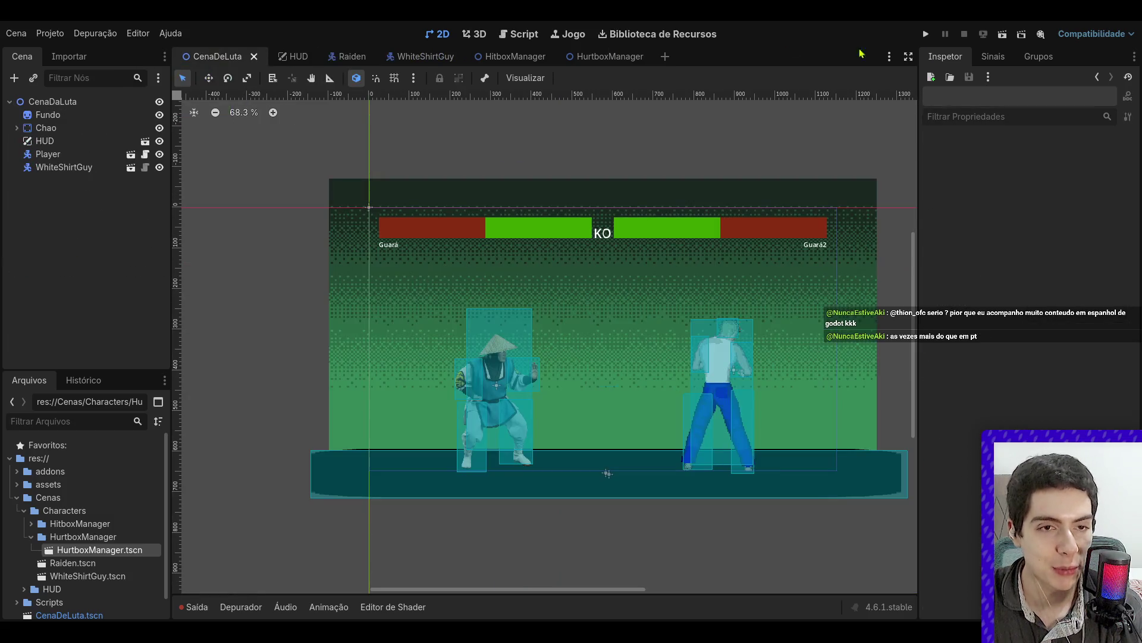
left_click(1003, 34)
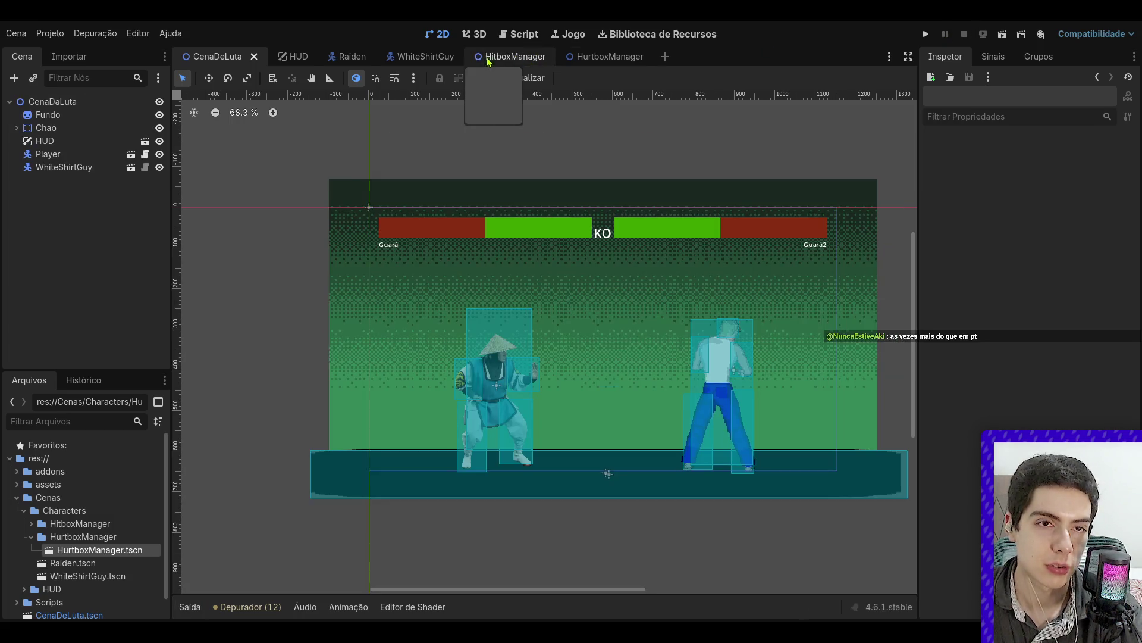
left_click(515, 56)
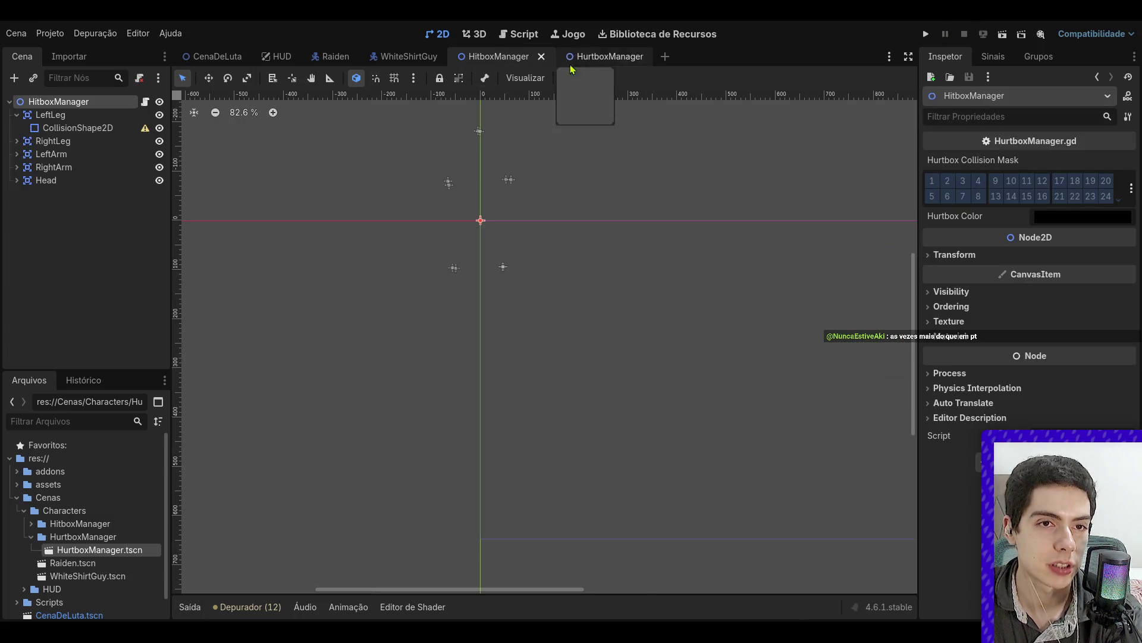
- In the Raiden scene, collapse HurtboxManager and make the HitboxManager's hitboxes visible
left_click(610, 57)
left_click(499, 56)
left_click(409, 56)
left_click(326, 57)
left_click(68, 272)
left_click(65, 206)
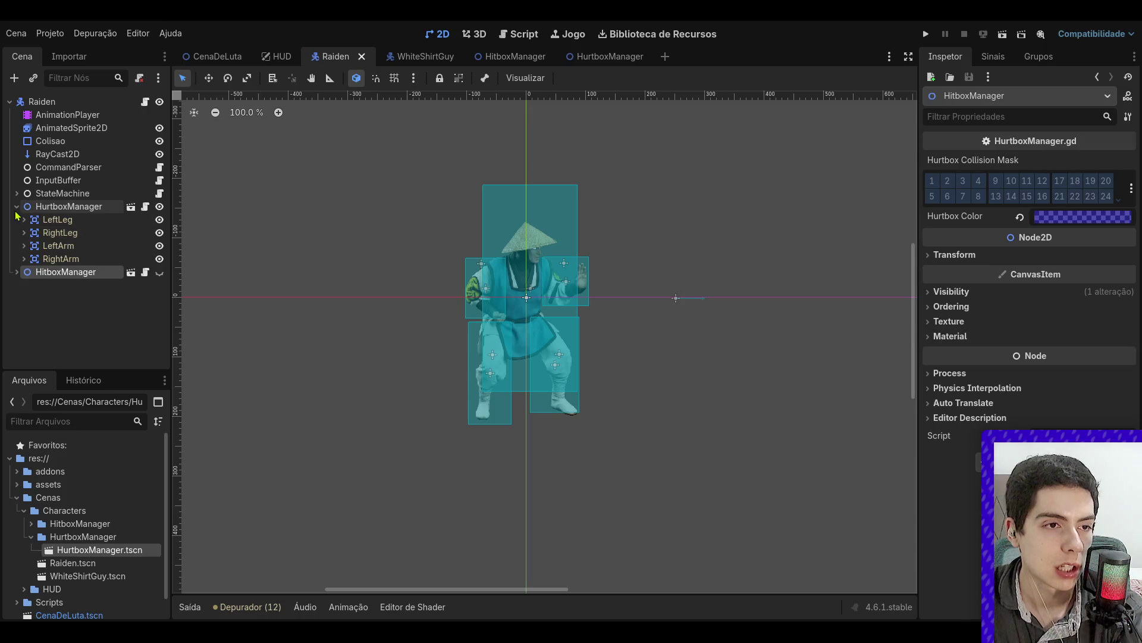
left_click(16, 207)
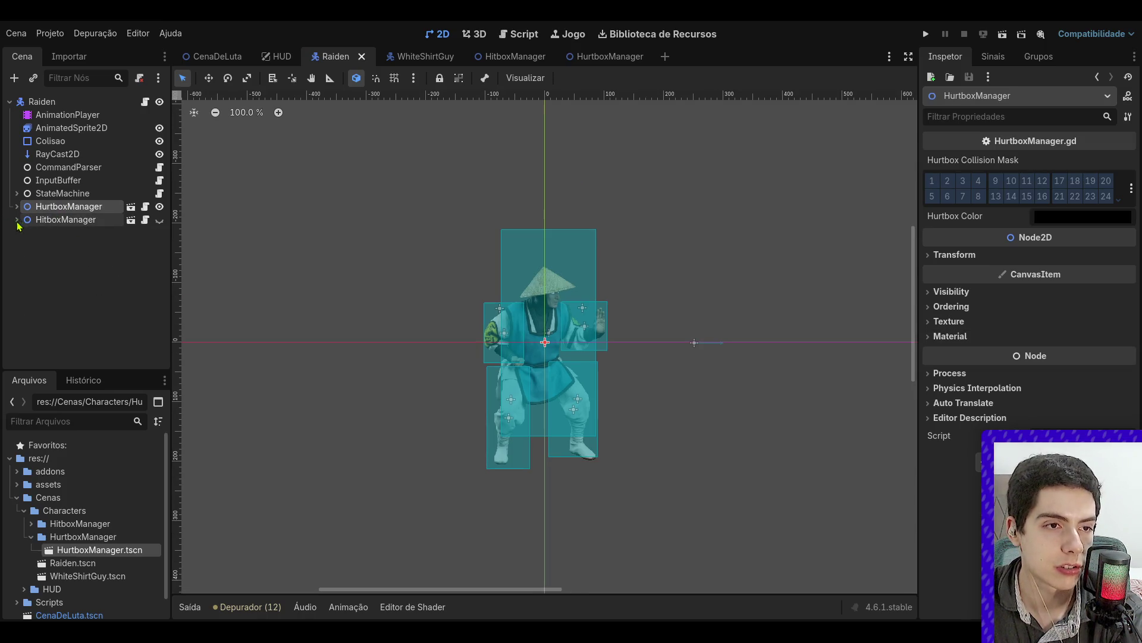
left_click(159, 219)
- Set the HurtboxManager's Hurtbox Color to semi-transparent purple and save the Raiden scene
left_click(76, 220)
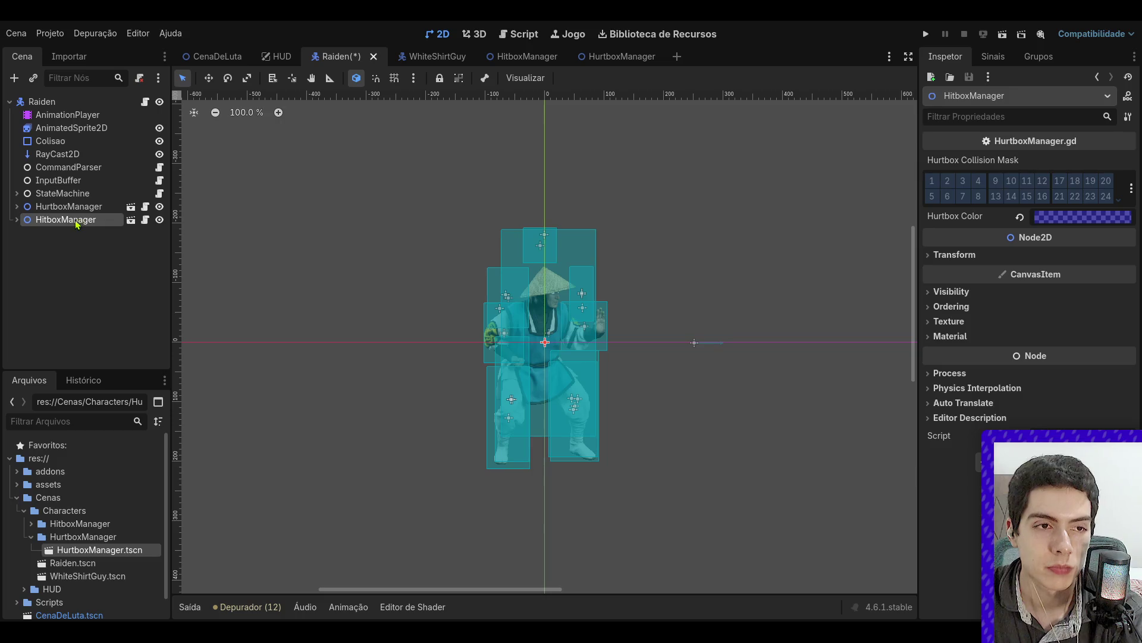
left_click(110, 208)
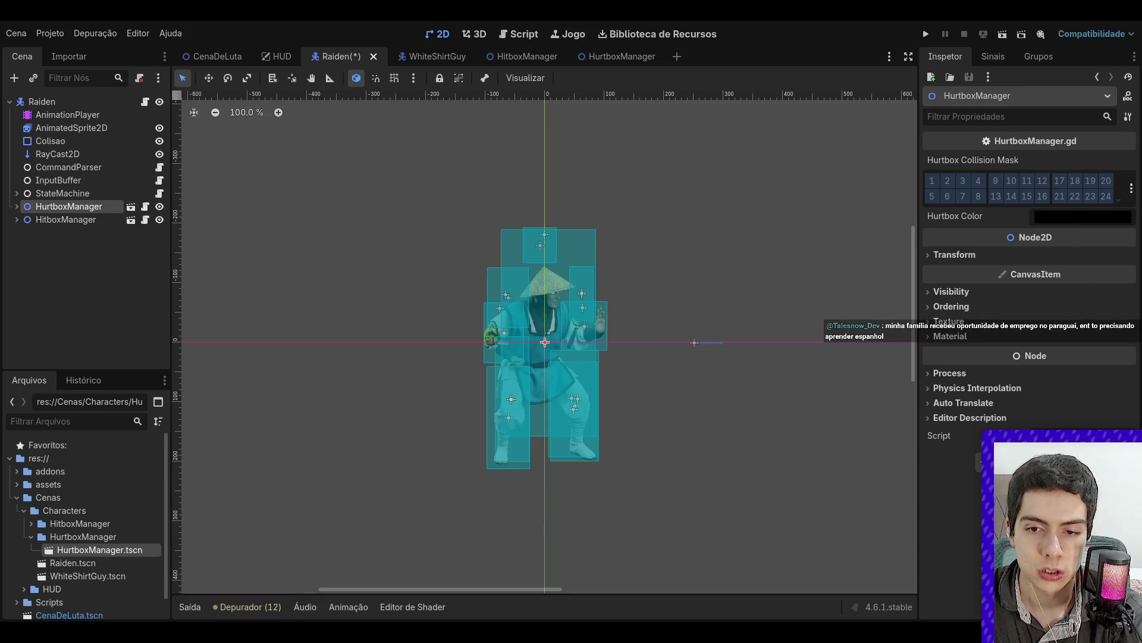
key("ctrl+v")
key("ctrl+v")
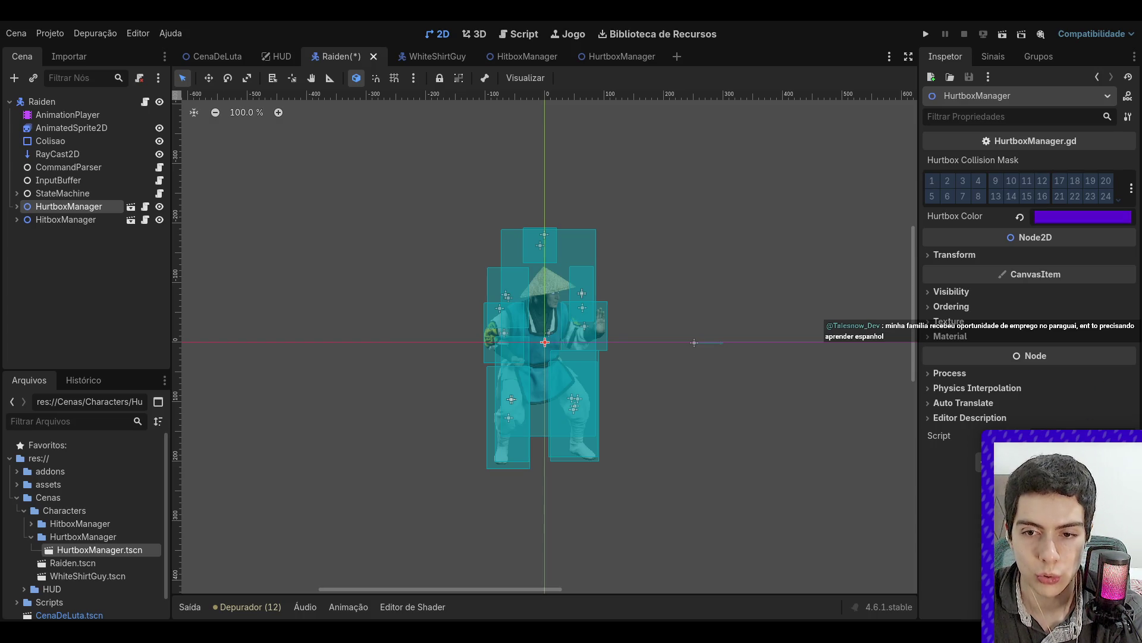
key("ctrl+s")
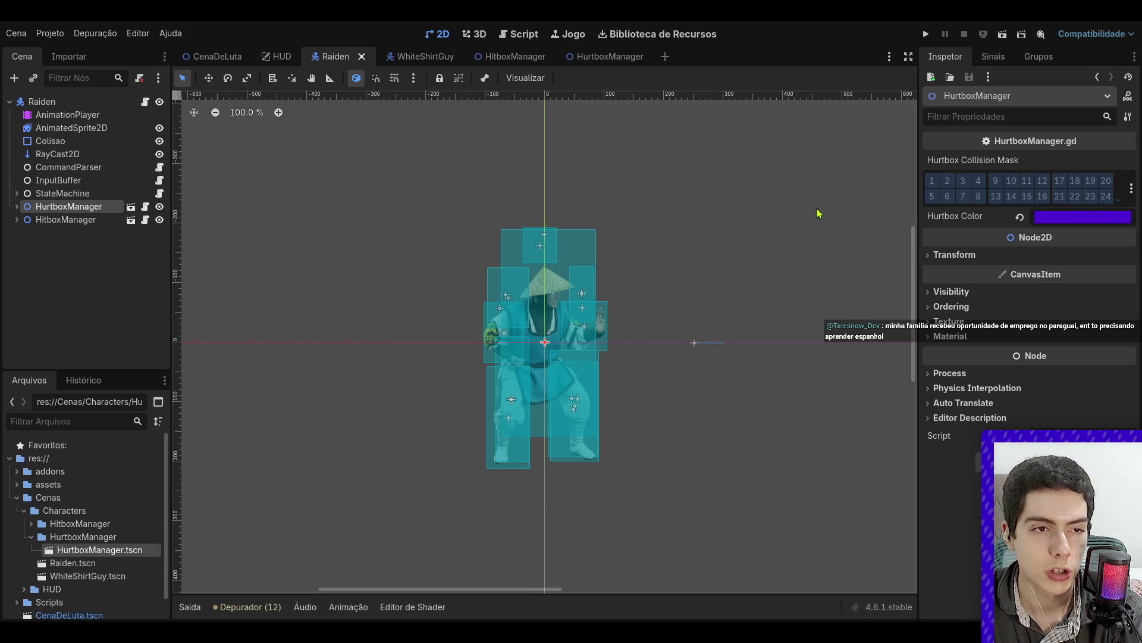
key("ctrl+v")
key("ctrl+s")
left_click(409, 55)
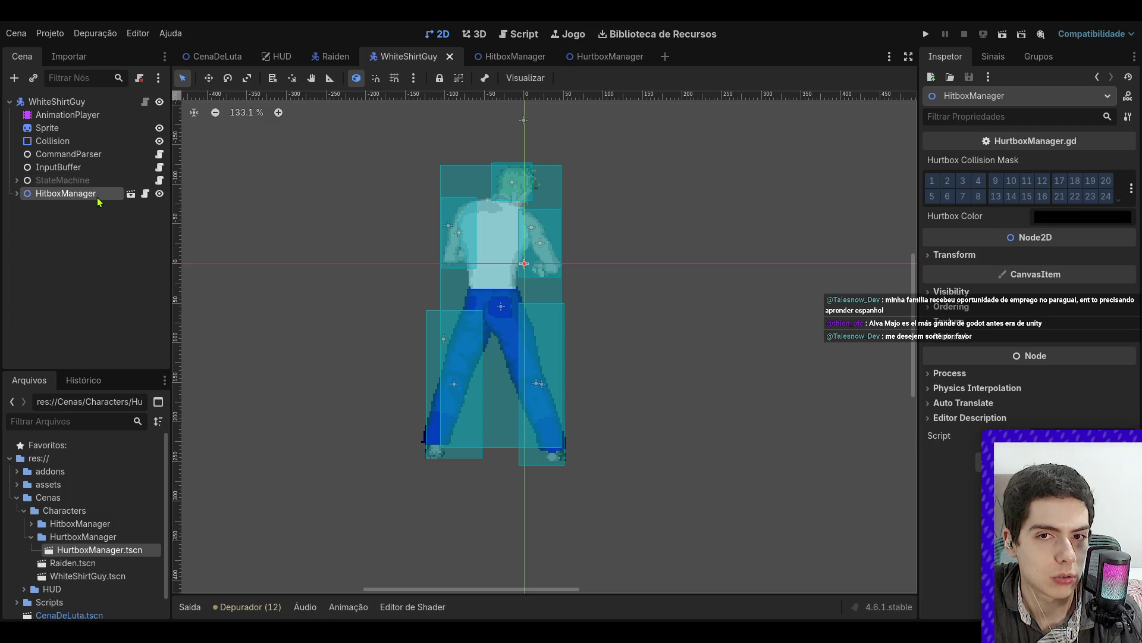
left_click(145, 194)
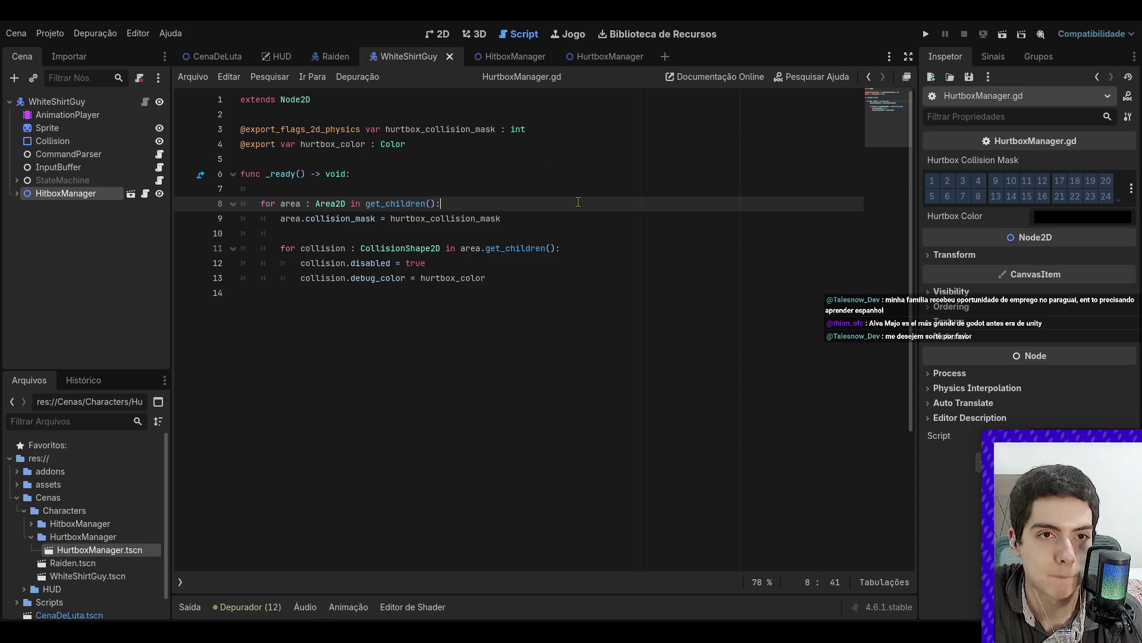
- Restore HitboxManager.gd on the HitboxManager root after detaching it, then move to WhiteShirtGuy
left_click(490, 57)
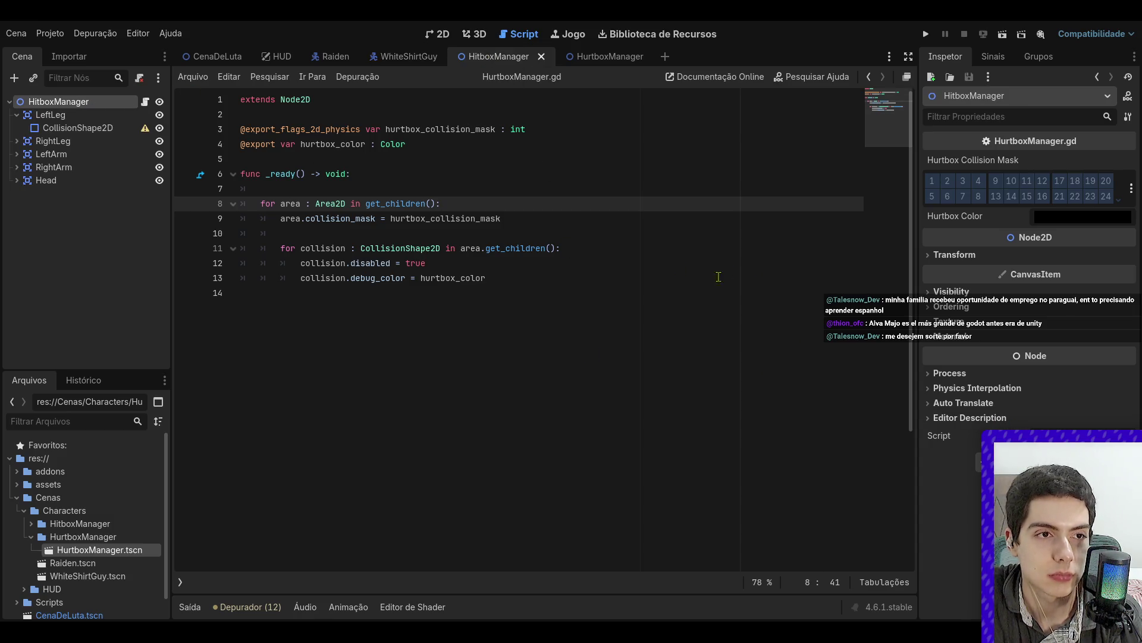
left_click(139, 77)
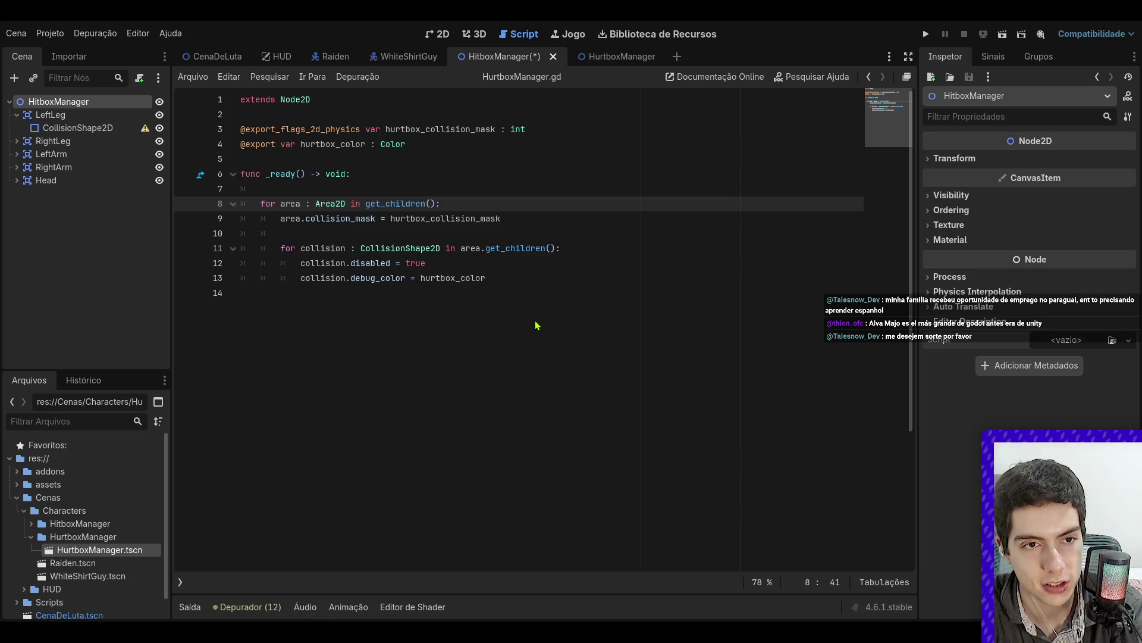
key("ctrl+z")
left_click(506, 264)
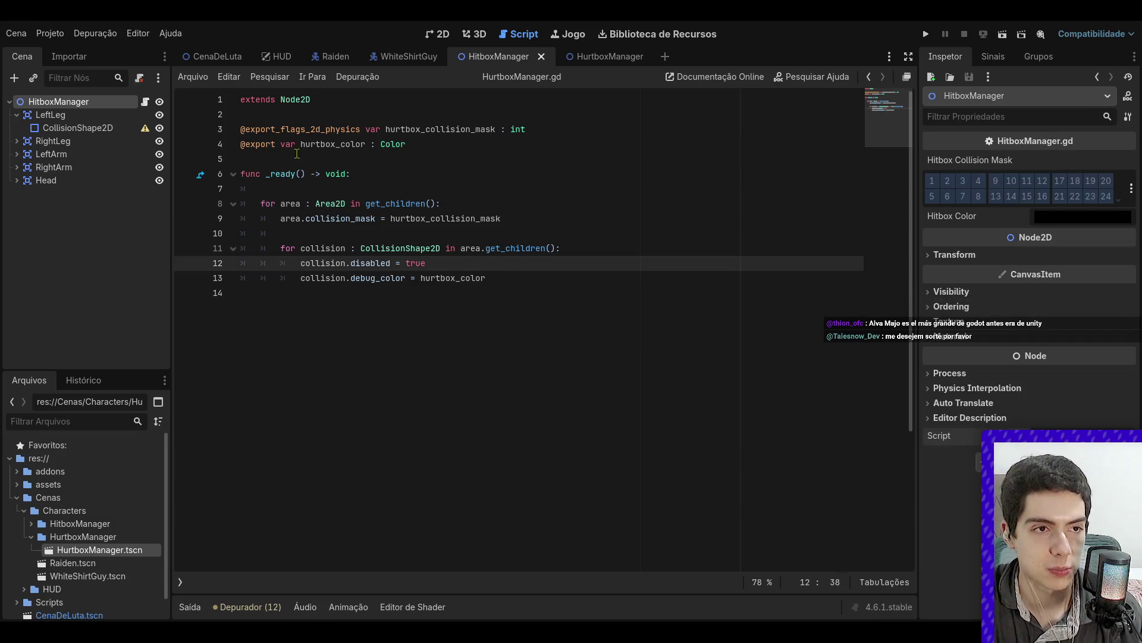
left_click(409, 56)
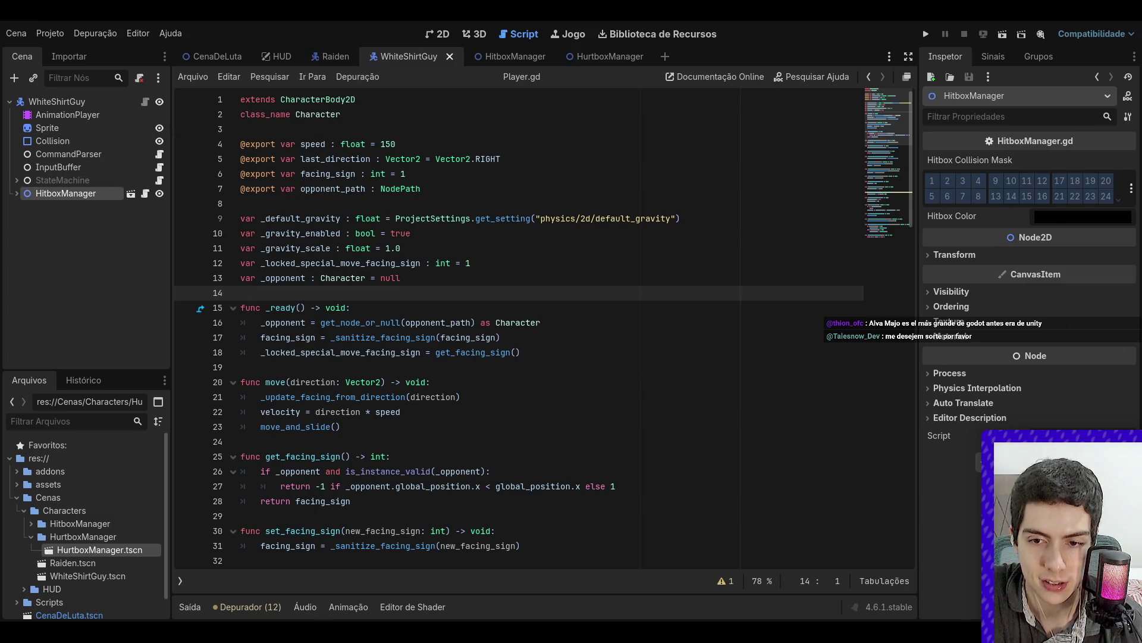
- Give Raiden's HitboxManager a translucent purple hitbox colour, save Raiden, and go back to WhiteShirtGuy
left_click(482, 204)
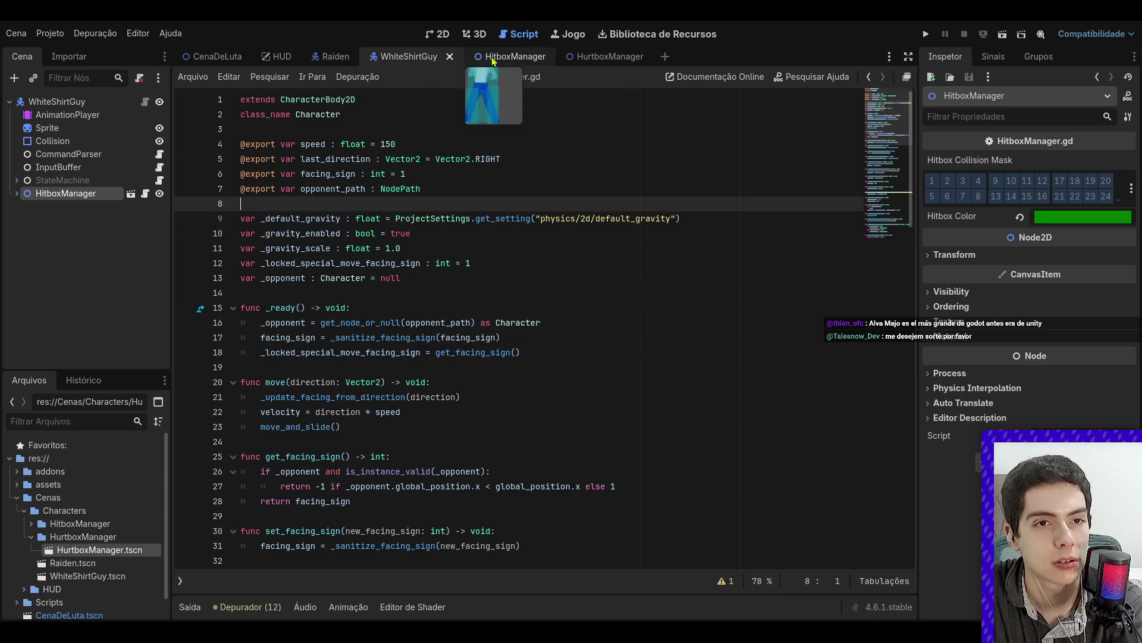
left_click(330, 57)
left_click(65, 219)
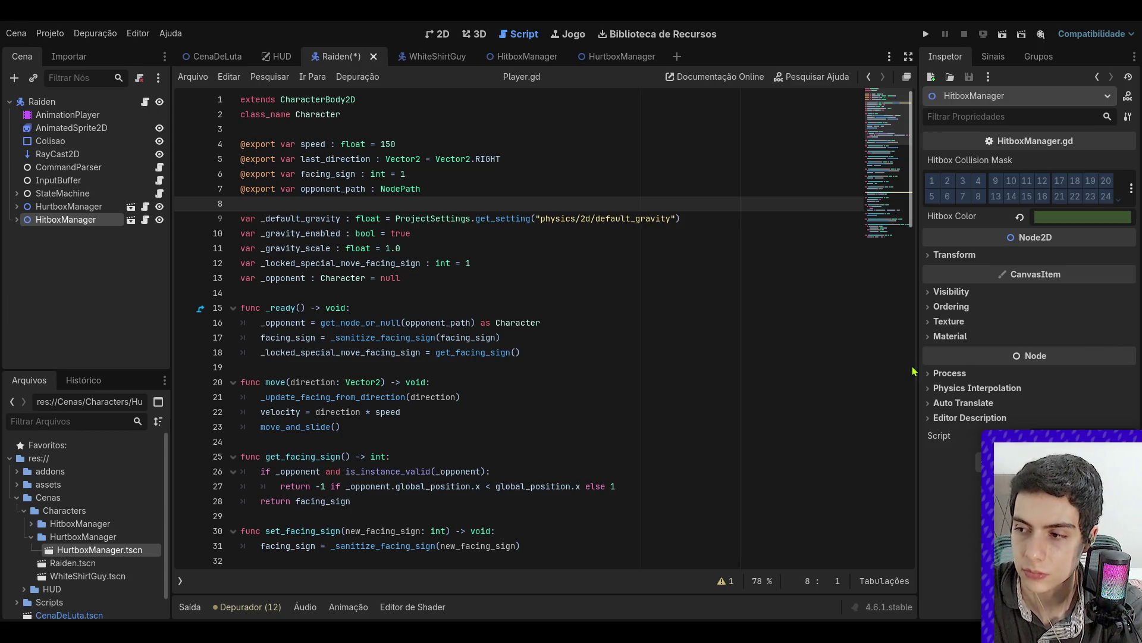
left_click(87, 223)
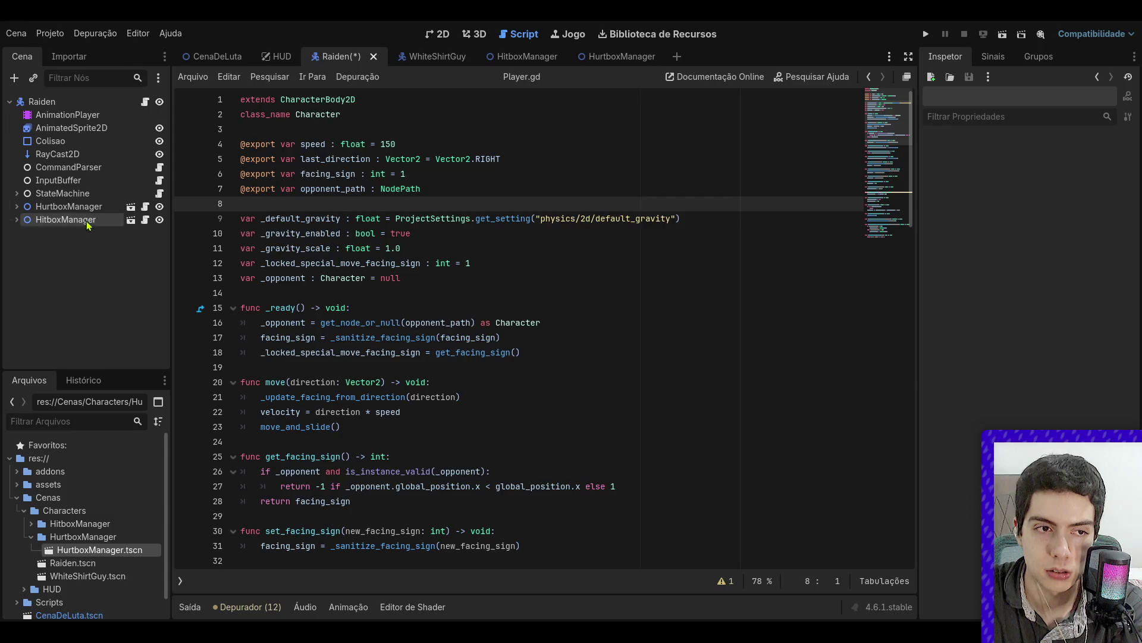
key("ctrl+s")
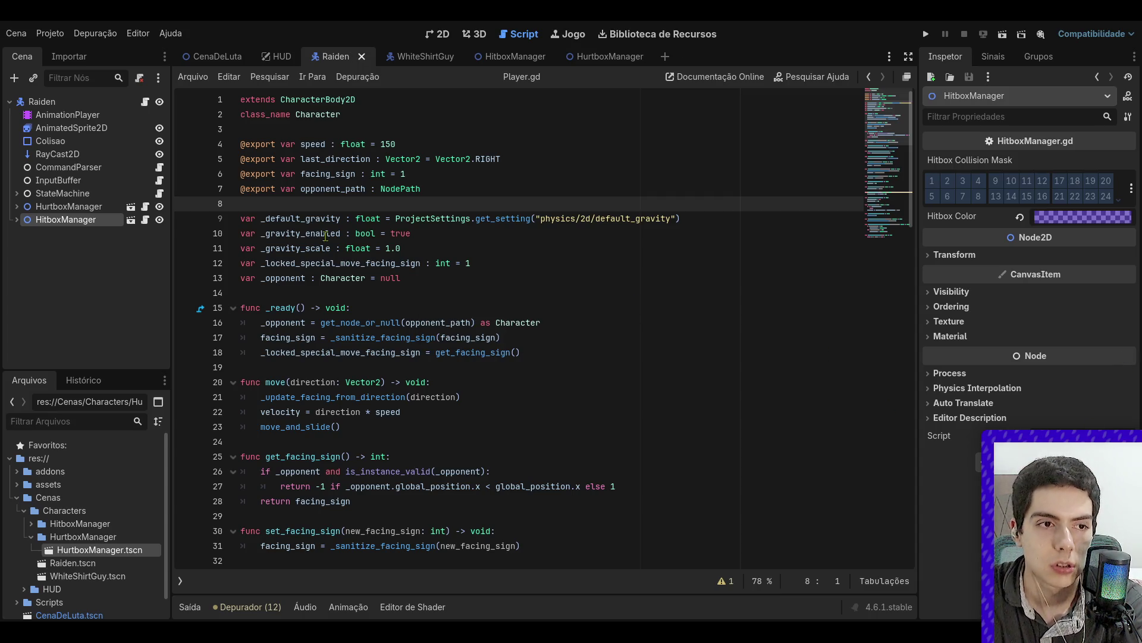
left_click(440, 67)
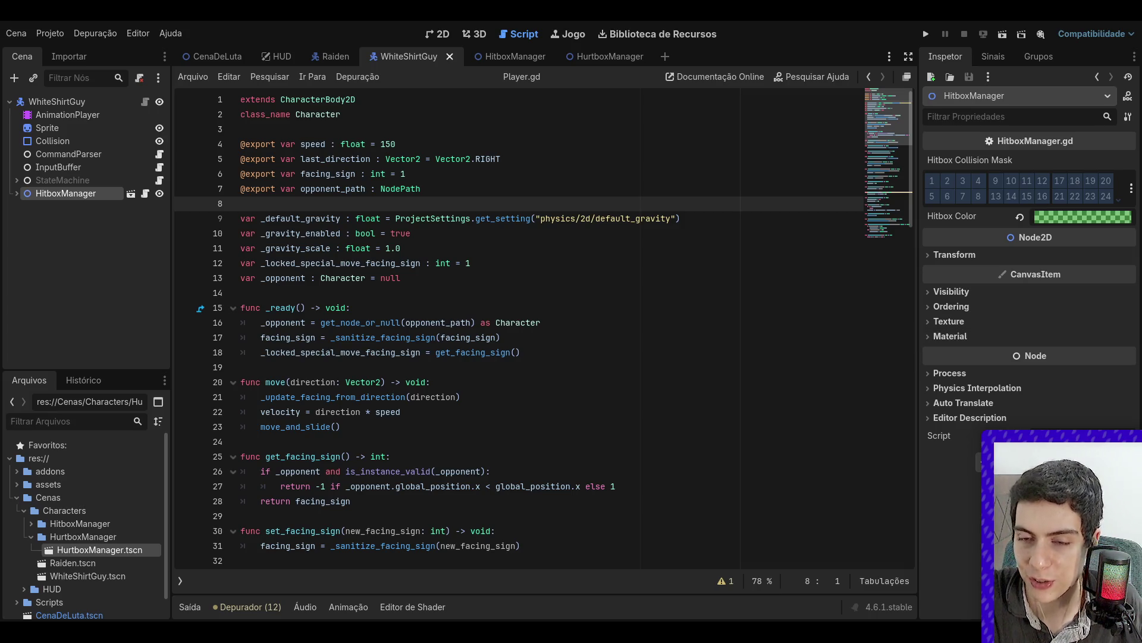
- Run the CenaDeLuta scene to see Raiden's and WhiteShirtGuy's hitbox and hurtbox rectangles in game
left_click(636, 397)
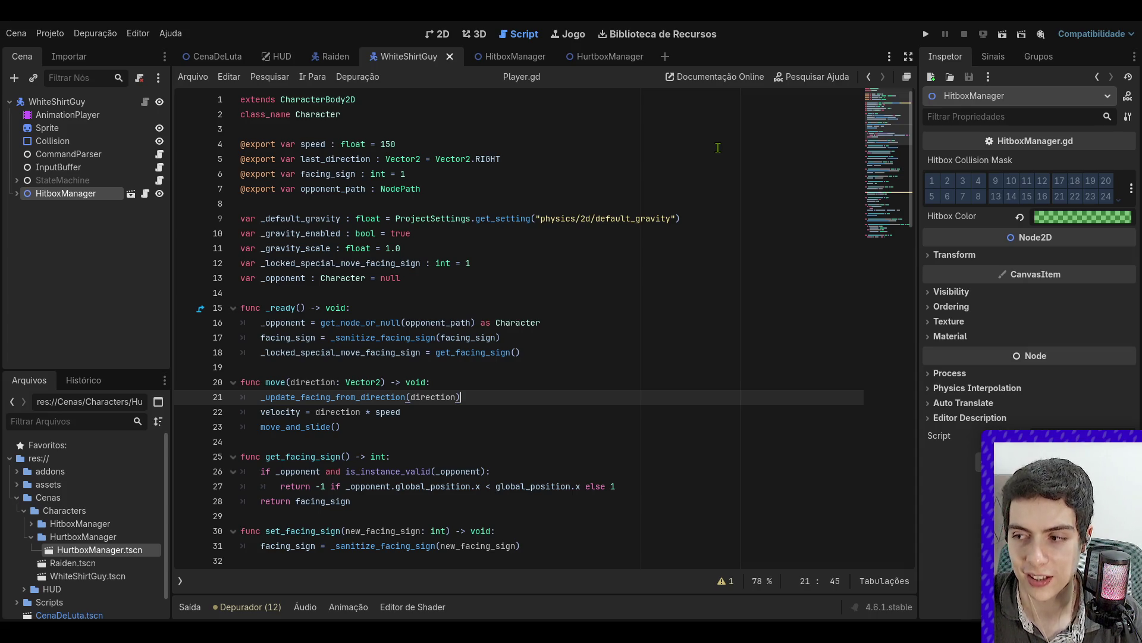
left_click(684, 233)
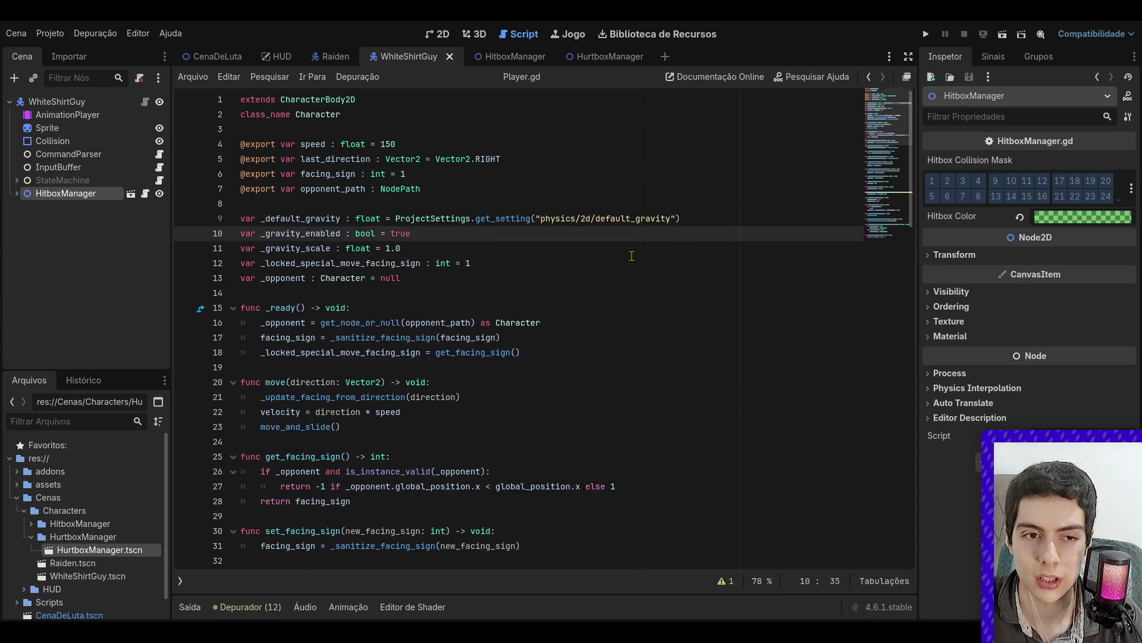
scroll(632, 255, "down", 3)
scroll(632, 256, "down", 5)
scroll(631, 255, "down", 4)
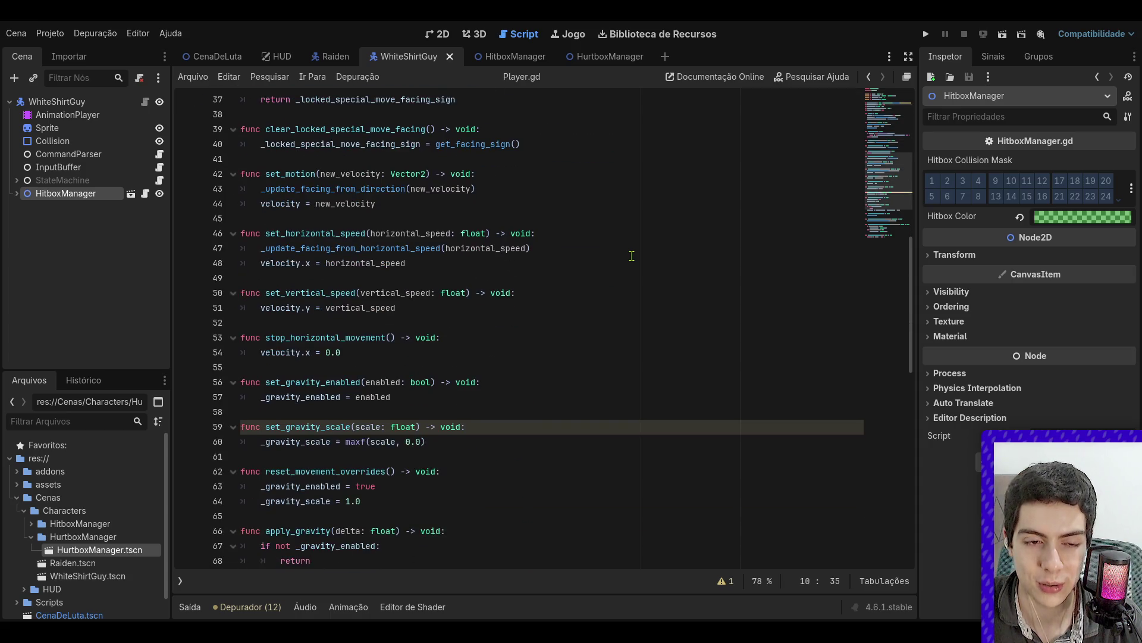
scroll(632, 256, "down", 5)
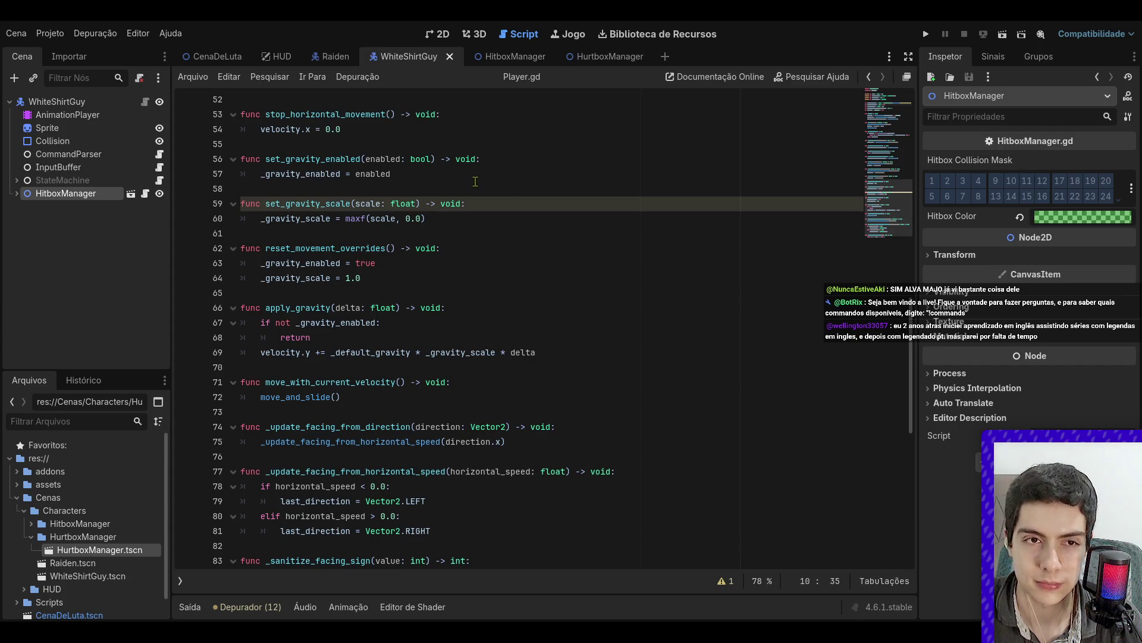
left_click(260, 62)
left_click(1002, 34)
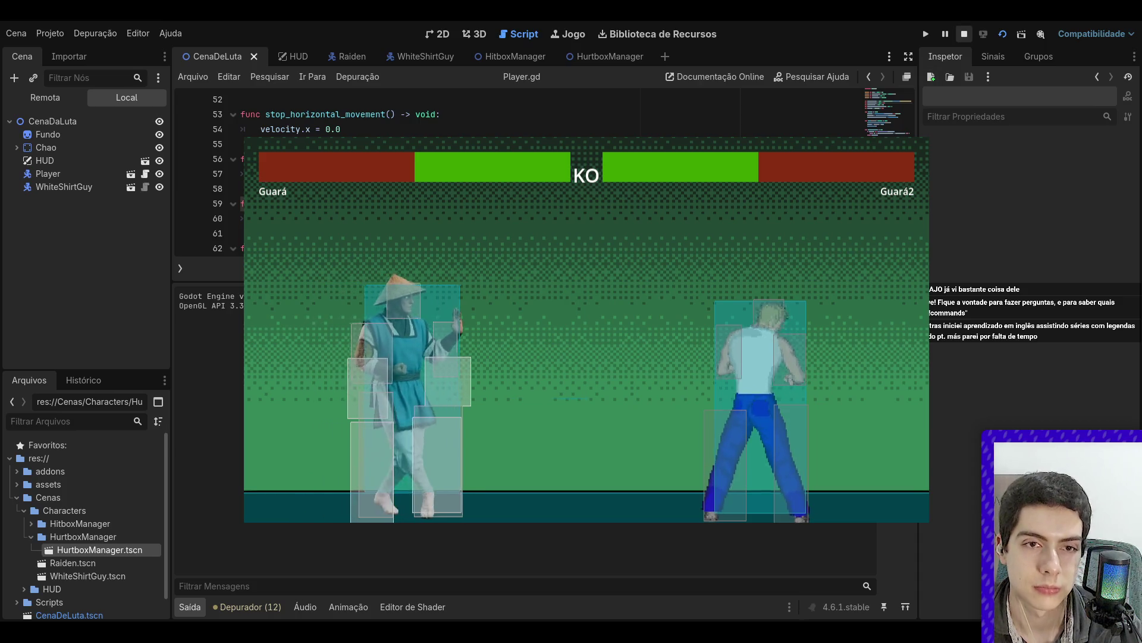
- Stop the test game with F8 and return to the Raiden scene
key("F8")
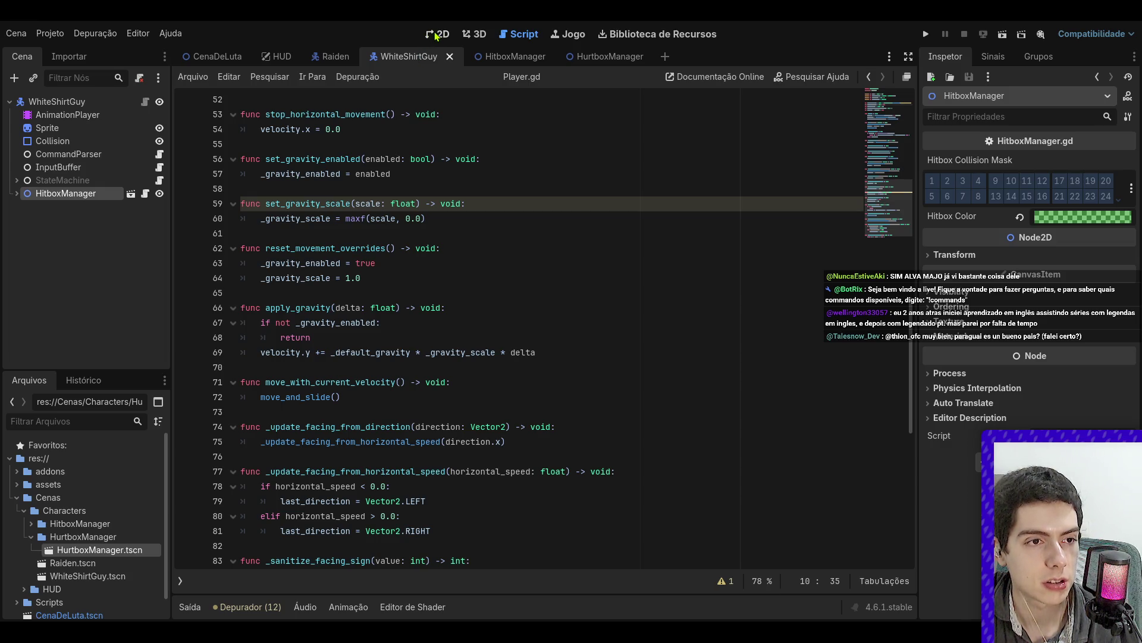
left_click(335, 55)
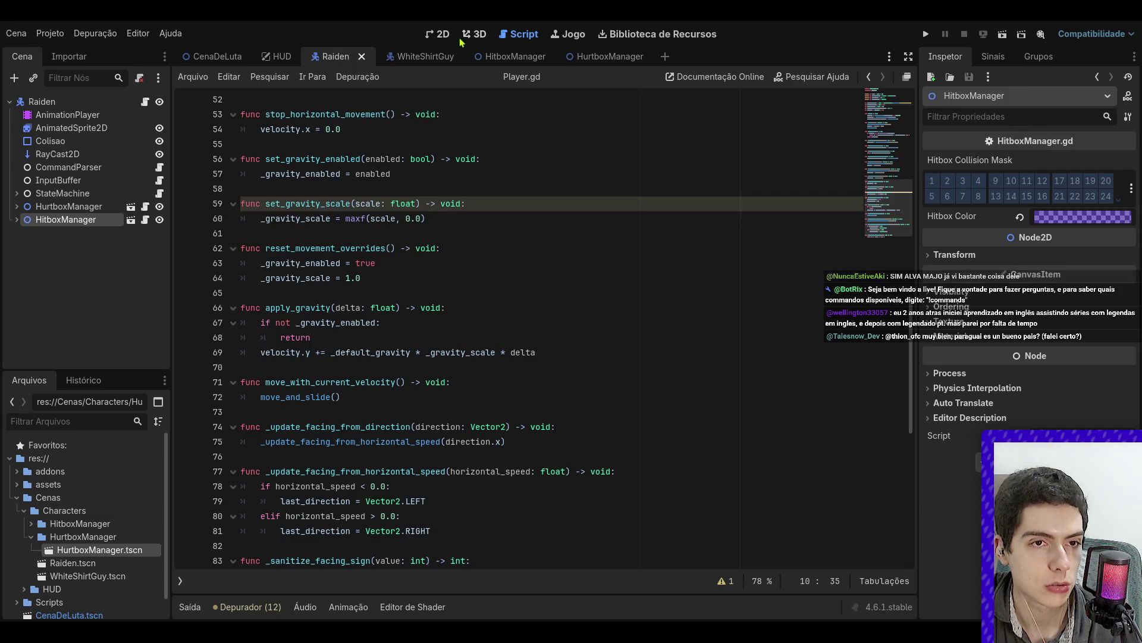
- Show Raiden's Punch animation in the 2D view at 0.25 s, timeline zoomed to about 1.6 seconds
left_click(440, 34)
left_click(86, 119)
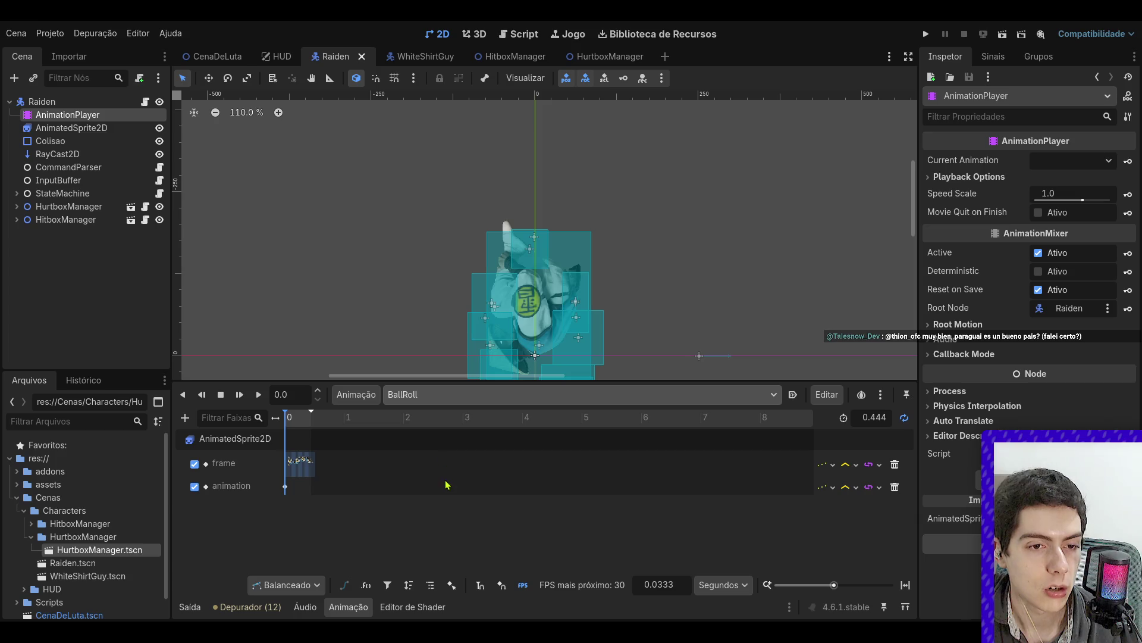
left_click(452, 394)
left_click(417, 452)
mouse_move(301, 419)
left_mouse_down()
mouse_move(287, 426)
mouse_move(300, 431)
left_mouse_up()
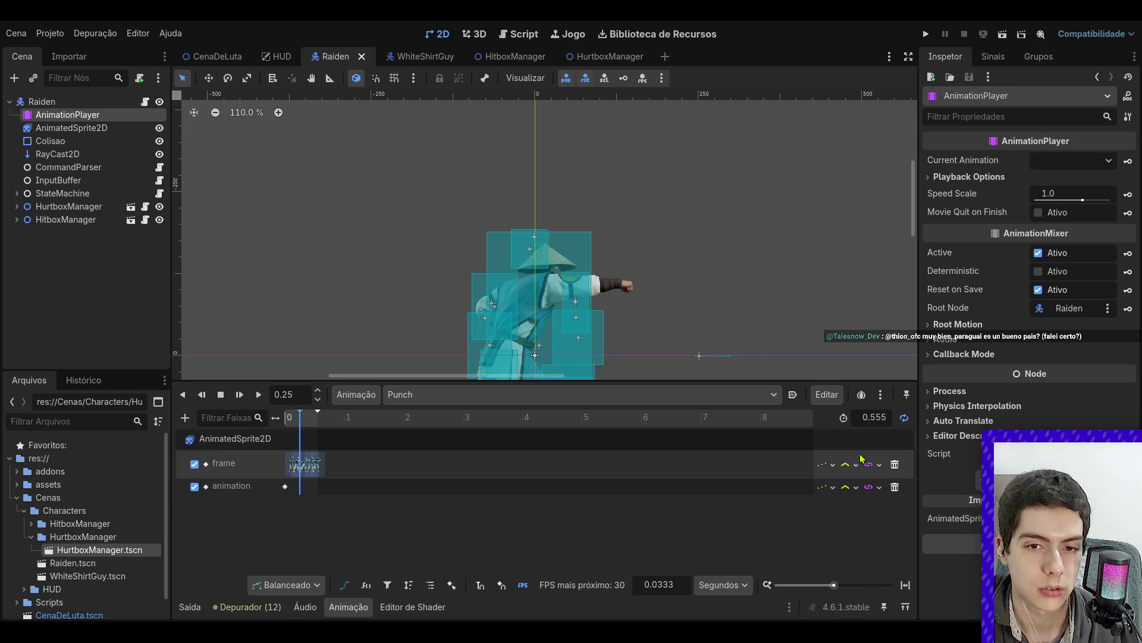
left_click_drag(833, 586, 849, 589)
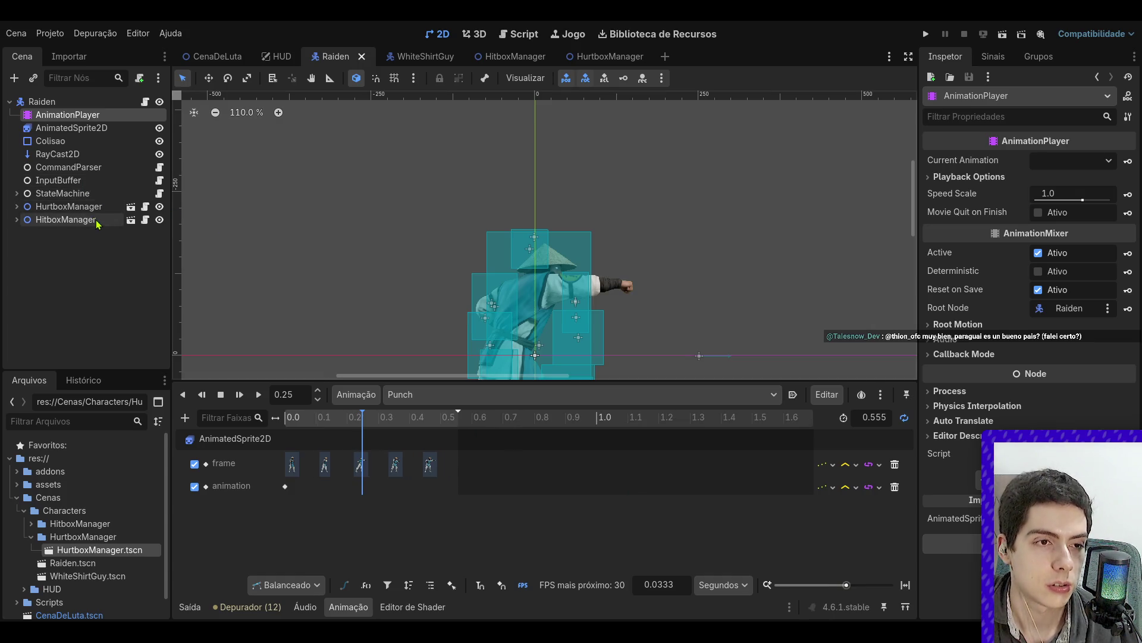
- Select the LeftArm hitbox under HitboxManager and reveal its position of 62, -83 px
left_click(17, 206)
left_click(47, 232)
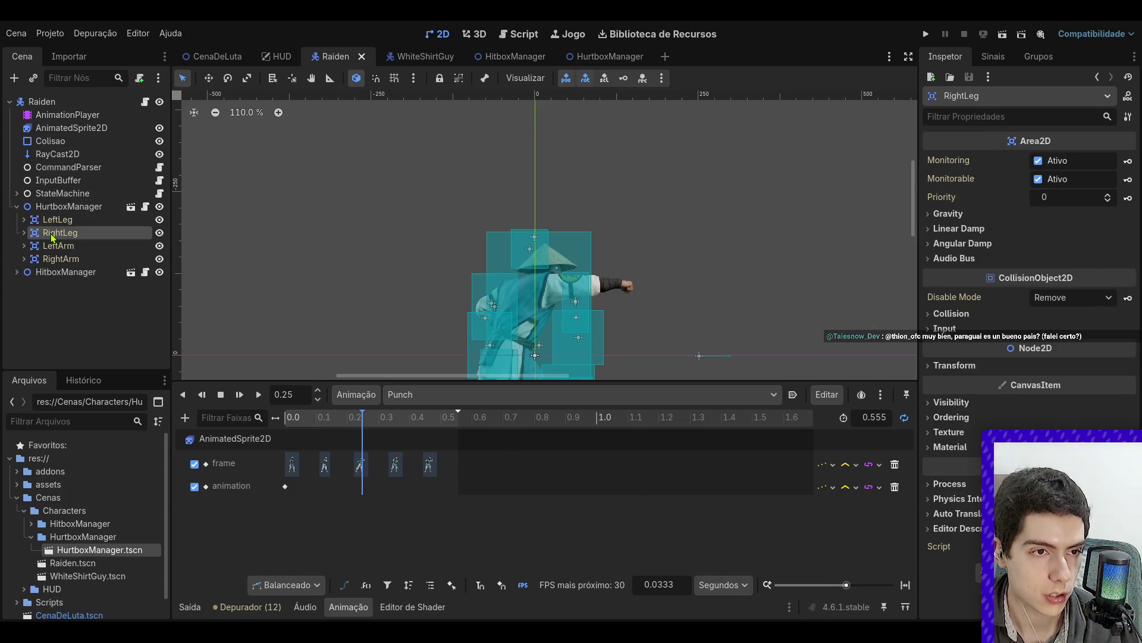
key("Up")
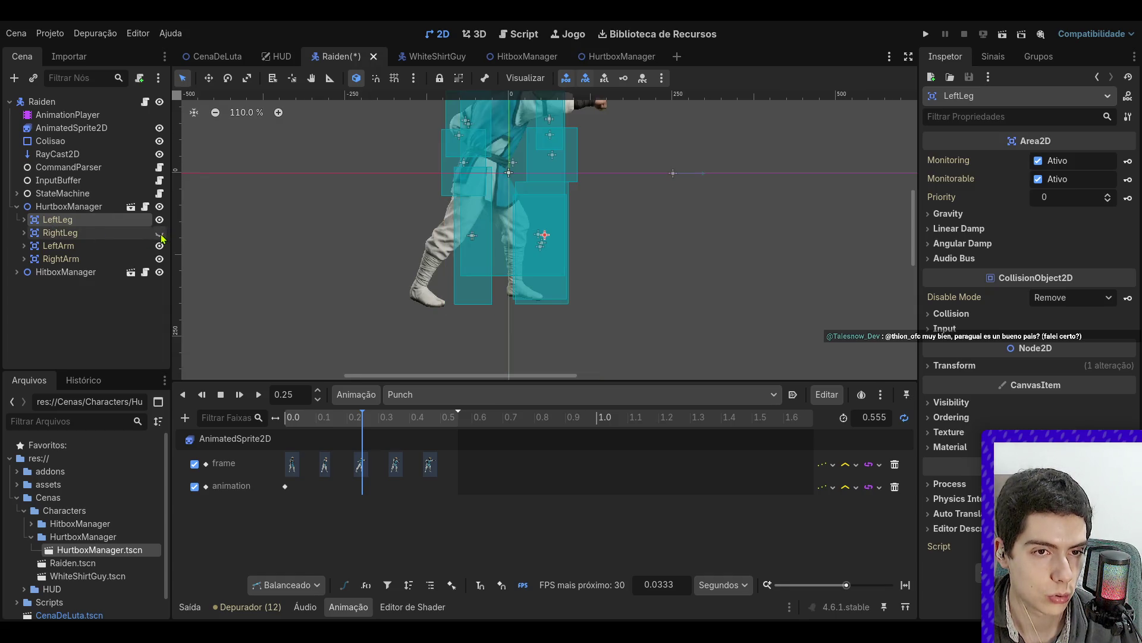
key("Up")
key("Left")
left_click(17, 219)
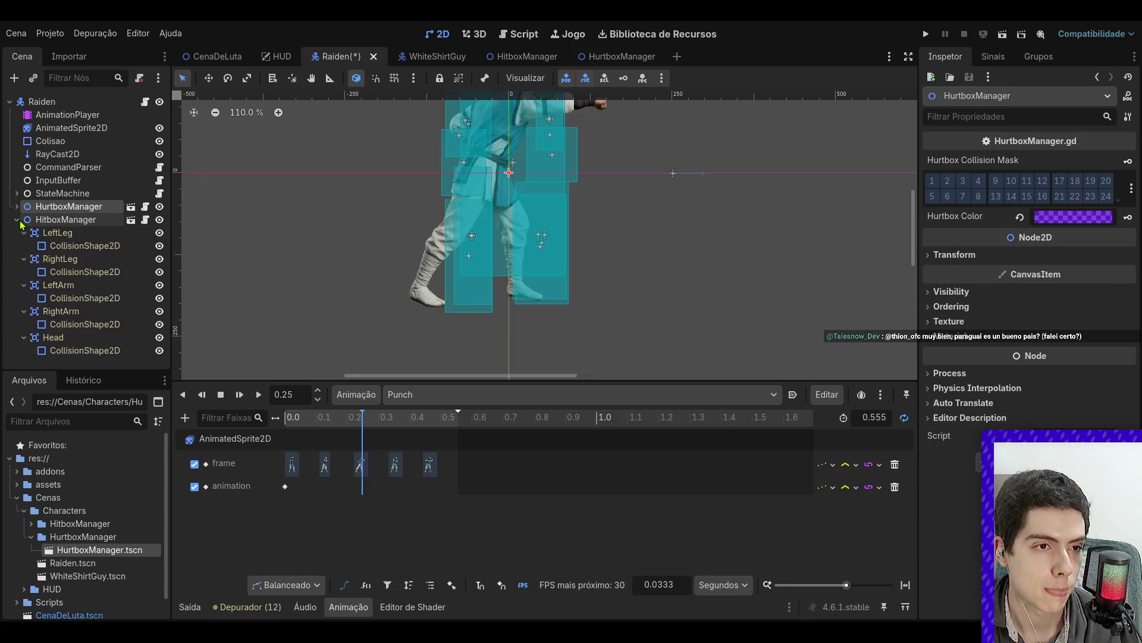
left_click(78, 285)
scroll(339, 275, "up", 1)
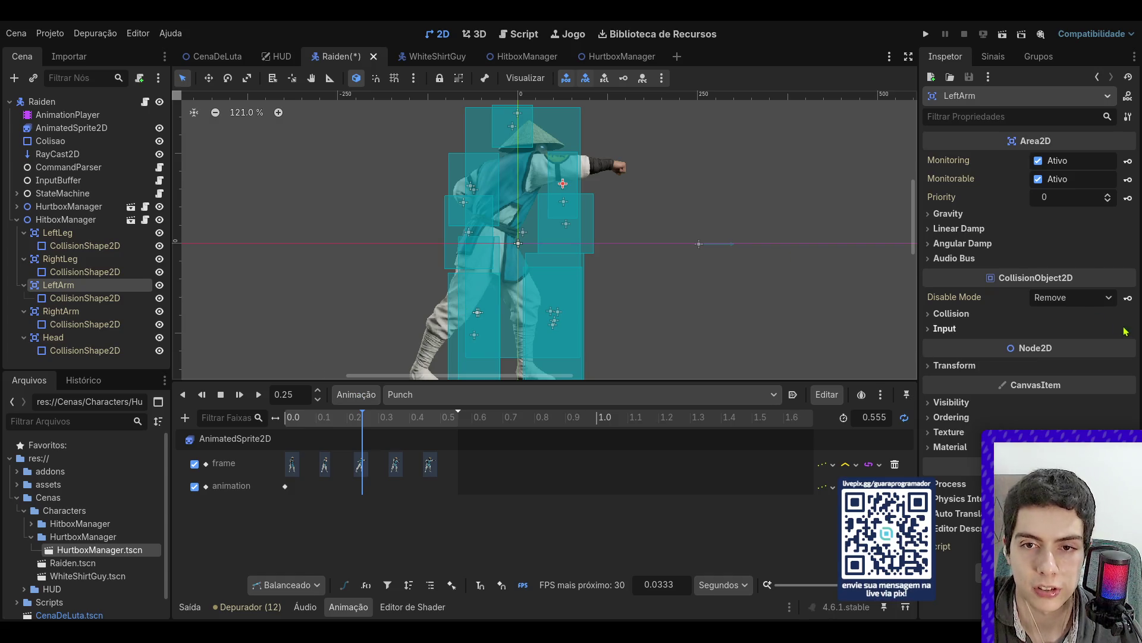
left_click(955, 364)
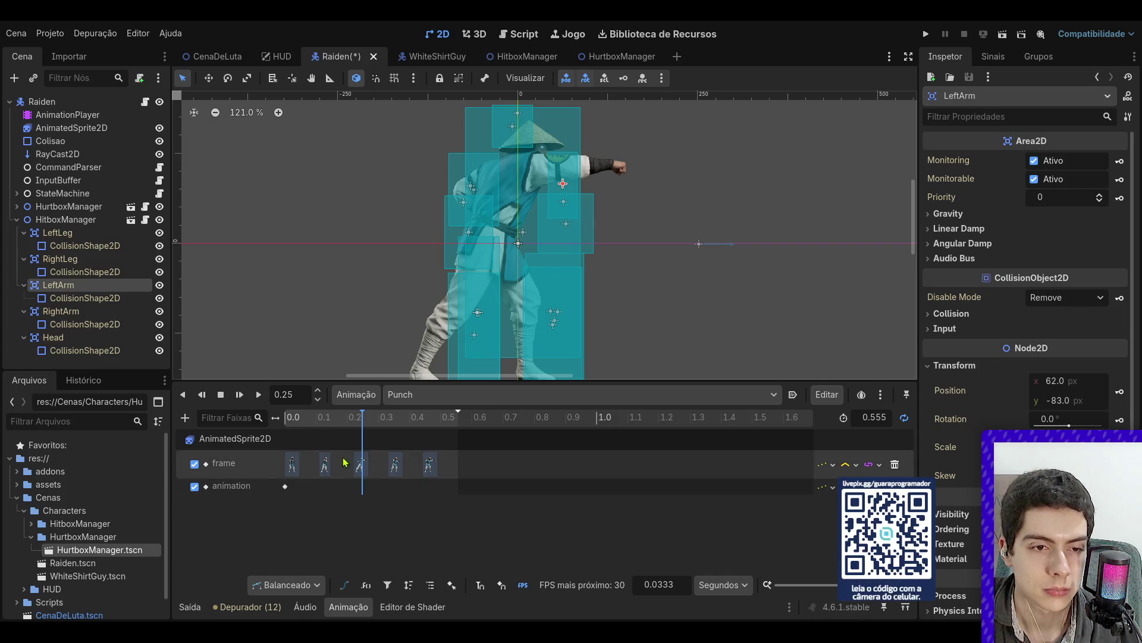
- Add a position keyframe for the LeftArm hitbox at 62, -83 in Punch
left_click(1119, 393)
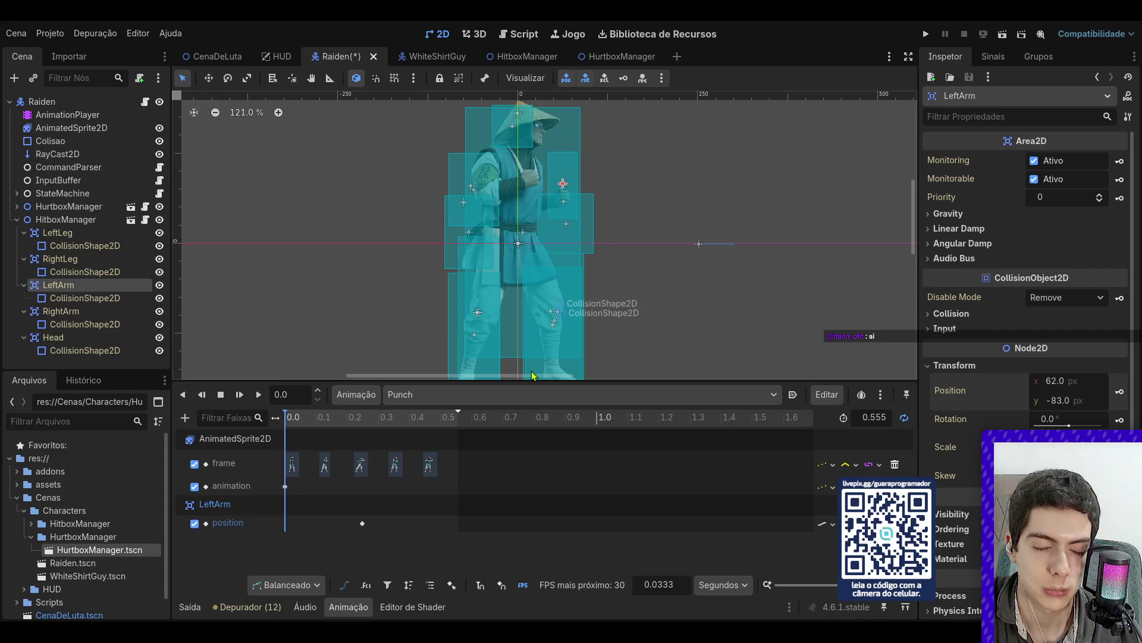
mouse_move(323, 420)
left_mouse_down()
mouse_move(363, 427)
mouse_move(312, 441)
mouse_move(356, 444)
left_mouse_up()
left_click(360, 524)
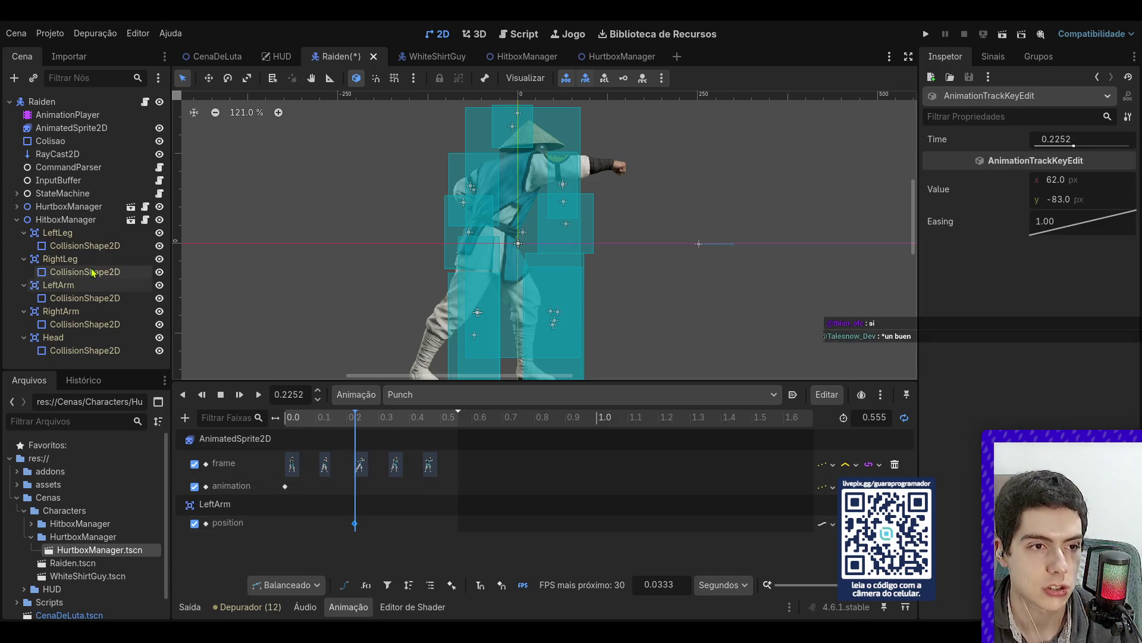
left_click(83, 299)
left_click(77, 286)
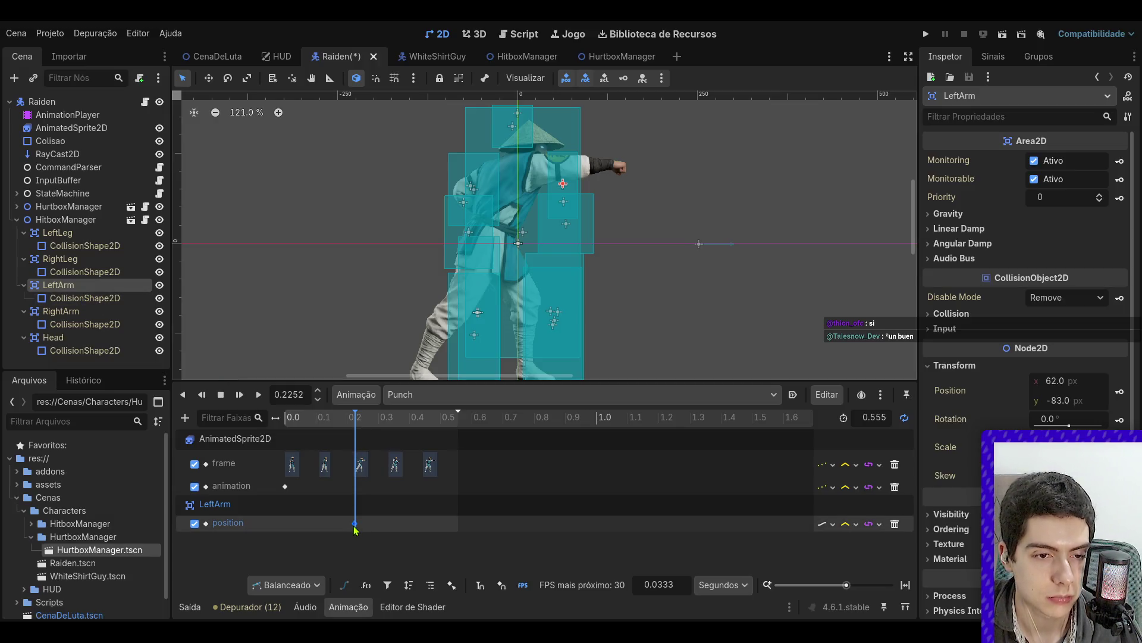
- Move the LeftArm position keyframe to time 0.0 and return the playhead to the punch pose
left_click(288, 523)
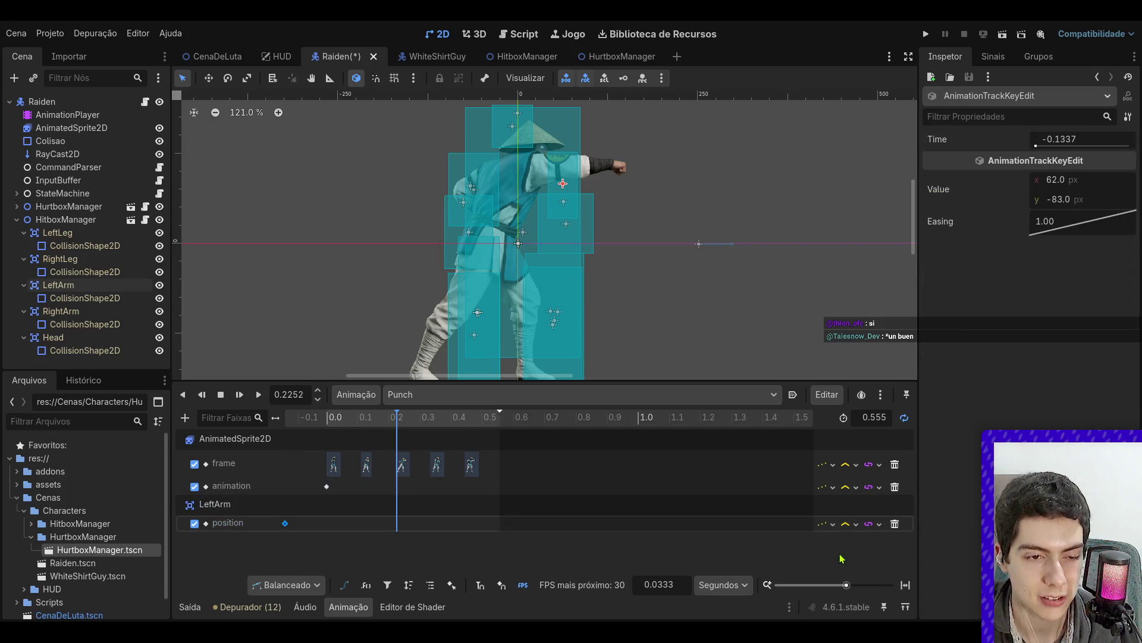
mouse_move(352, 419)
left_mouse_down()
mouse_move(302, 419)
mouse_move(337, 419)
left_mouse_up()
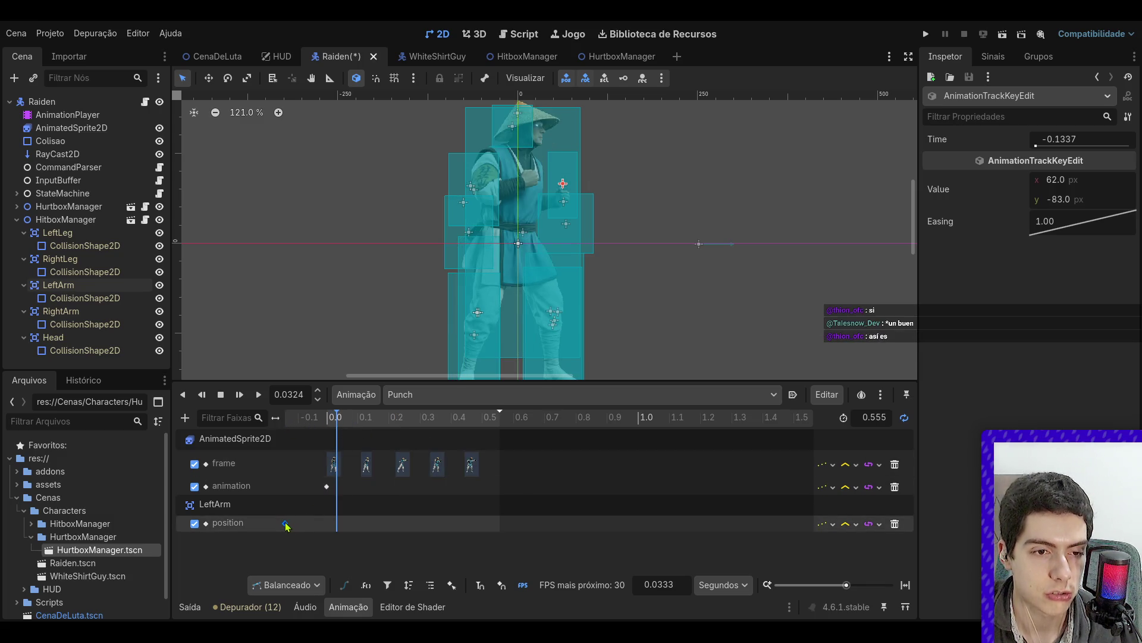
left_click_drag(331, 528, 338, 526)
left_click(1076, 147)
type("0")
key("Return")
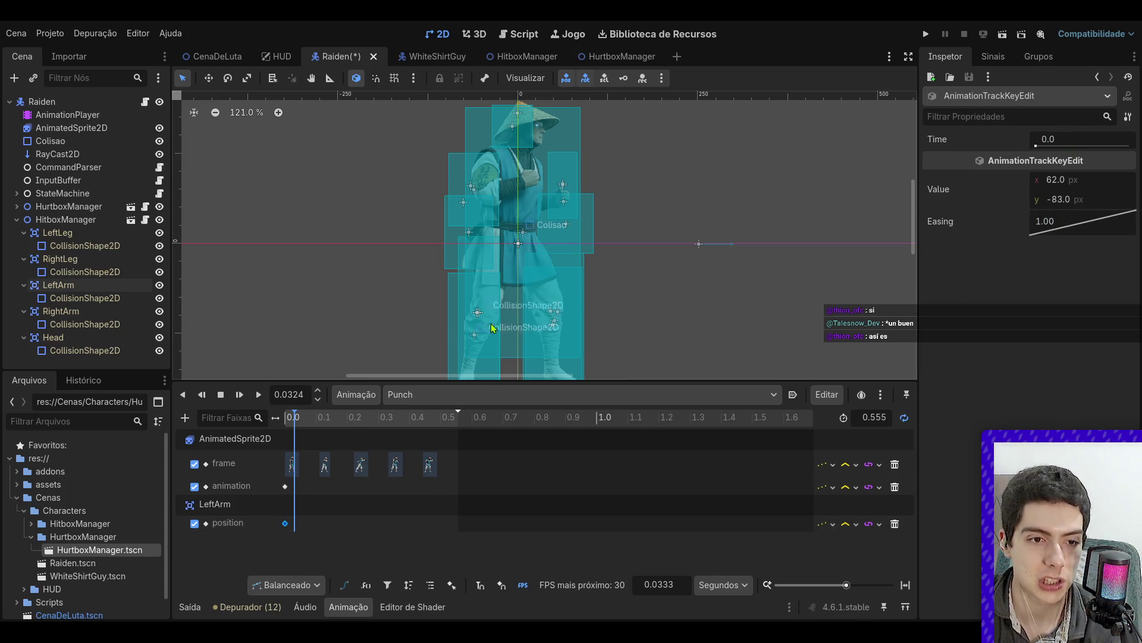
left_click(357, 421)
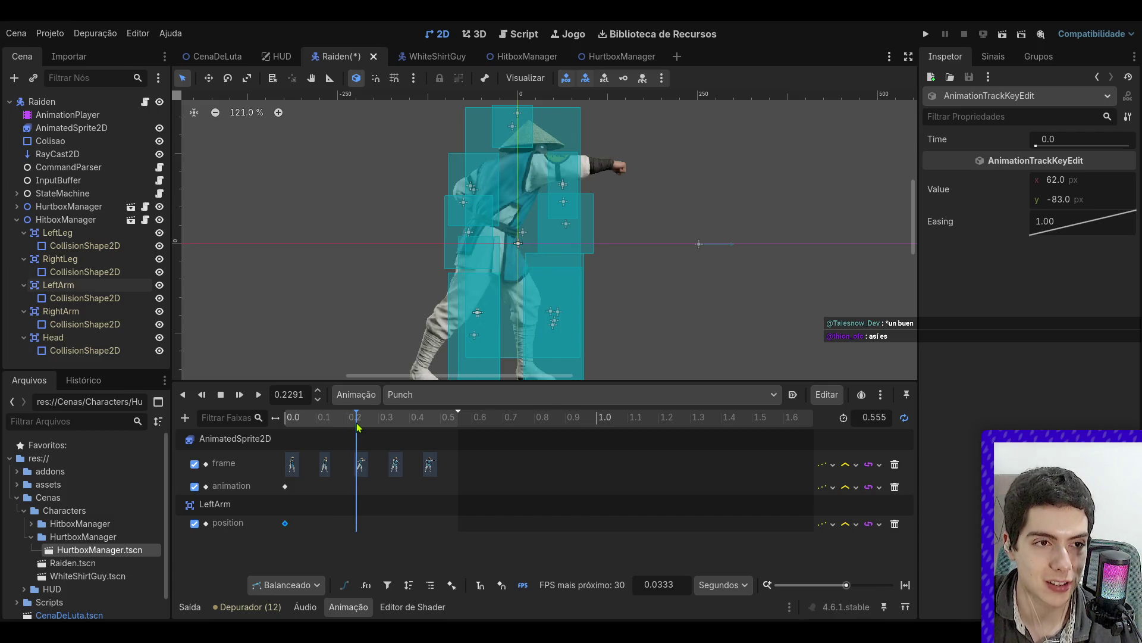
left_click(119, 285)
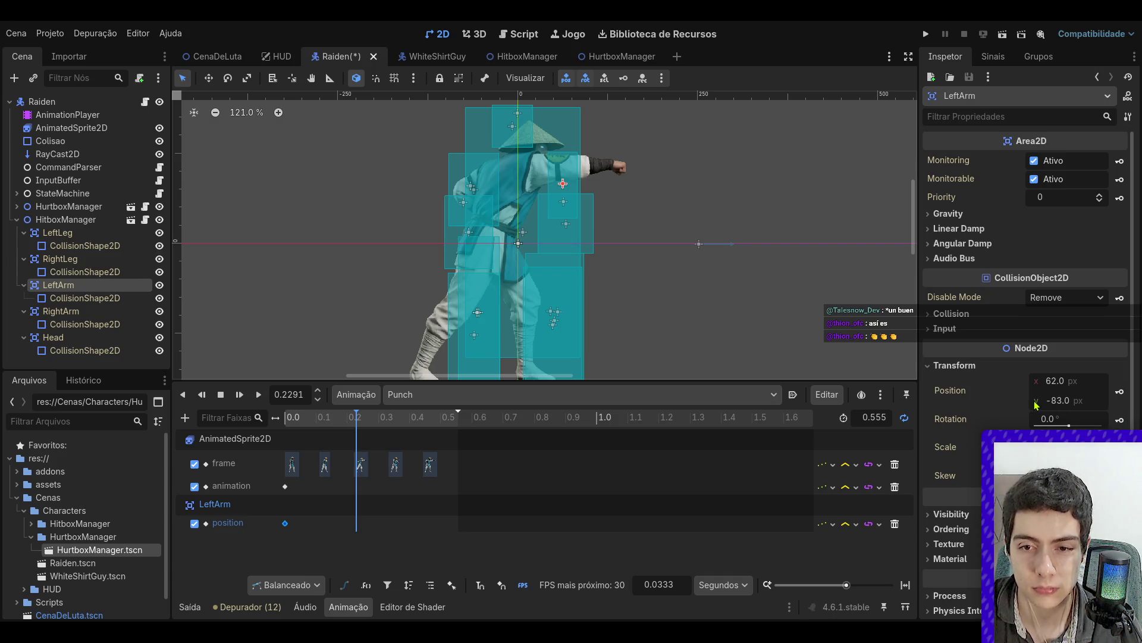
- Move the LeftArm hitbox onto the extended fist and key its position at the punch frame
left_click(586, 176)
left_click(564, 183)
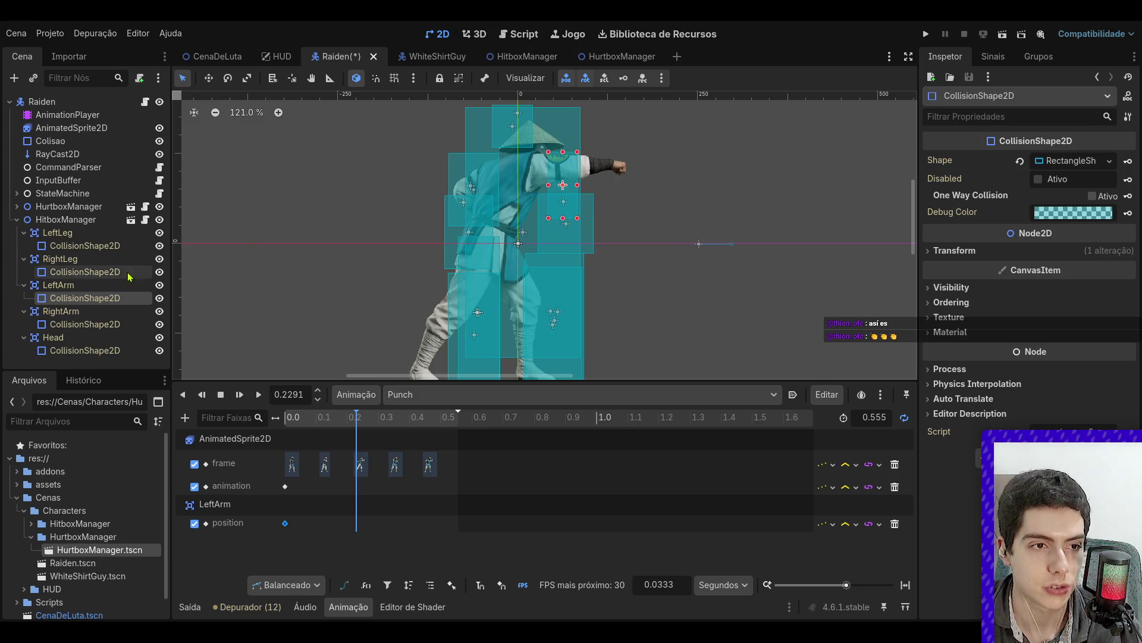
left_click_drag(564, 183, 588, 171)
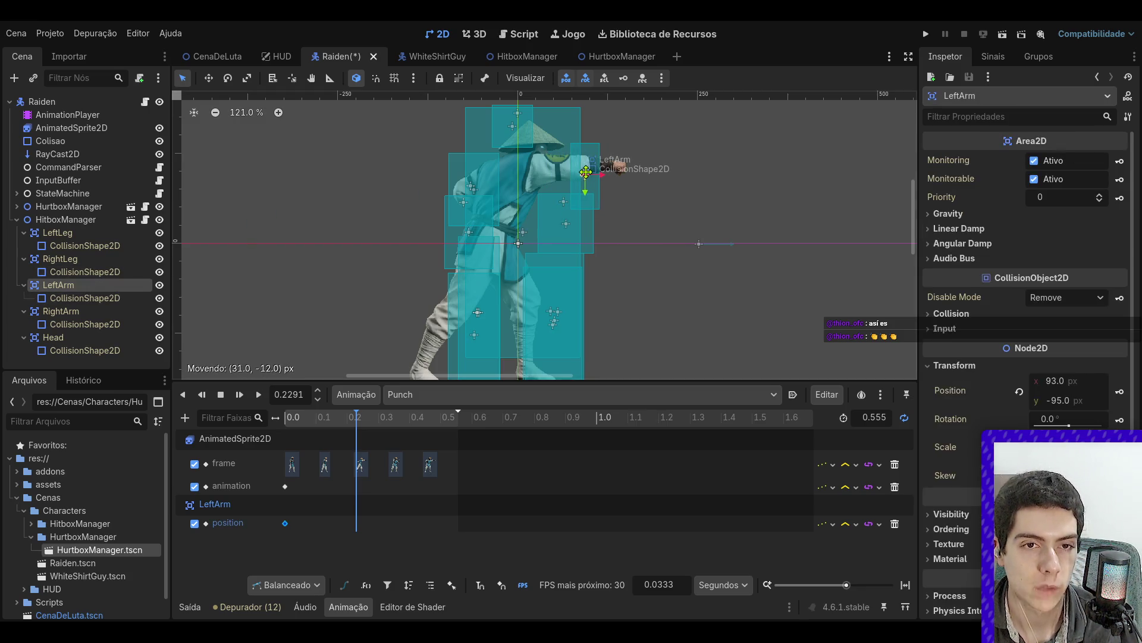
left_click(1120, 391)
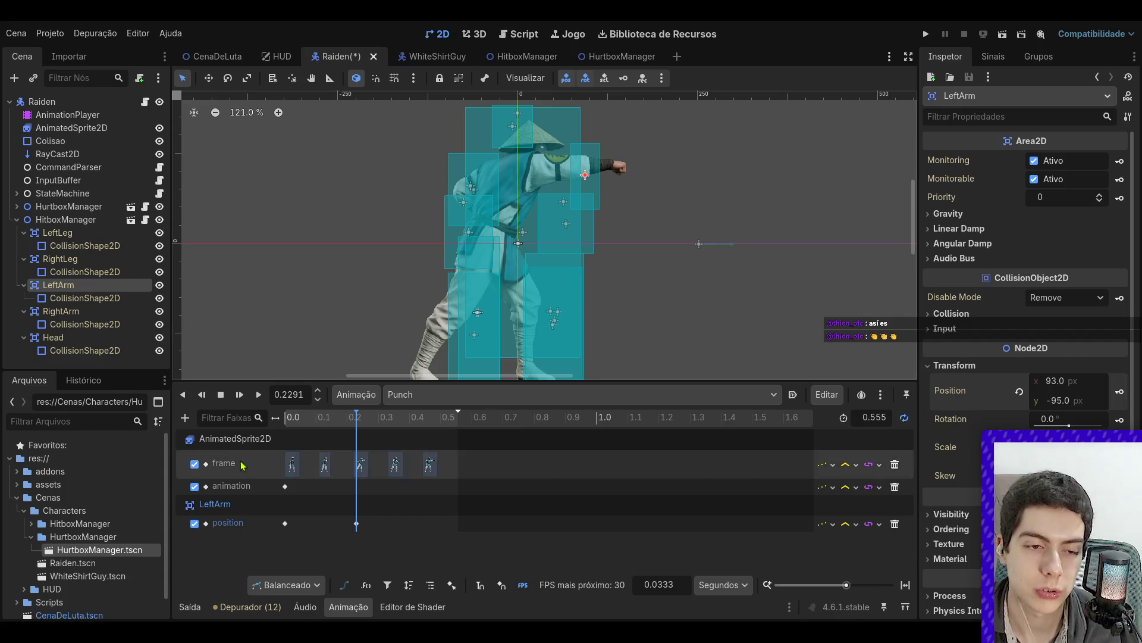
- Stretch the LeftArm collision rectangle along the punching arm to cover the fist
left_click(124, 297)
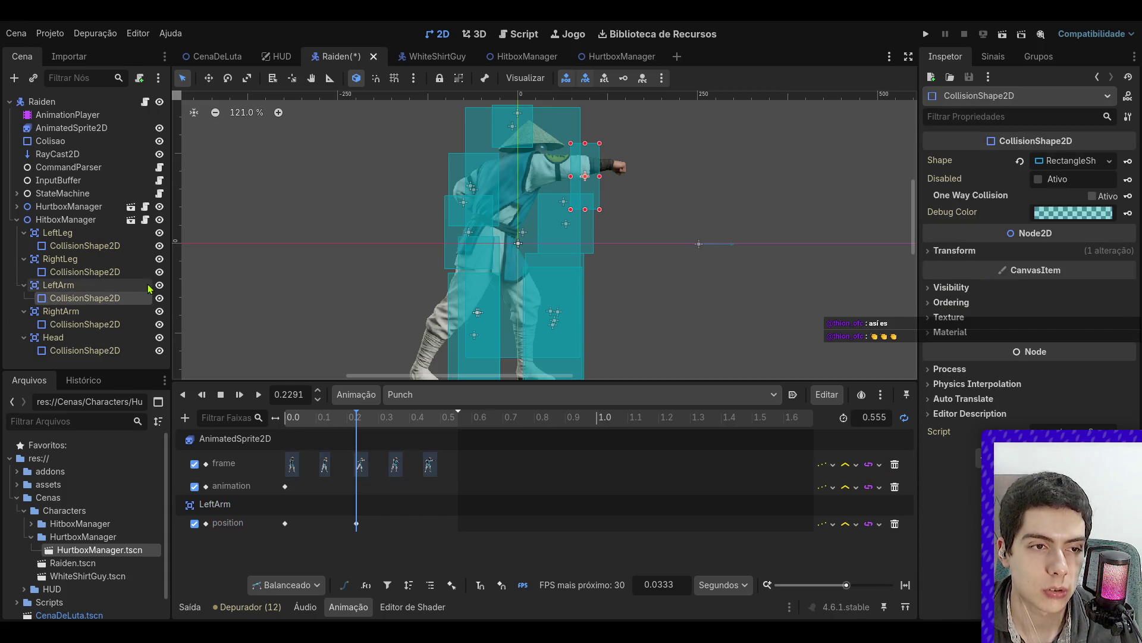
left_click(1082, 163)
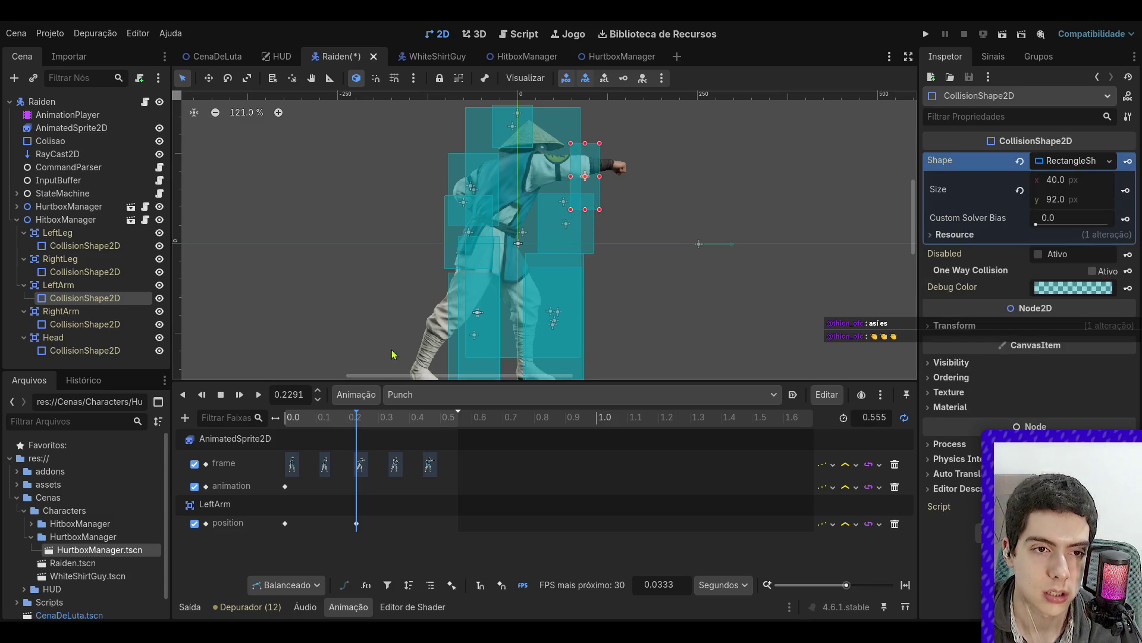
key("s")
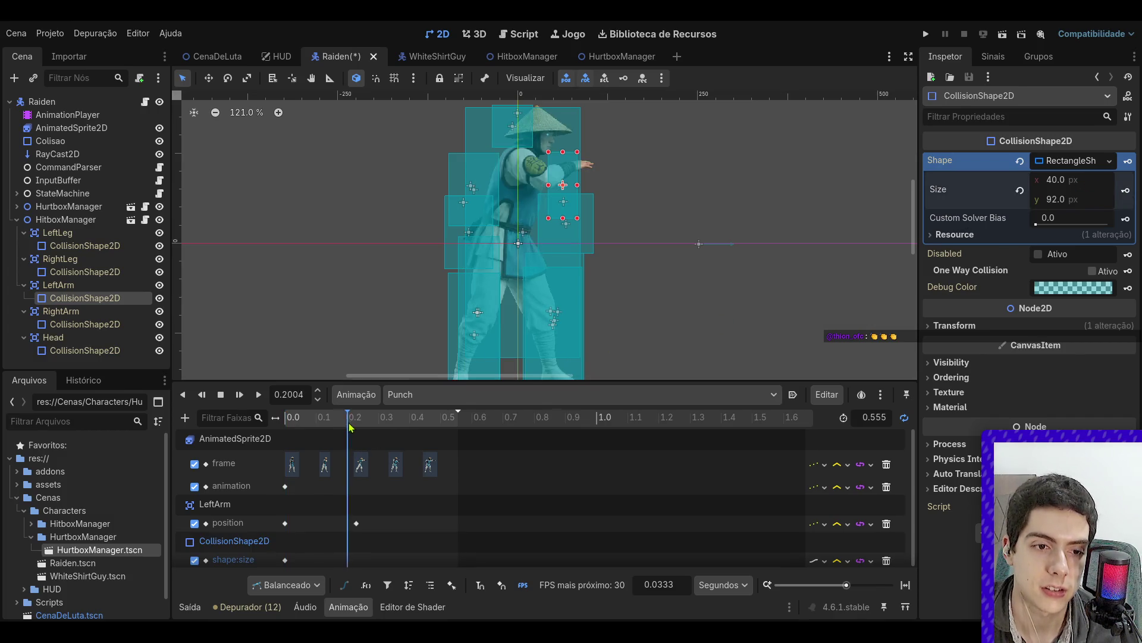
left_click(356, 523)
left_click(355, 524)
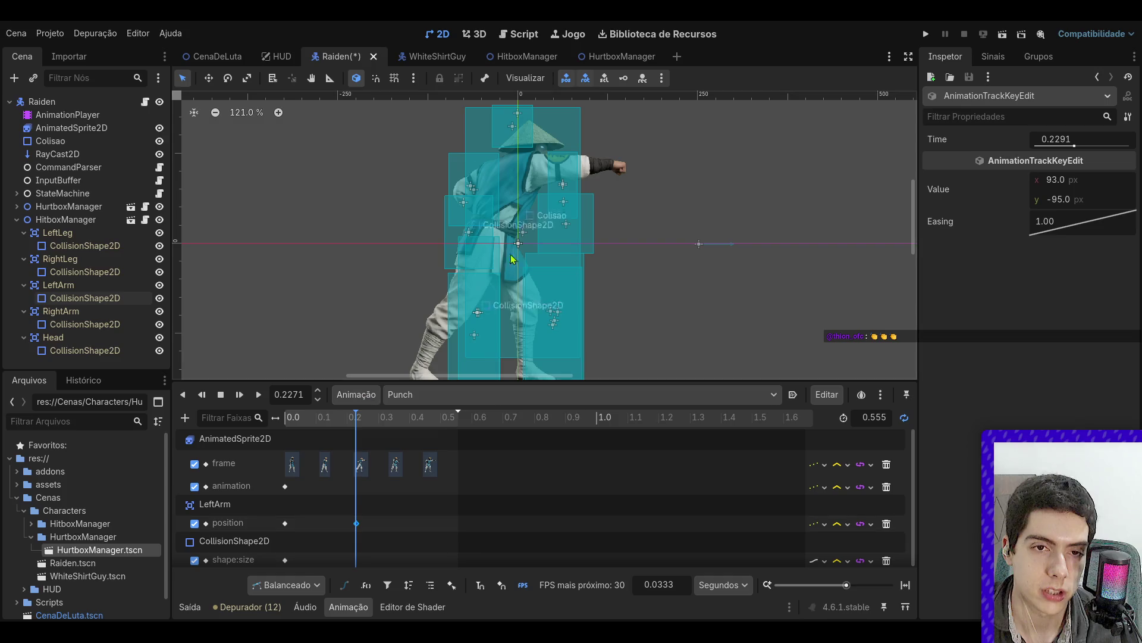
left_click(83, 298)
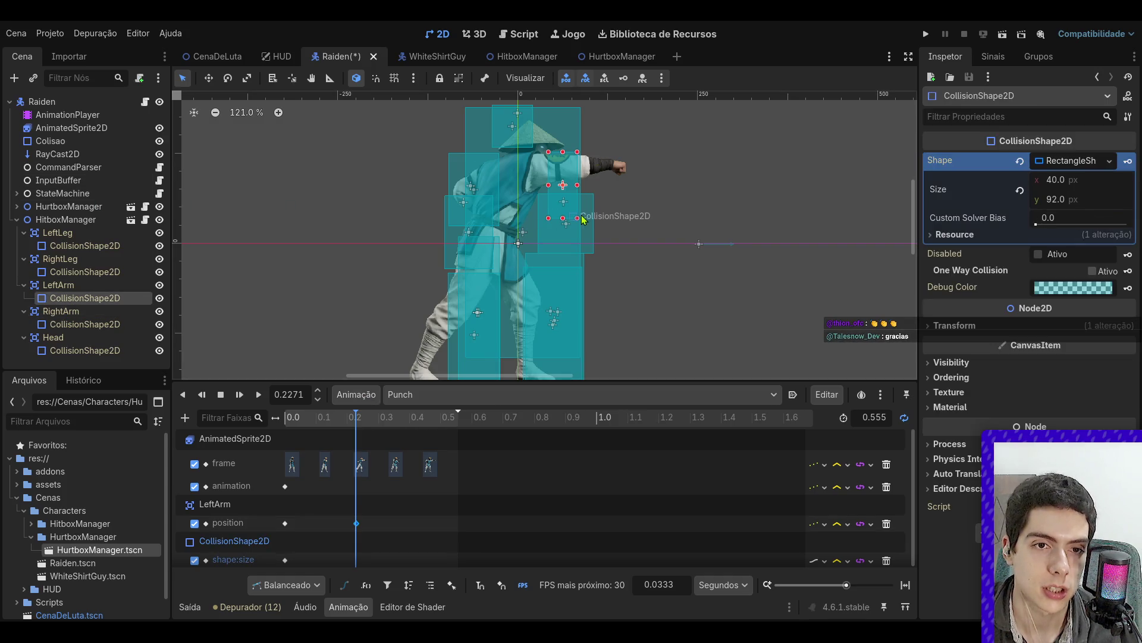
left_click_drag(579, 219, 628, 181)
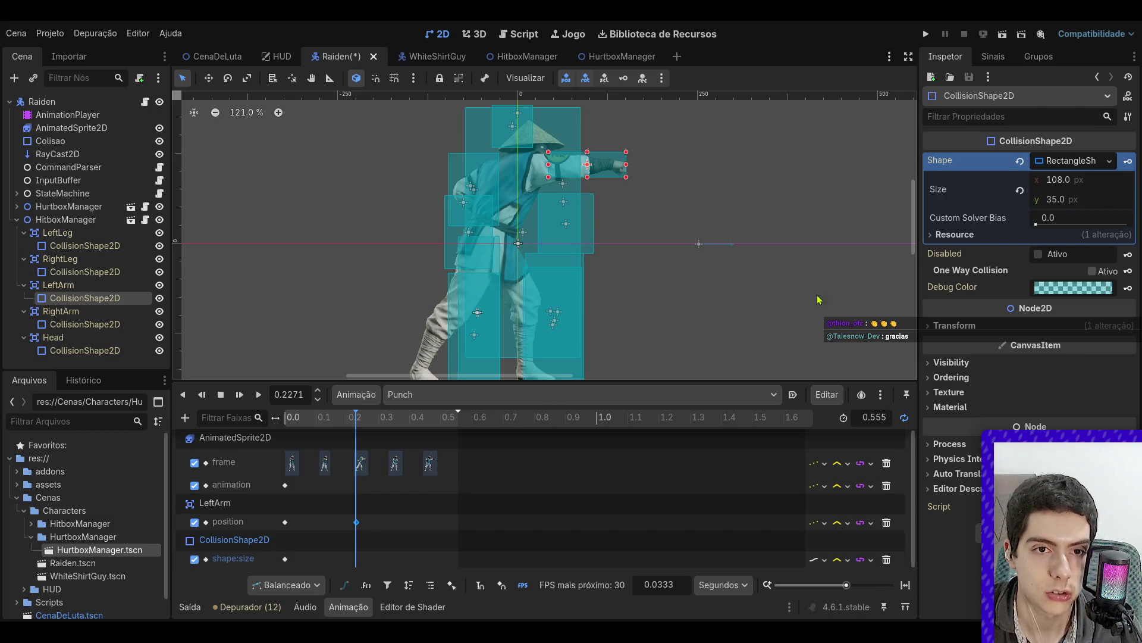
left_click_drag(627, 177, 638, 183)
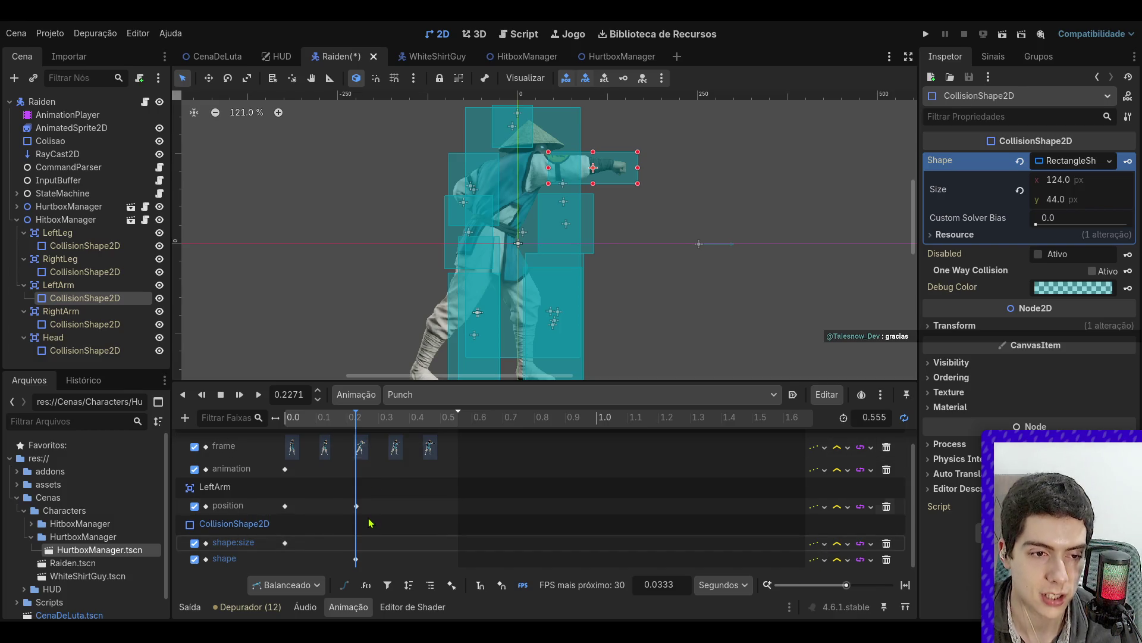
mouse_move(358, 426)
left_mouse_down()
mouse_move(247, 425)
mouse_move(386, 428)
mouse_move(299, 441)
mouse_move(359, 447)
left_mouse_up()
left_click(357, 559)
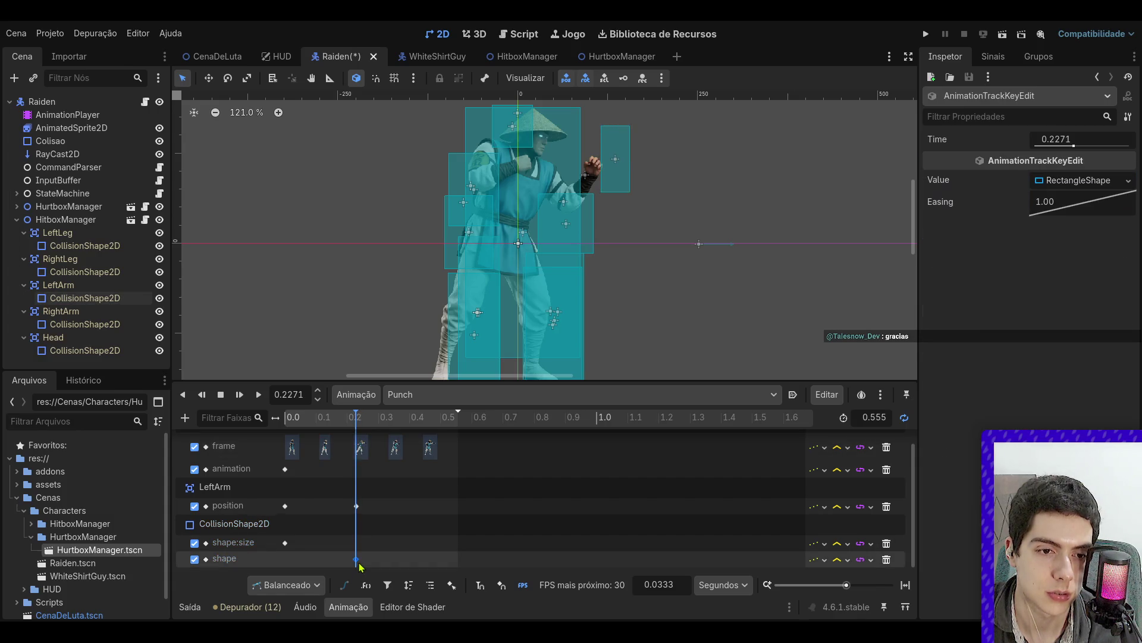
- Resize the LeftArm rectangle over the punching arm and key its shape at the punch frame
left_click(360, 448)
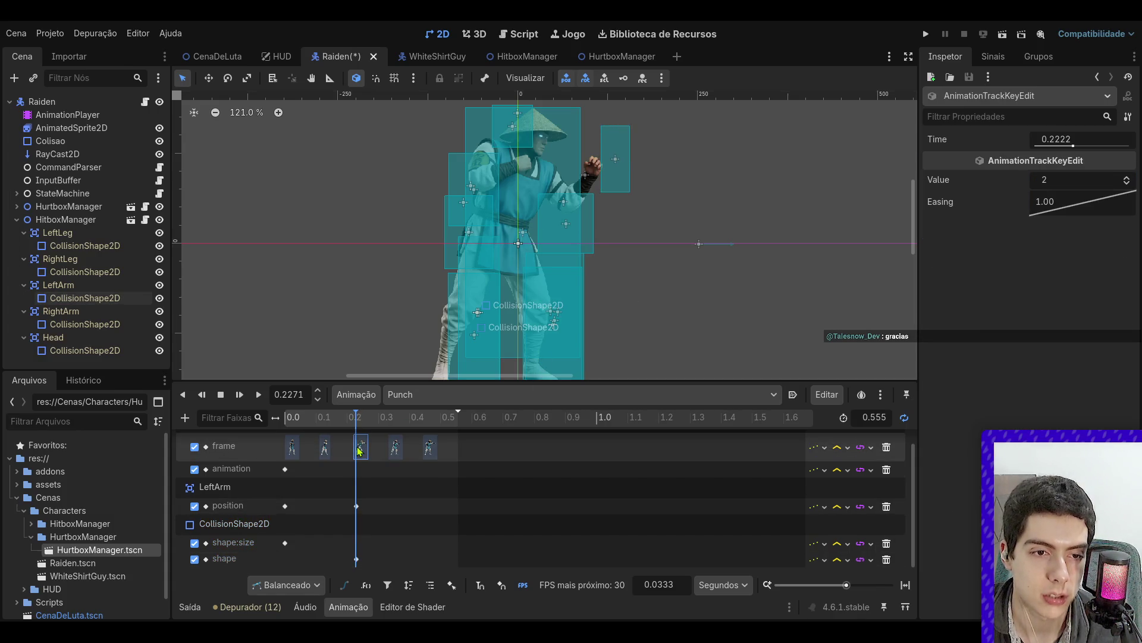
mouse_move(357, 417)
left_mouse_down()
mouse_move(310, 417)
mouse_move(359, 420)
left_mouse_up()
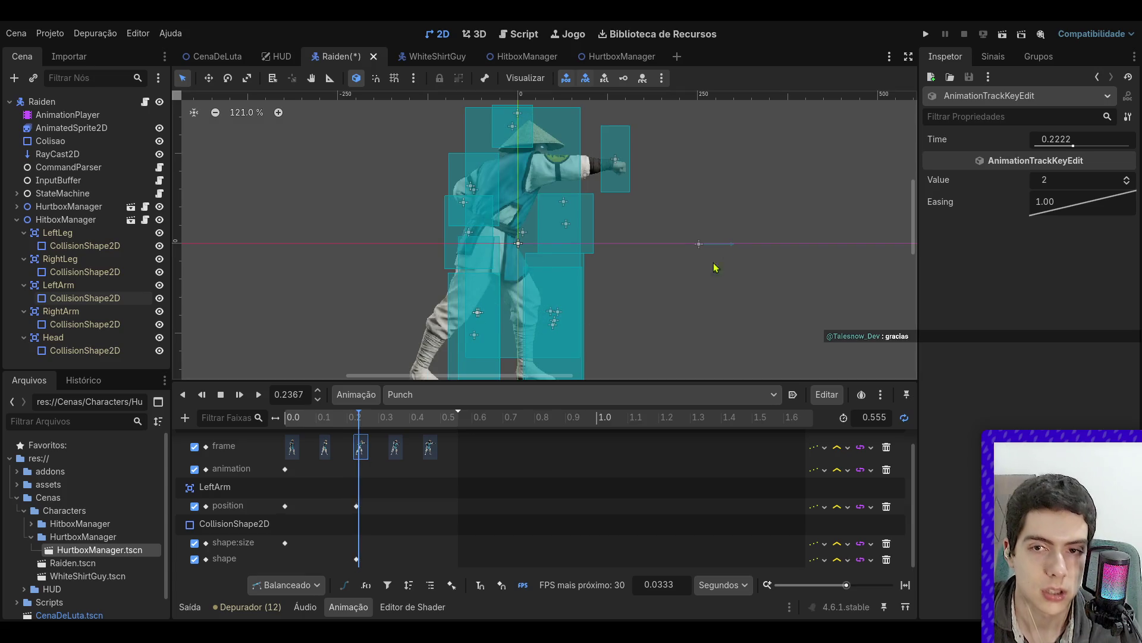
left_click(356, 559)
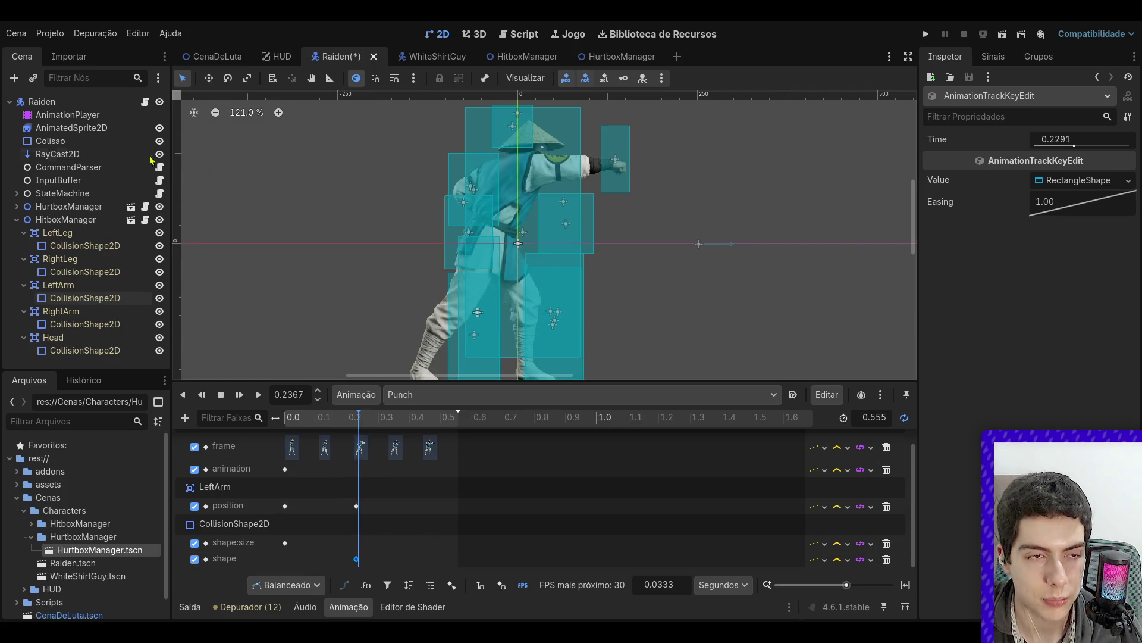
left_click(78, 297)
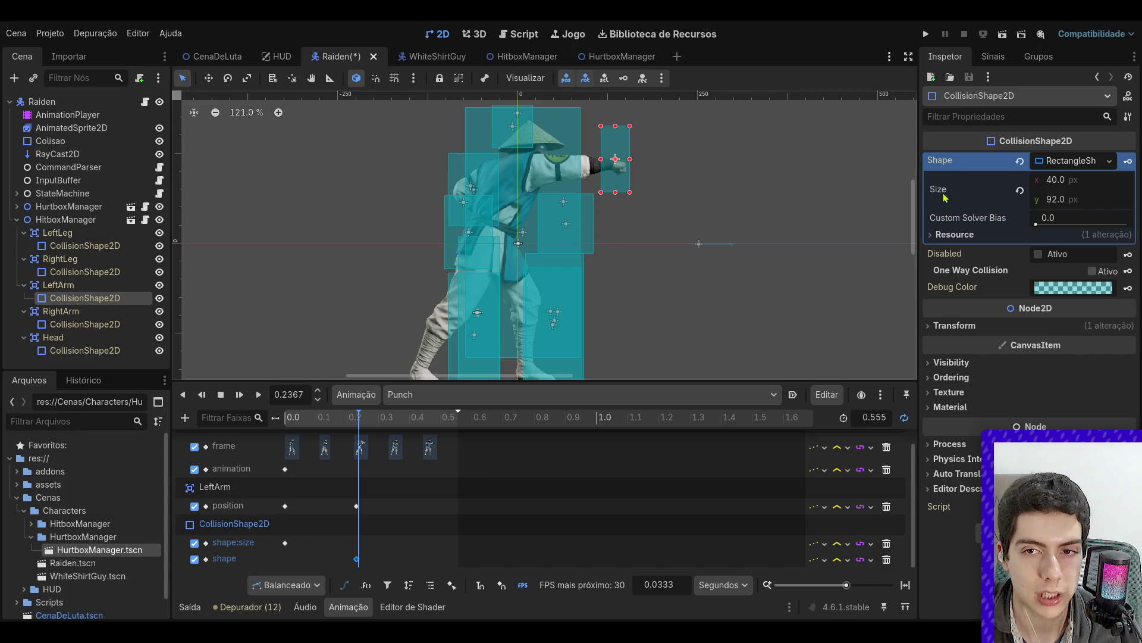
left_click_drag(600, 126, 563, 150)
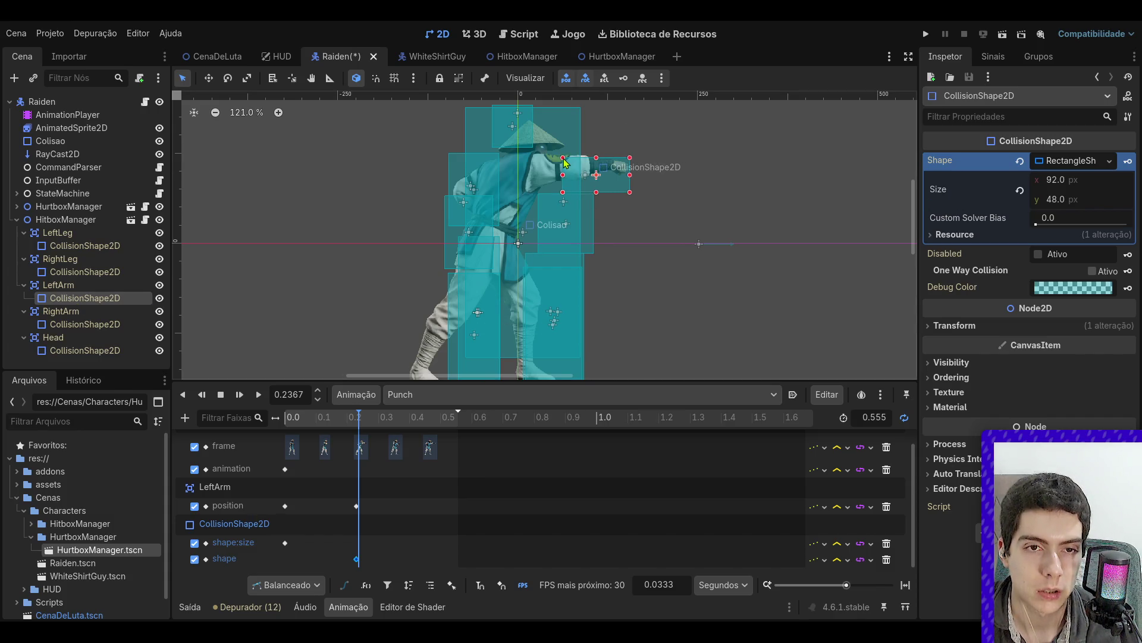
mouse_move(630, 171)
left_mouse_down()
mouse_move(652, 171)
mouse_move(635, 186)
left_mouse_up()
left_click(1129, 166)
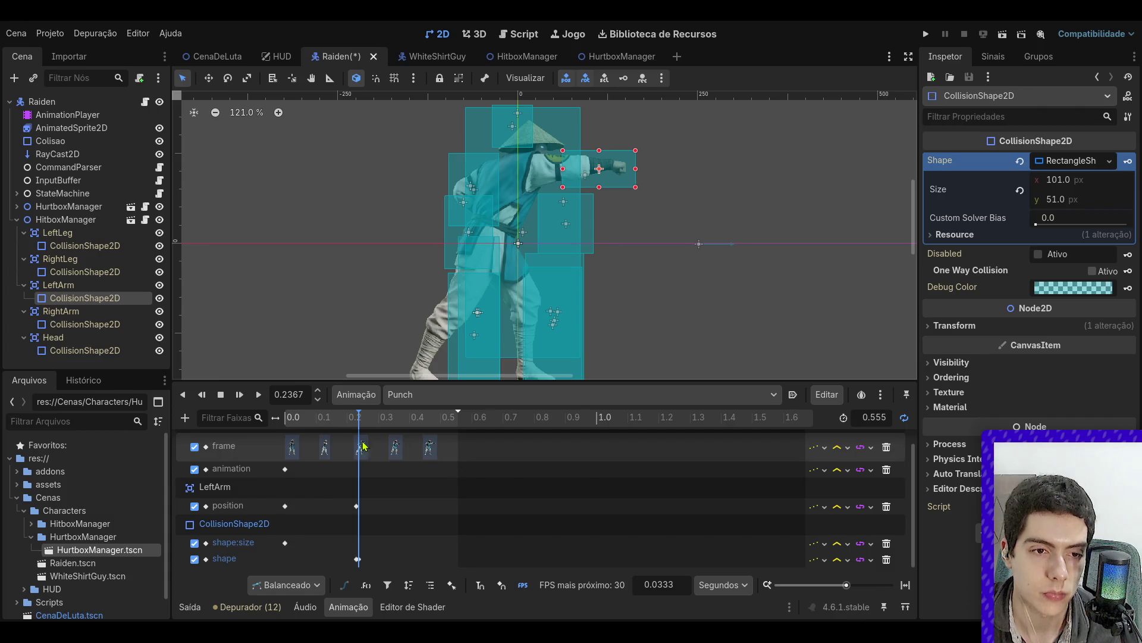
- Delete the shape:size track and key a small resting-arm shape at 0.0
left_click(886, 544)
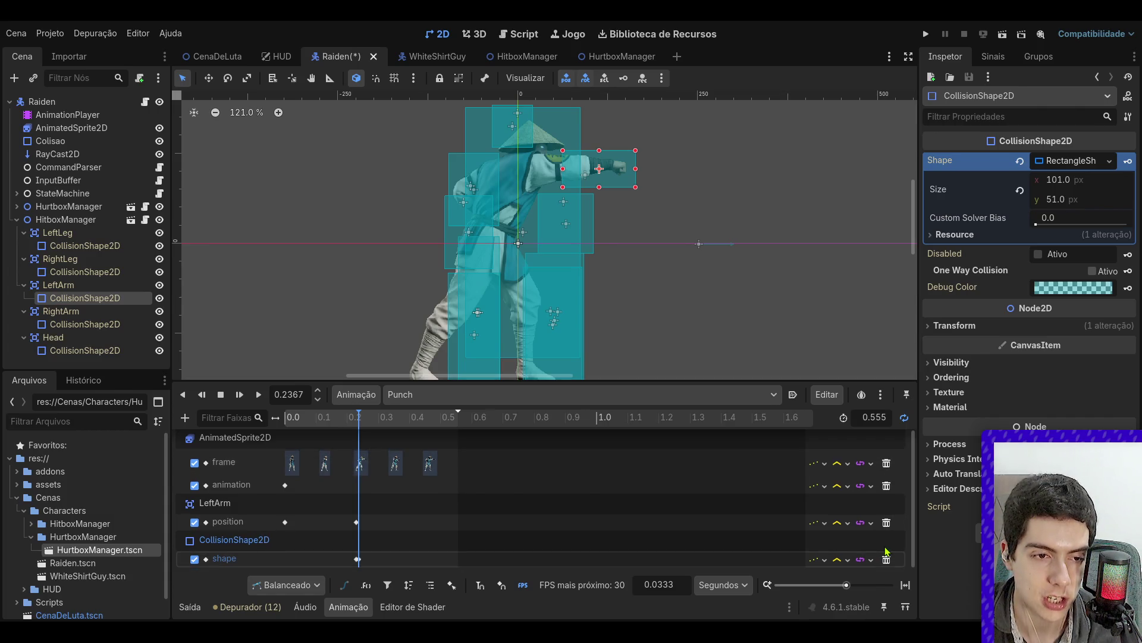
left_click_drag(359, 417, 270, 427)
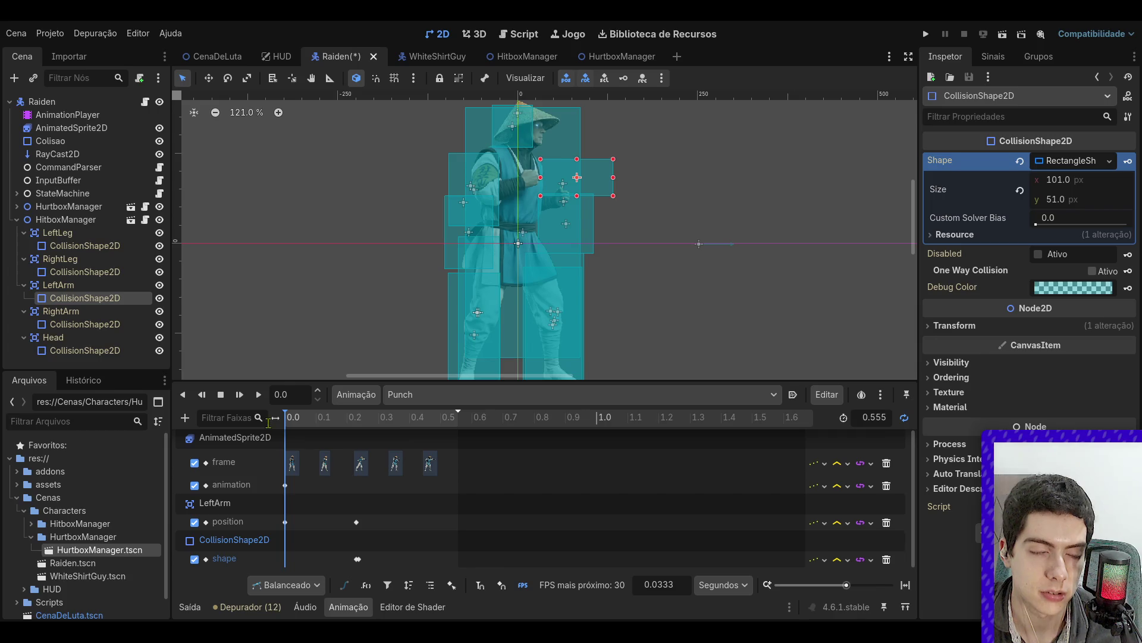
left_click(1129, 161)
left_click_drag(614, 195, 577, 235)
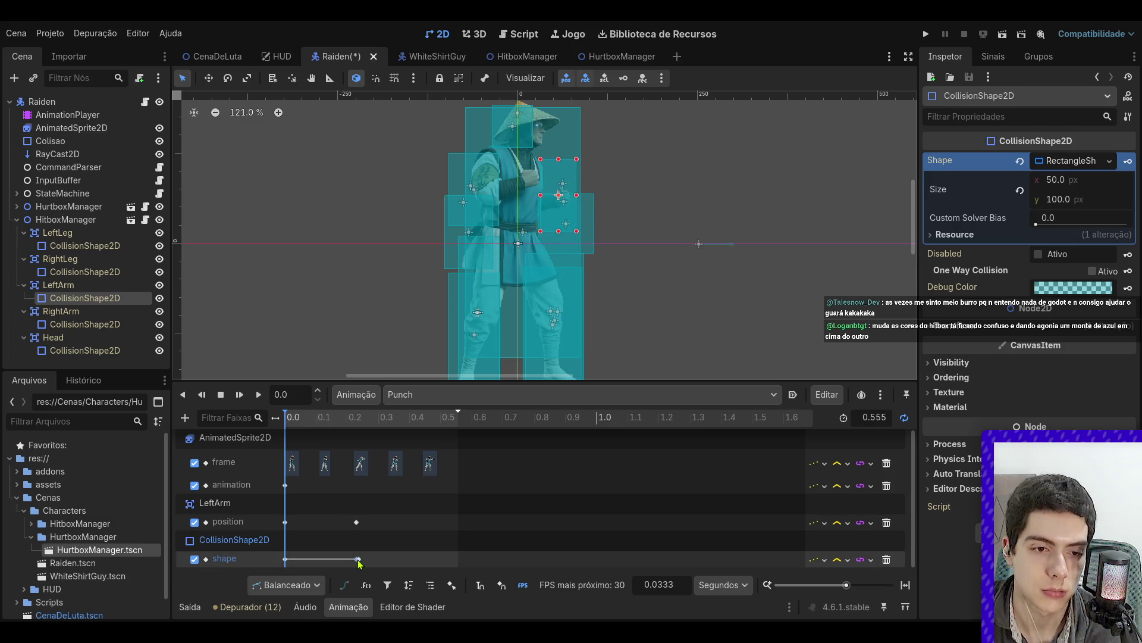
- At the punch keyframe, reshape the LeftArm rectangle to 97x39 to cover the extended arm
left_click(358, 559)
left_click(359, 563)
left_click(357, 560)
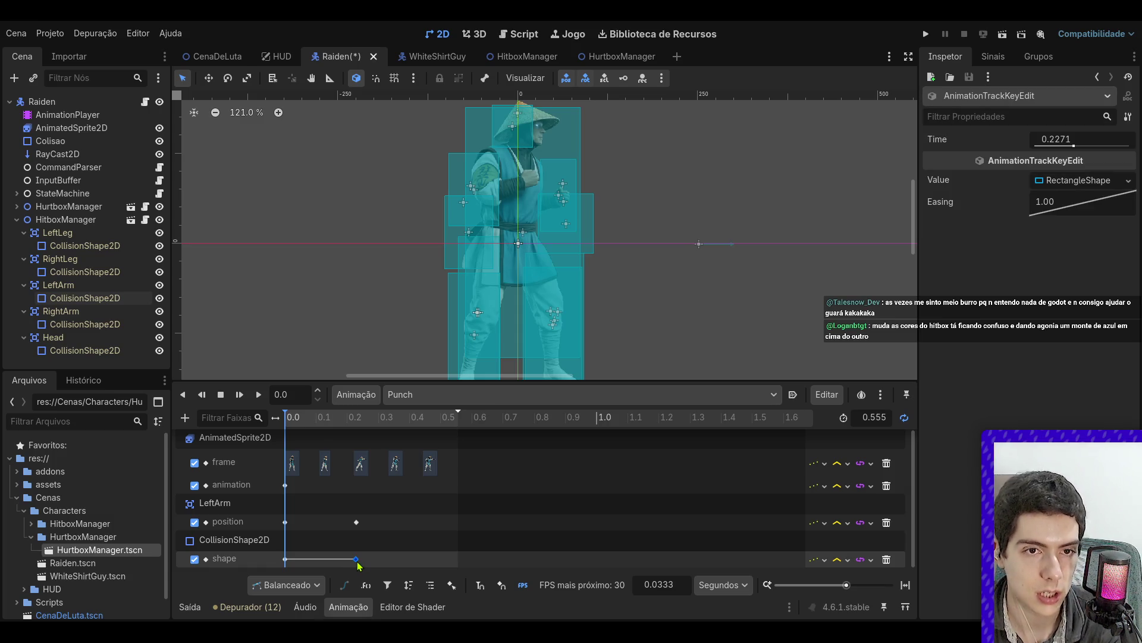
left_click(359, 420)
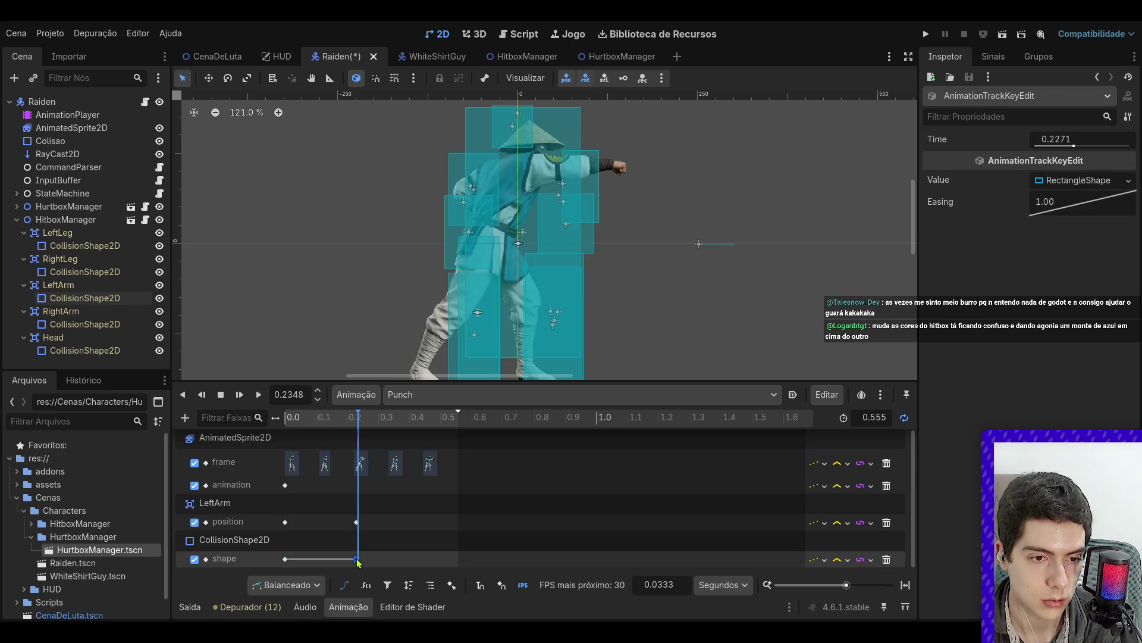
left_click(357, 557)
left_click(356, 417)
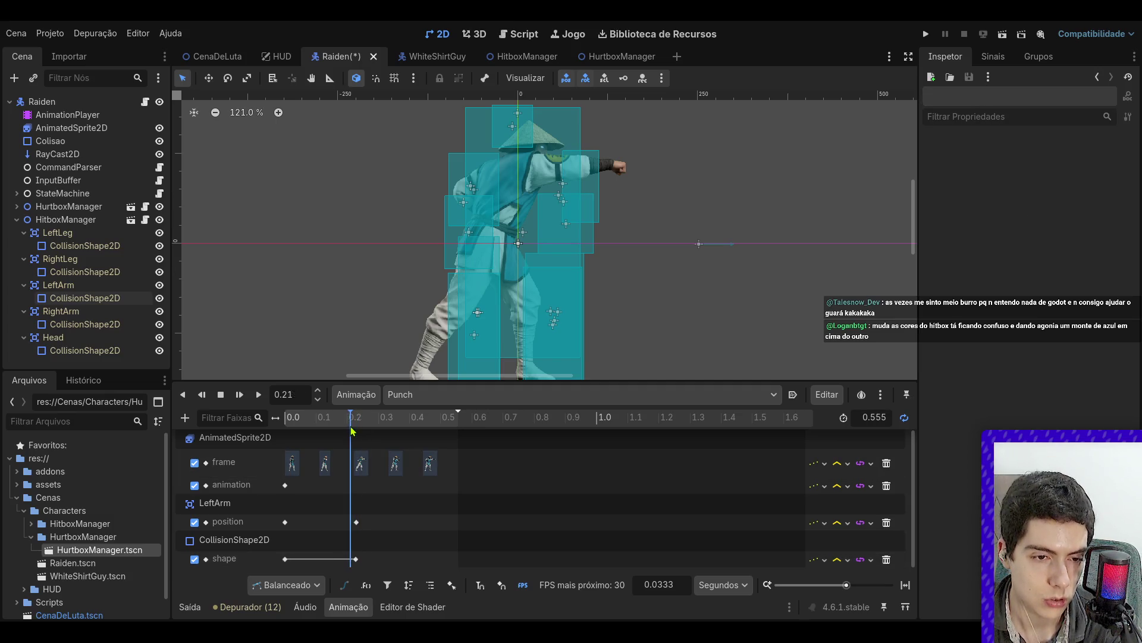
left_click(354, 560)
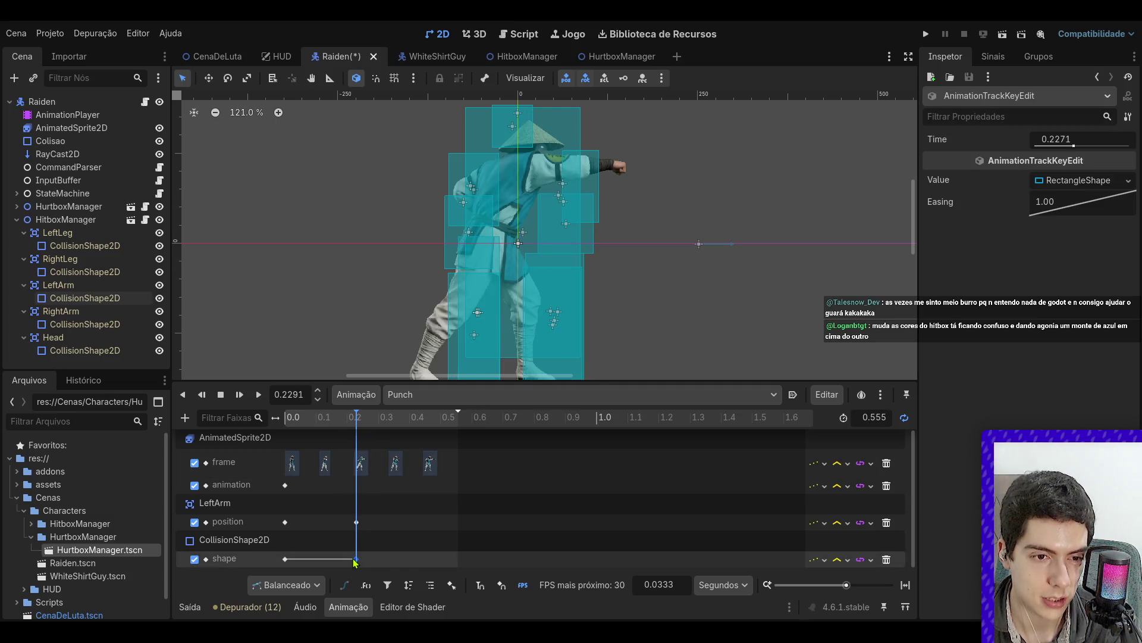
left_click(598, 189)
left_click_drag(601, 223, 634, 181)
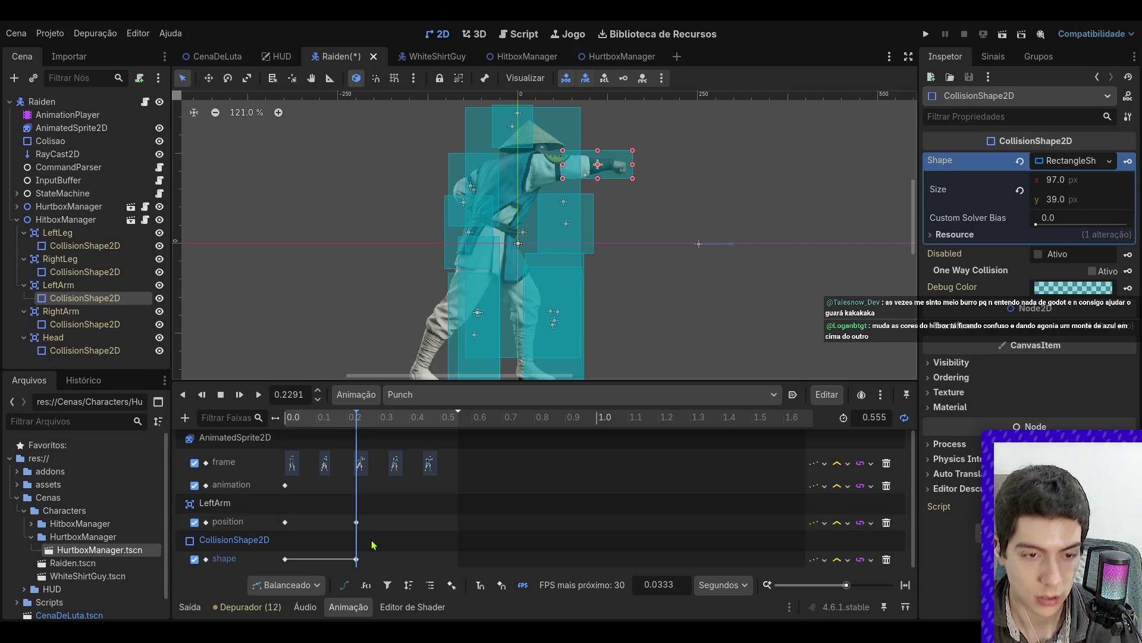
left_click_drag(355, 418, 366, 419)
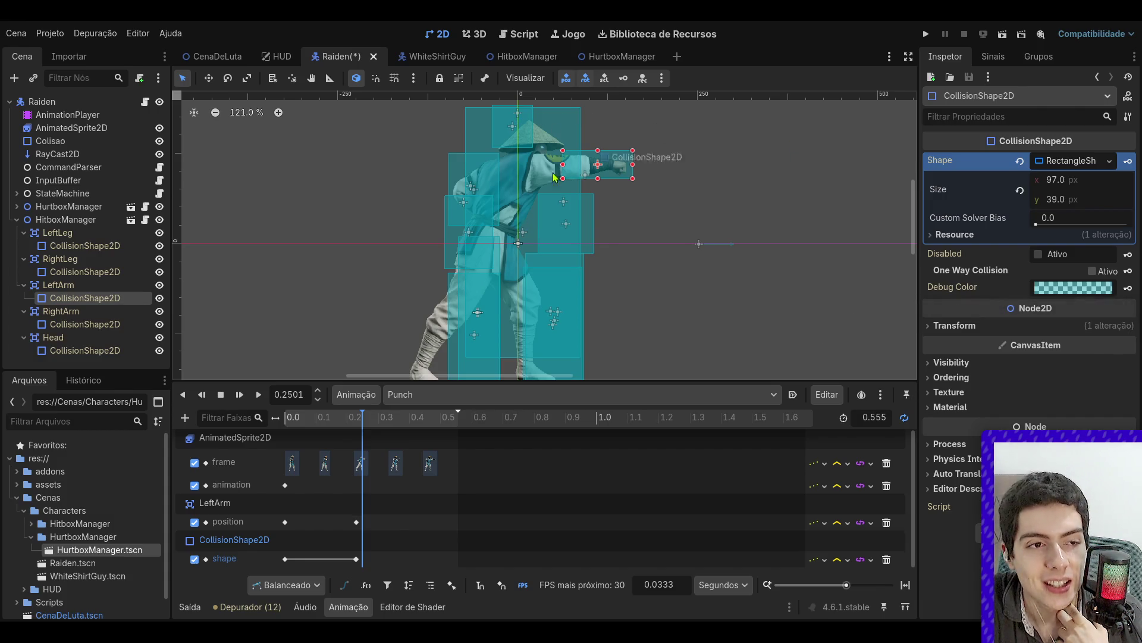
left_click(146, 219)
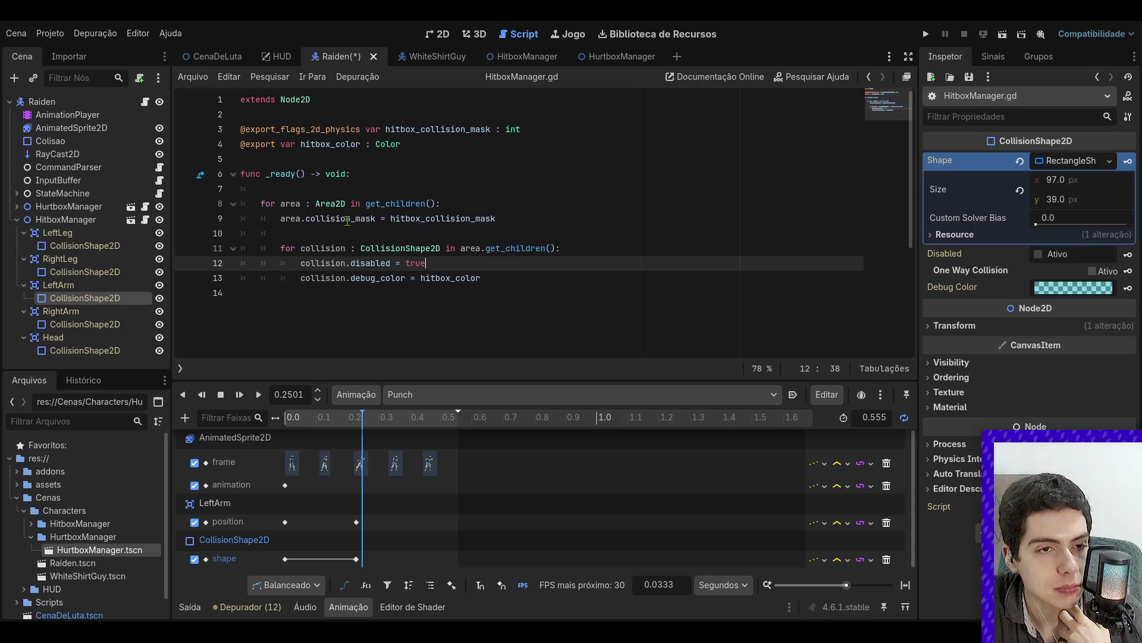
left_click(469, 148)
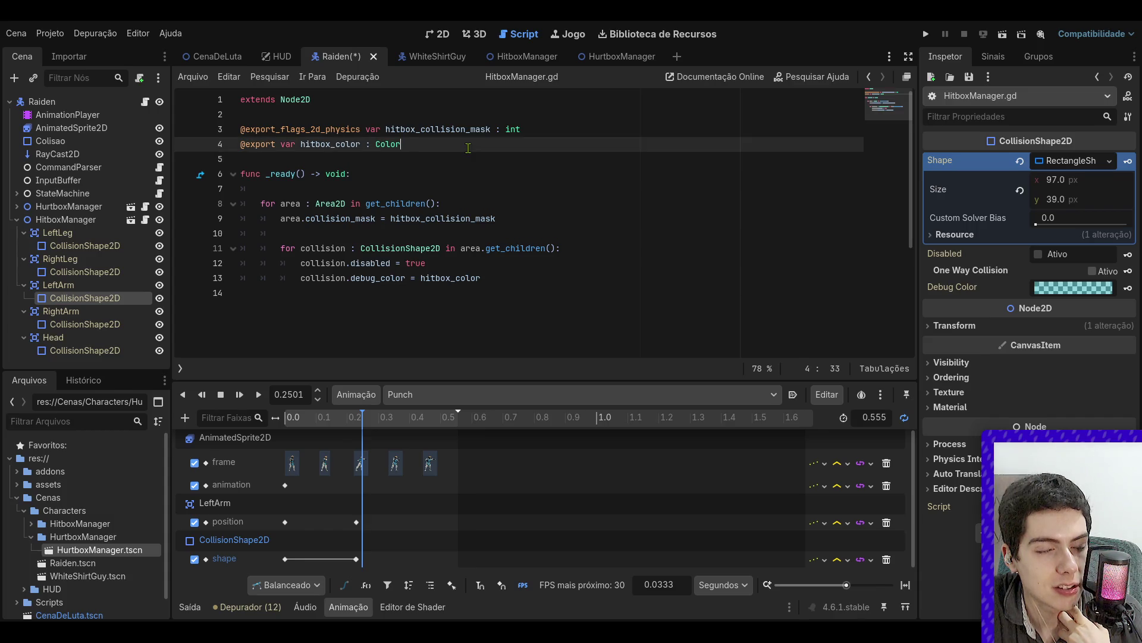
left_click(245, 100)
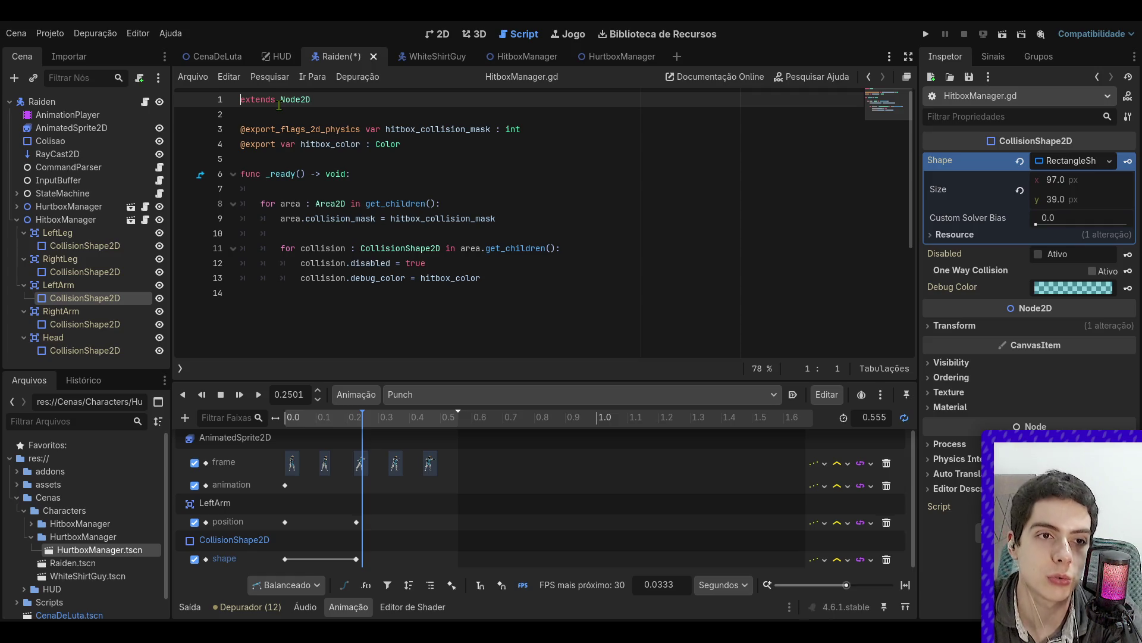
key("Return")
key("Up")
type("@tool")
key("ctrl+s")
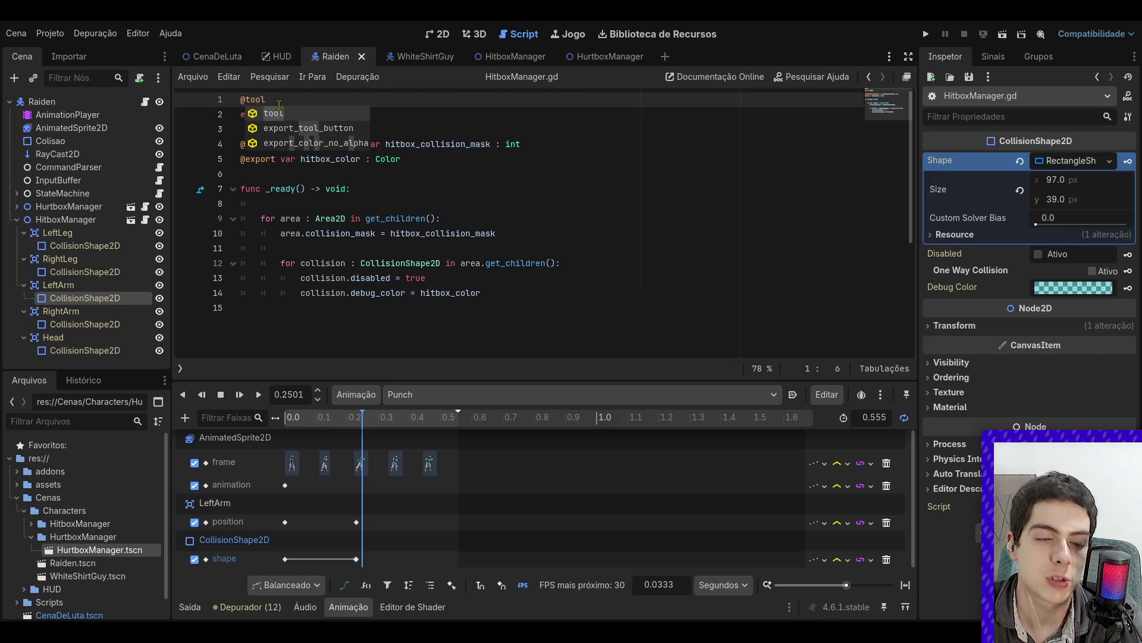
left_click(399, 174)
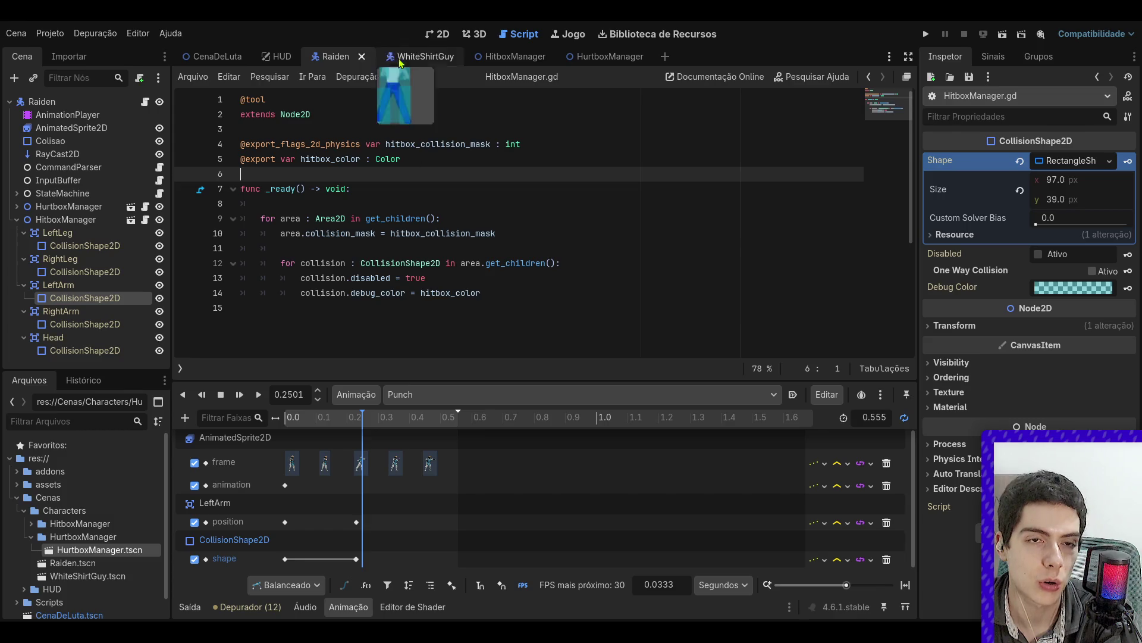
left_click(439, 34)
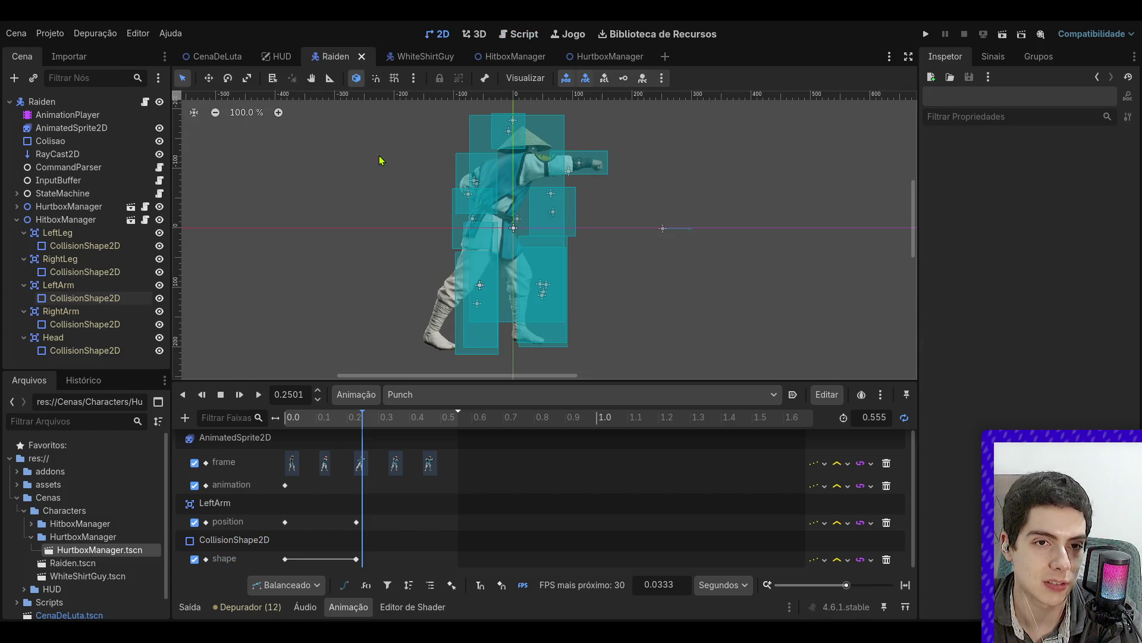
- Reopen Raiden.tscn from the FileSystem filtered by 'Raiden' and scrub Punch to the extended fist
left_click(361, 56)
left_click(105, 430)
type("Raiden")
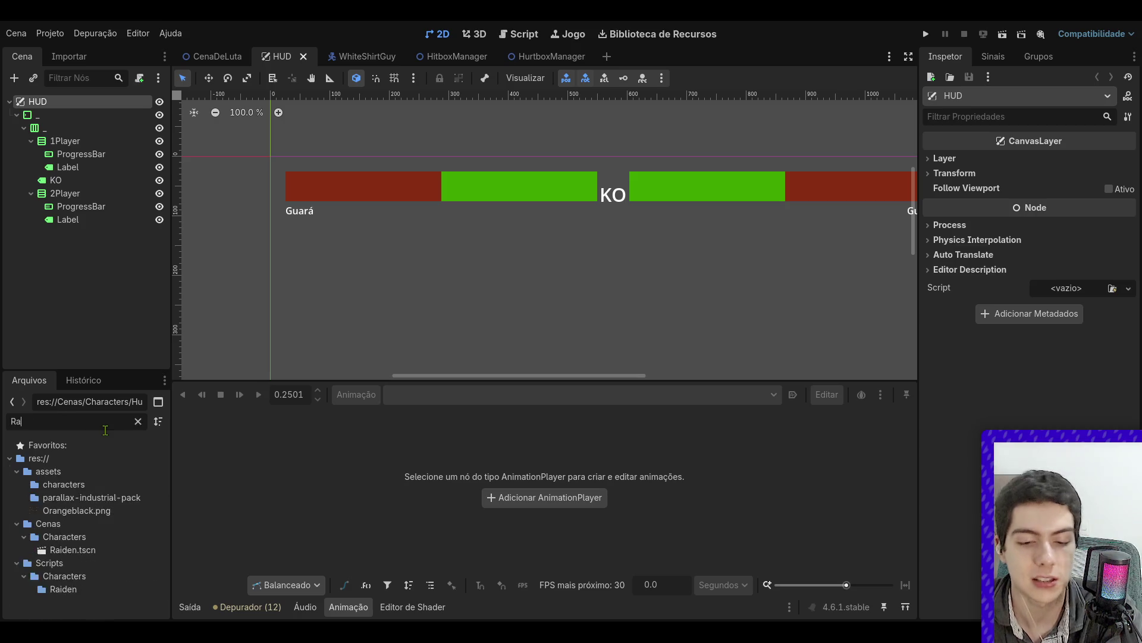
double_click(95, 498)
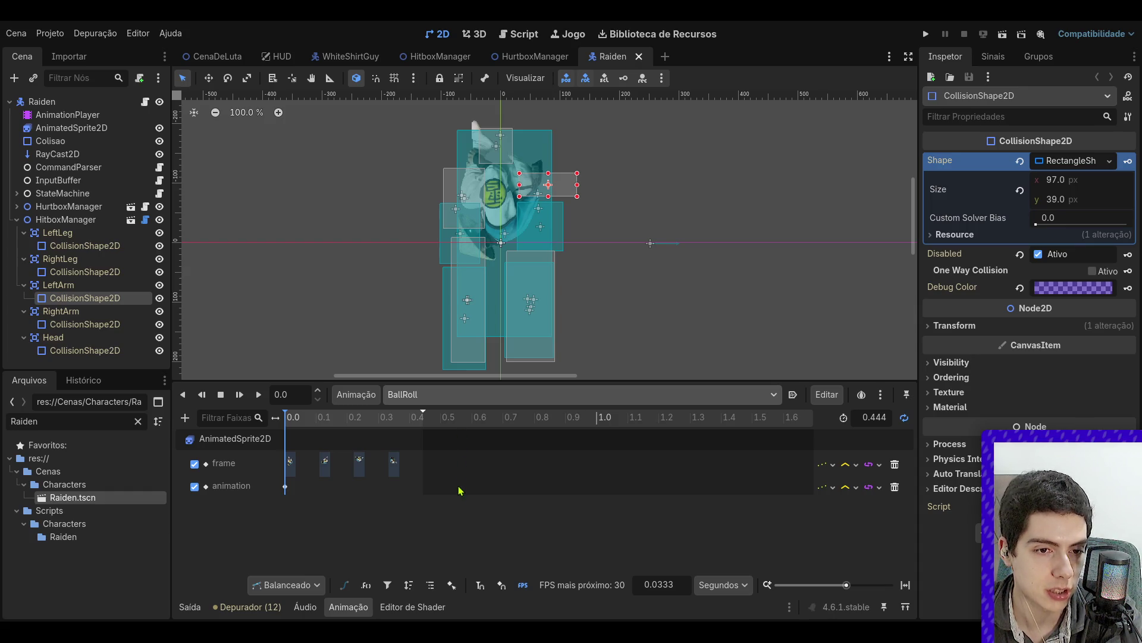
mouse_move(321, 418)
left_mouse_down()
mouse_move(396, 417)
mouse_move(355, 439)
mouse_move(311, 440)
mouse_move(384, 444)
left_mouse_up()
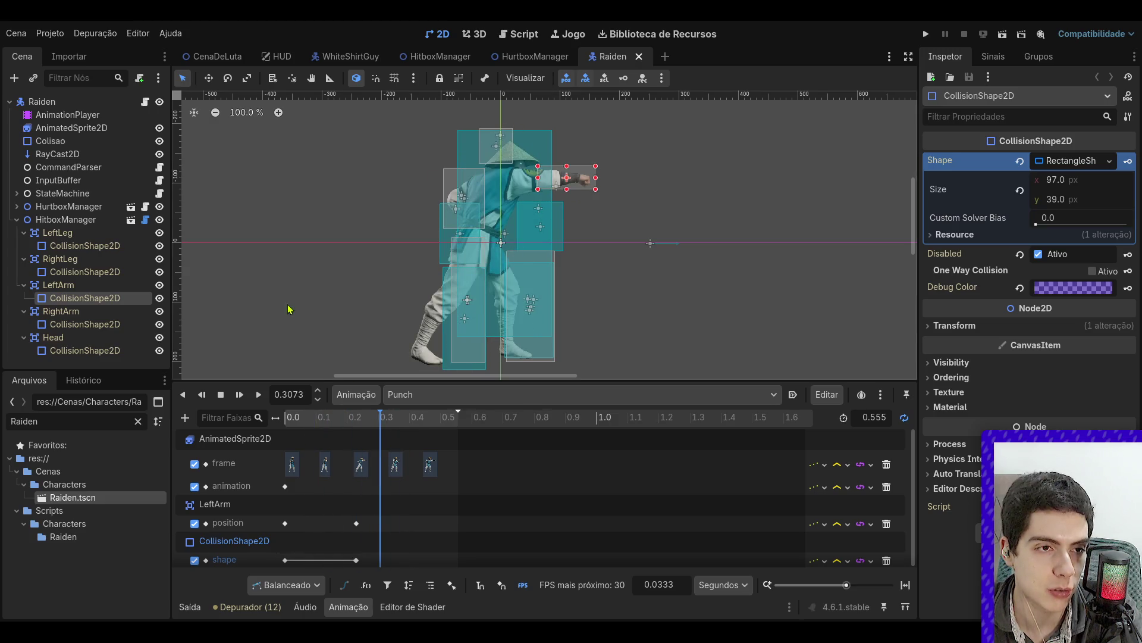
- Paste the purple debug colour onto the Colisao collision shape
left_click(54, 141)
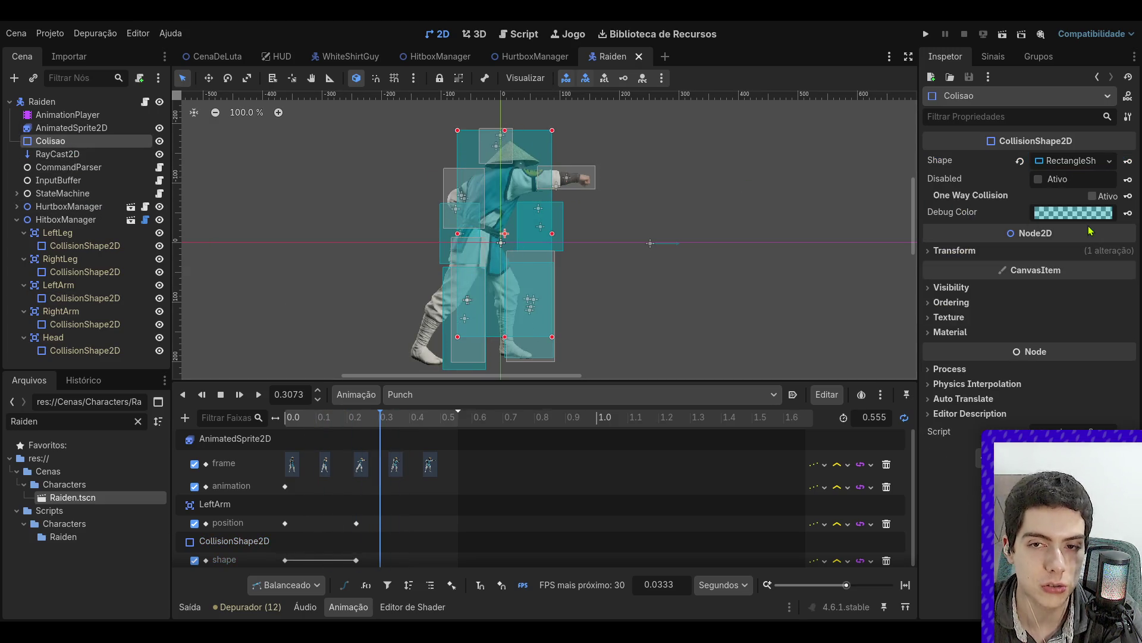
key("ctrl+v")
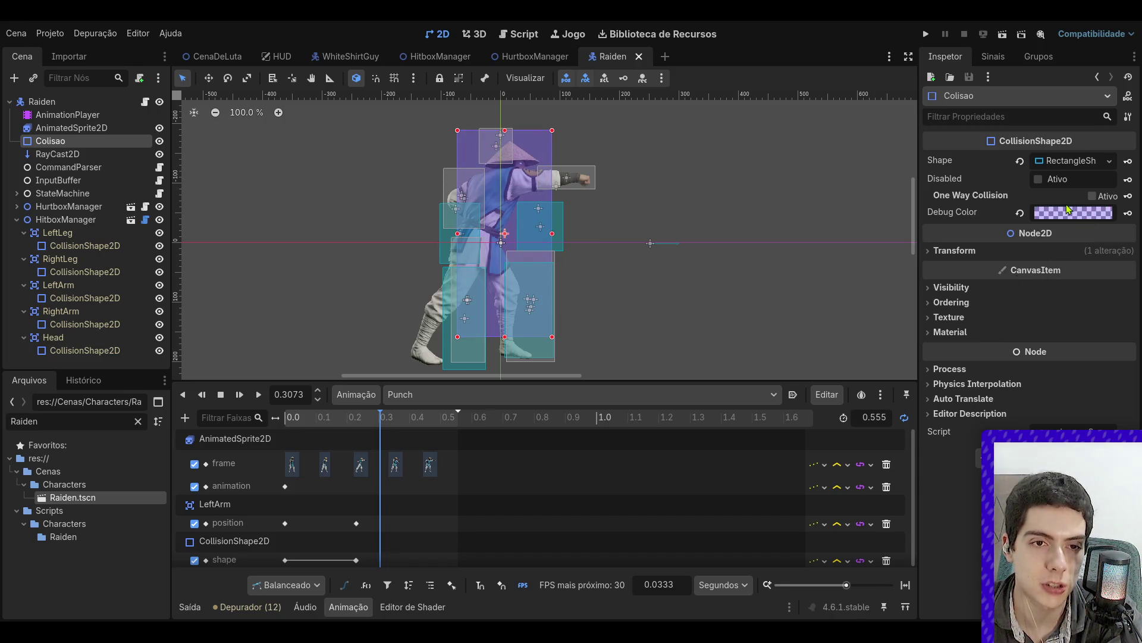
left_click(730, 183)
scroll(587, 179, "up", 4)
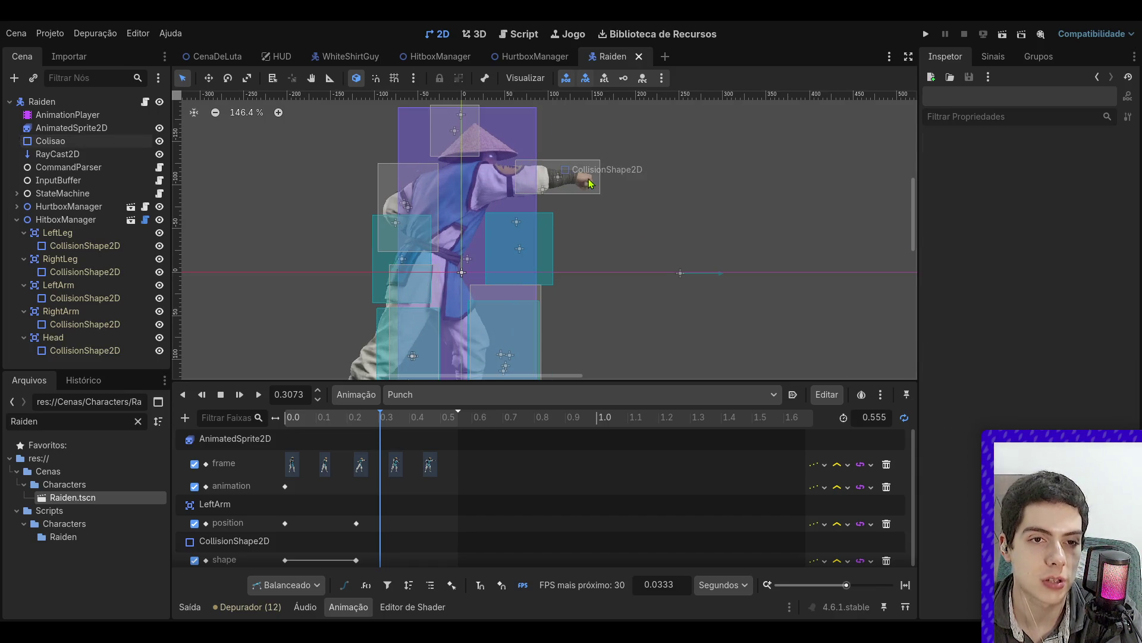
- Put Punch on the 0.2271 key and select LeftArm's 97 × 39 px collision shape
left_click(58, 285)
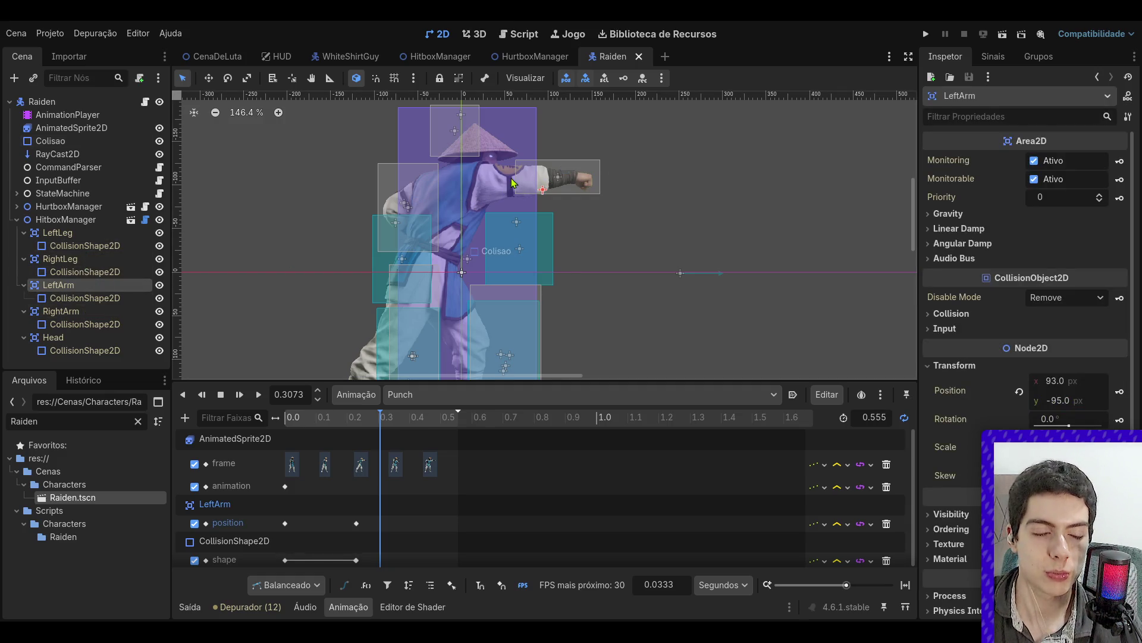
left_click(355, 426)
left_click(357, 426)
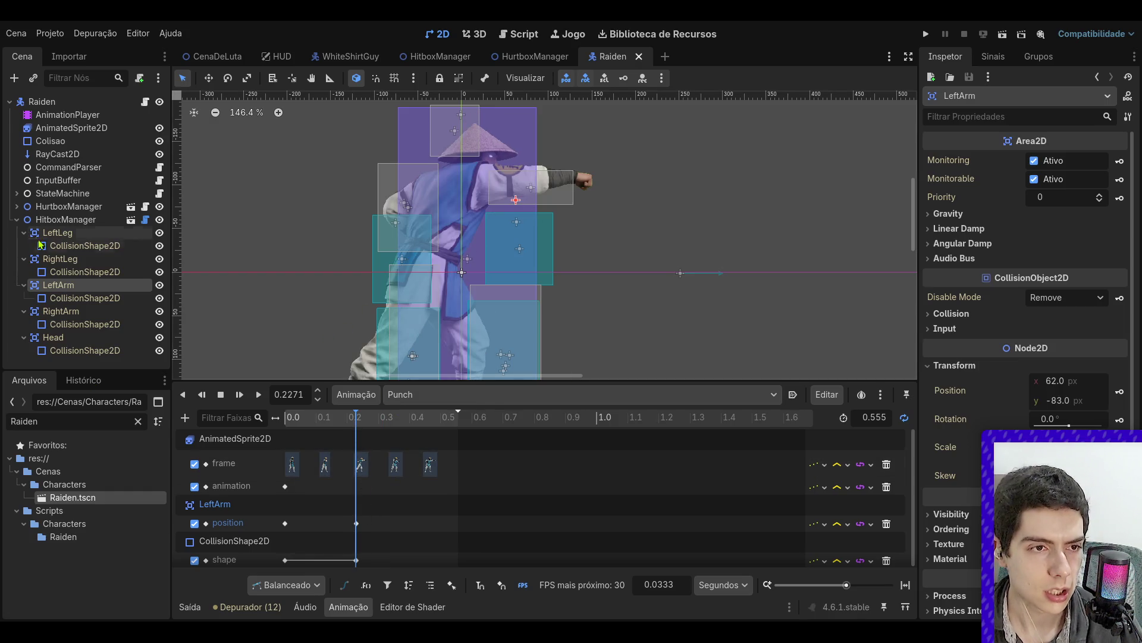
left_click(62, 299)
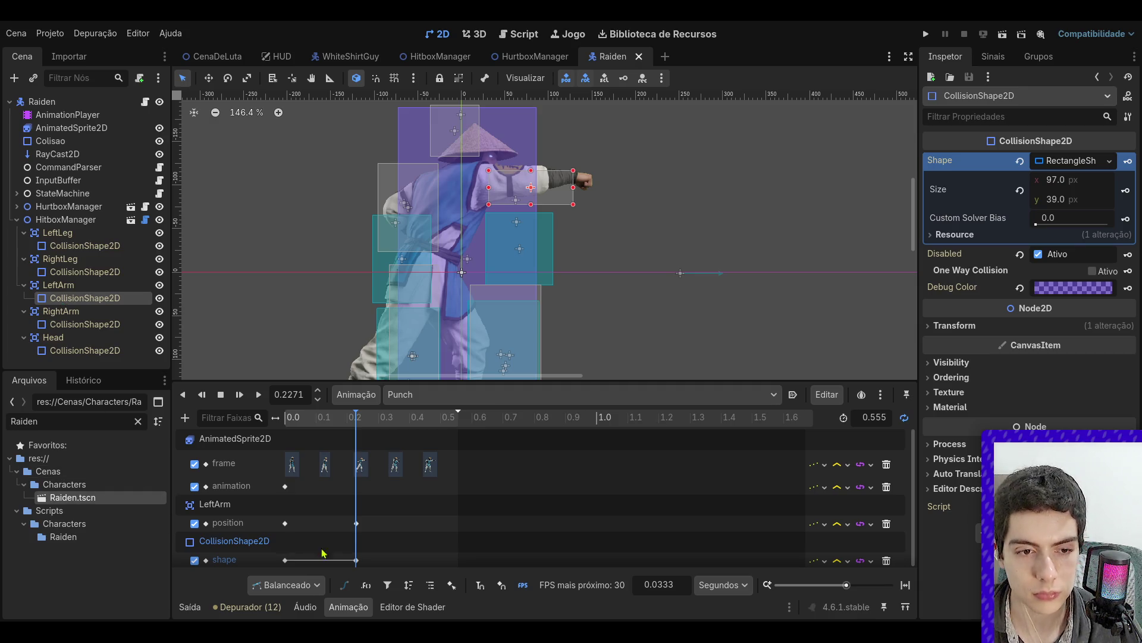
- Inspect the LeftArm shape key at 0.2271, preview a moment later, and nudge it to 0.2291
left_click(356, 560)
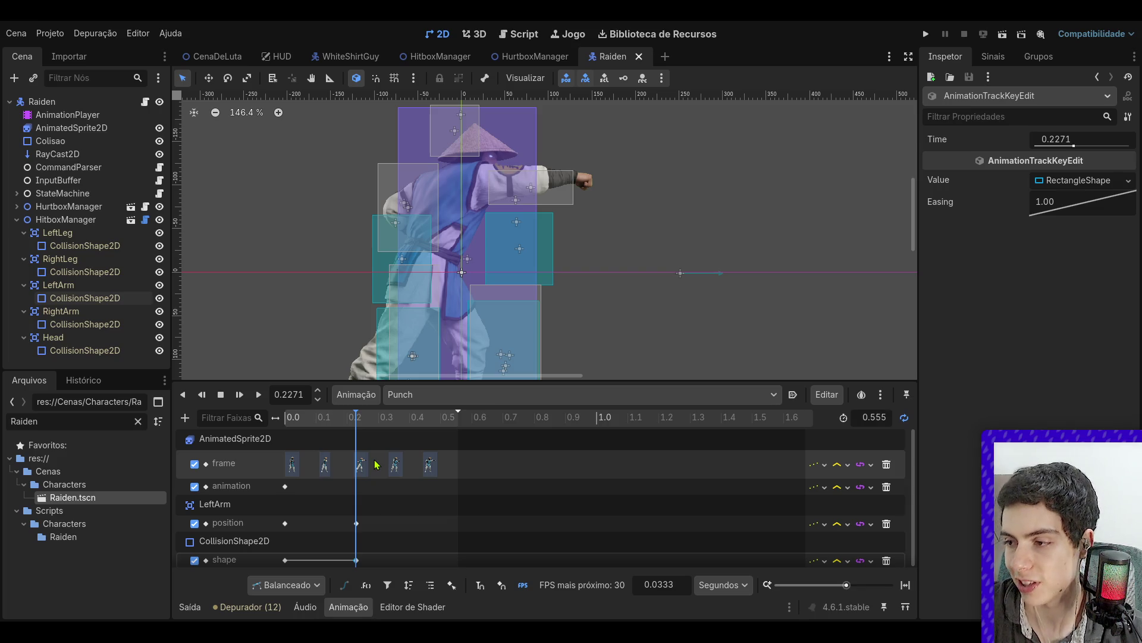
scroll(411, 308, "down", 3)
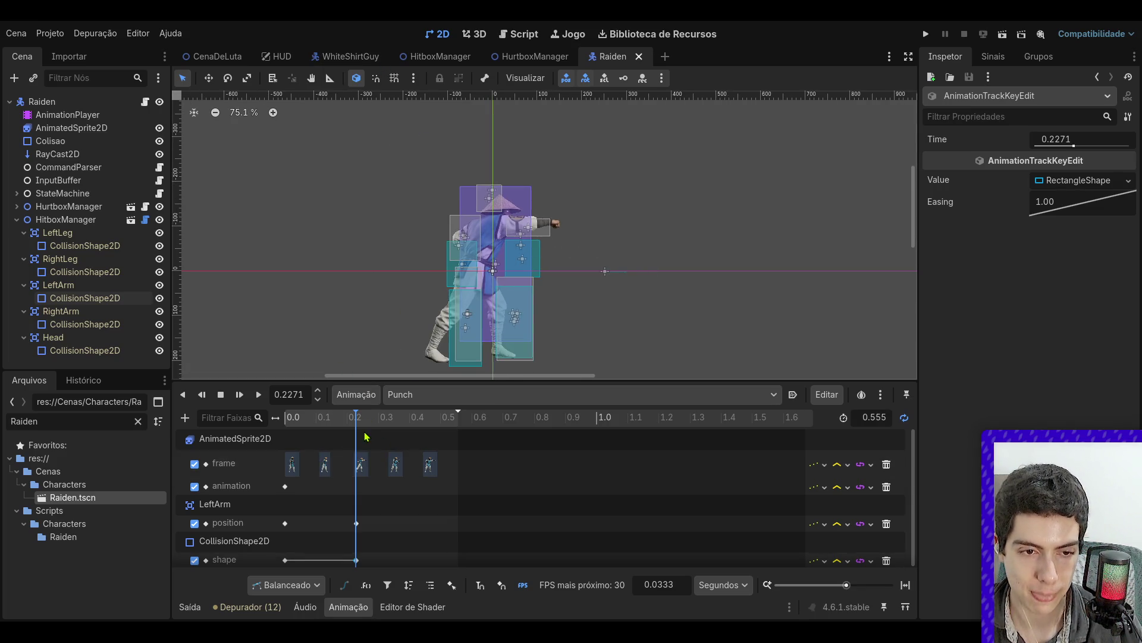
scroll(523, 291, "up", 2)
scroll(523, 291, "down", 2)
scroll(523, 291, "up", 1)
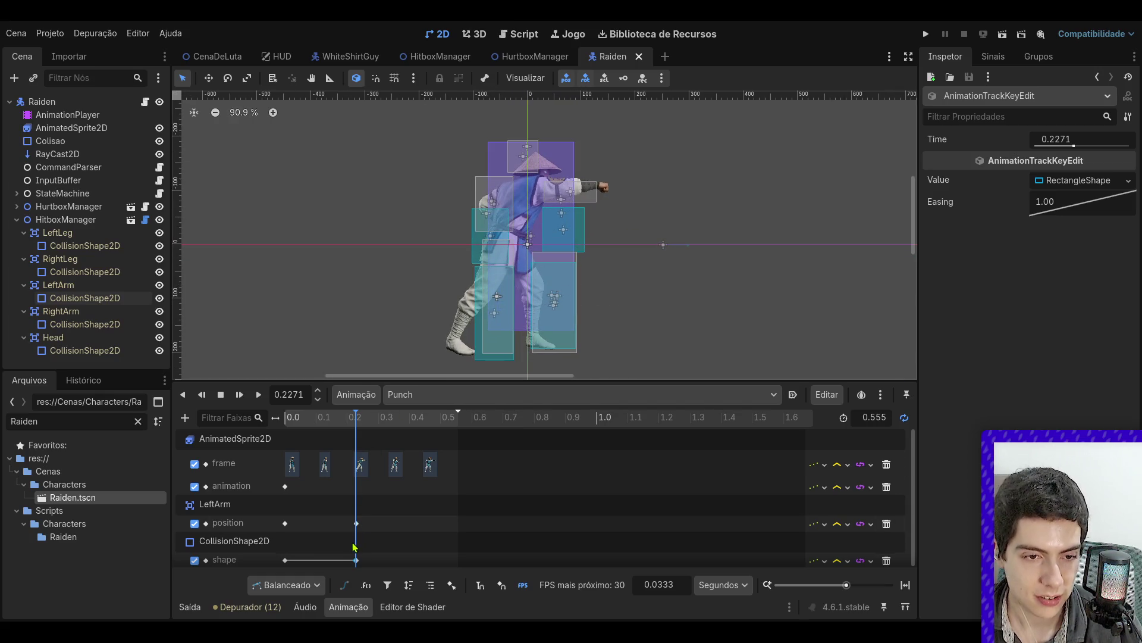
left_click(376, 417)
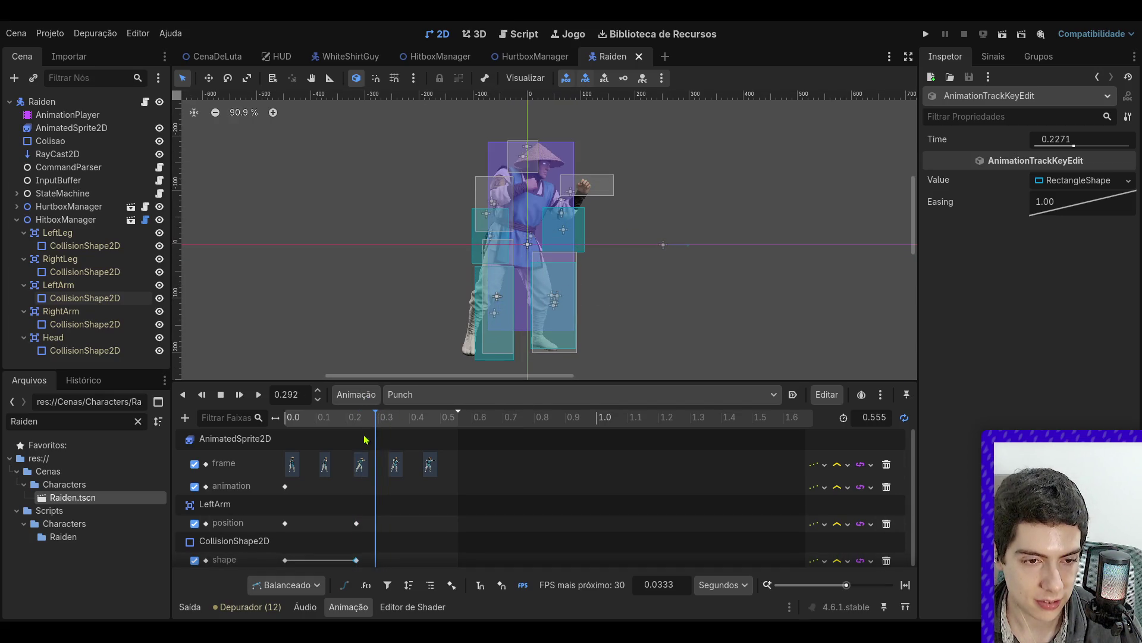
left_click(357, 560)
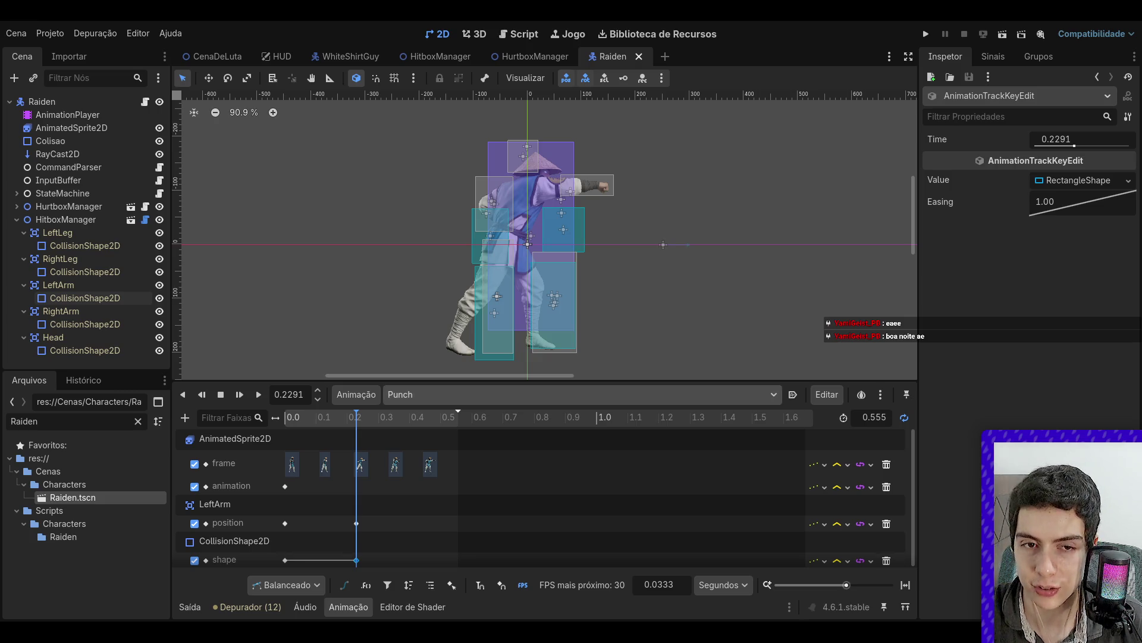
- Select LeftArm's CollisionShape2D to show its 97 × 39 rectangle in the Inspector
left_click(83, 297)
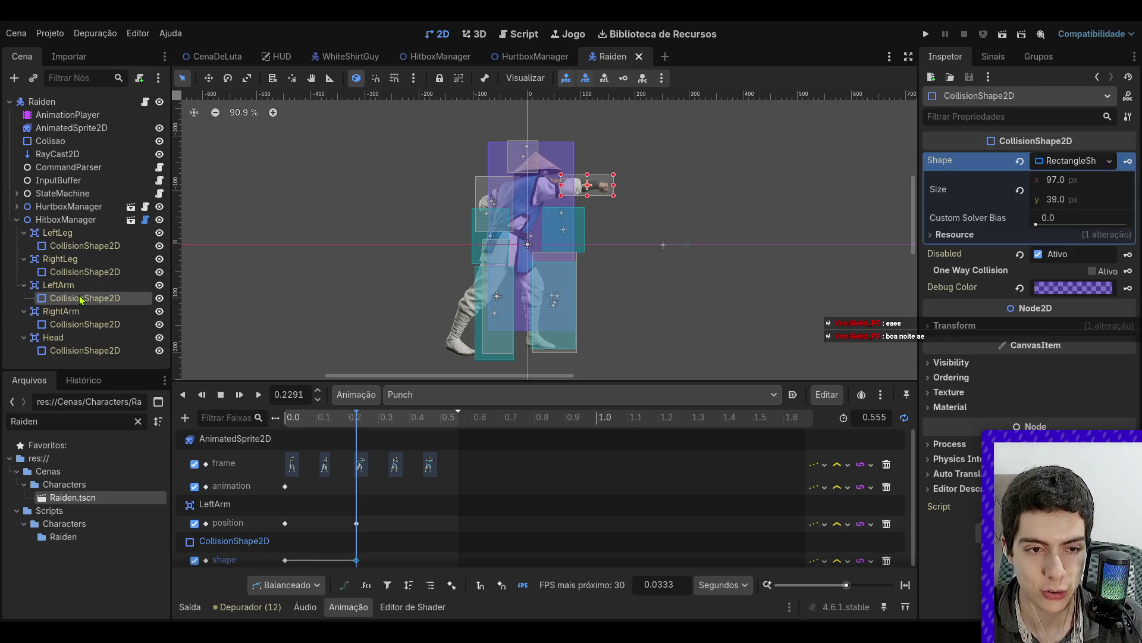
- Scrub Punch from the start into the extended punch pose and check the hitbox width
scroll(585, 212, "up", 2)
scroll(585, 212, "up", 2)
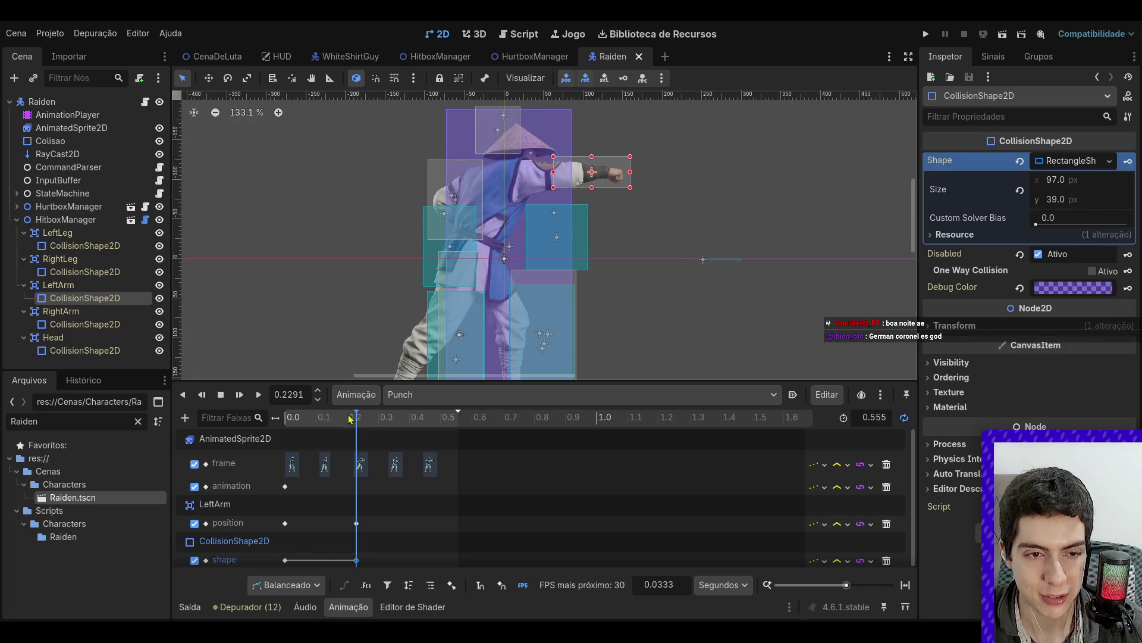
left_click(289, 417)
mouse_move(287, 439)
left_mouse_down()
mouse_move(377, 439)
mouse_move(360, 438)
left_mouse_up()
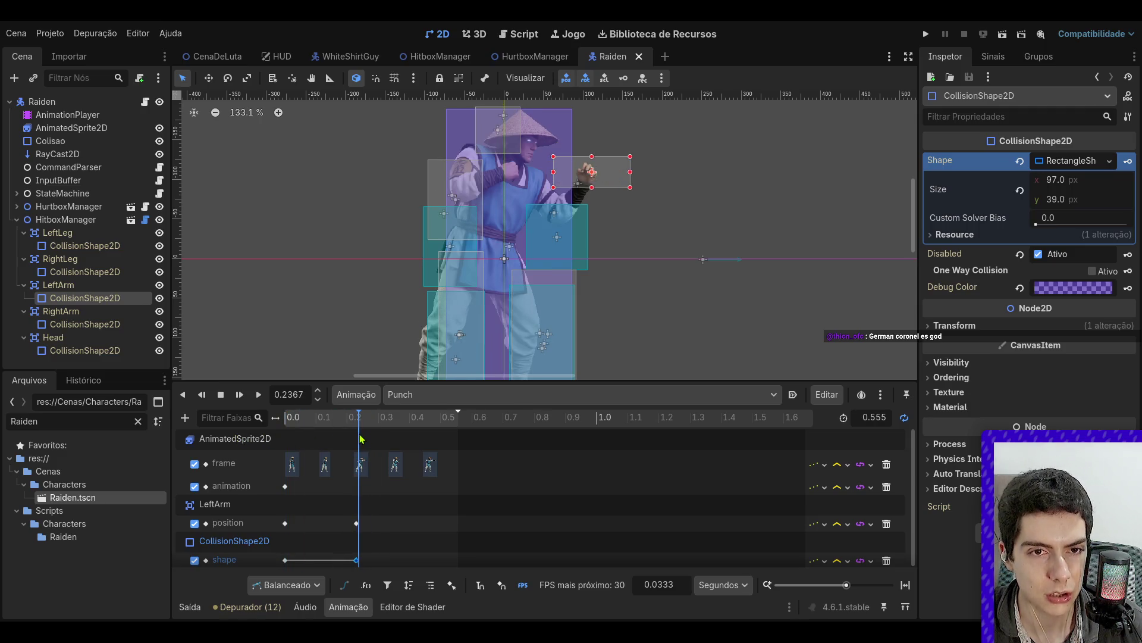
left_click(1124, 182)
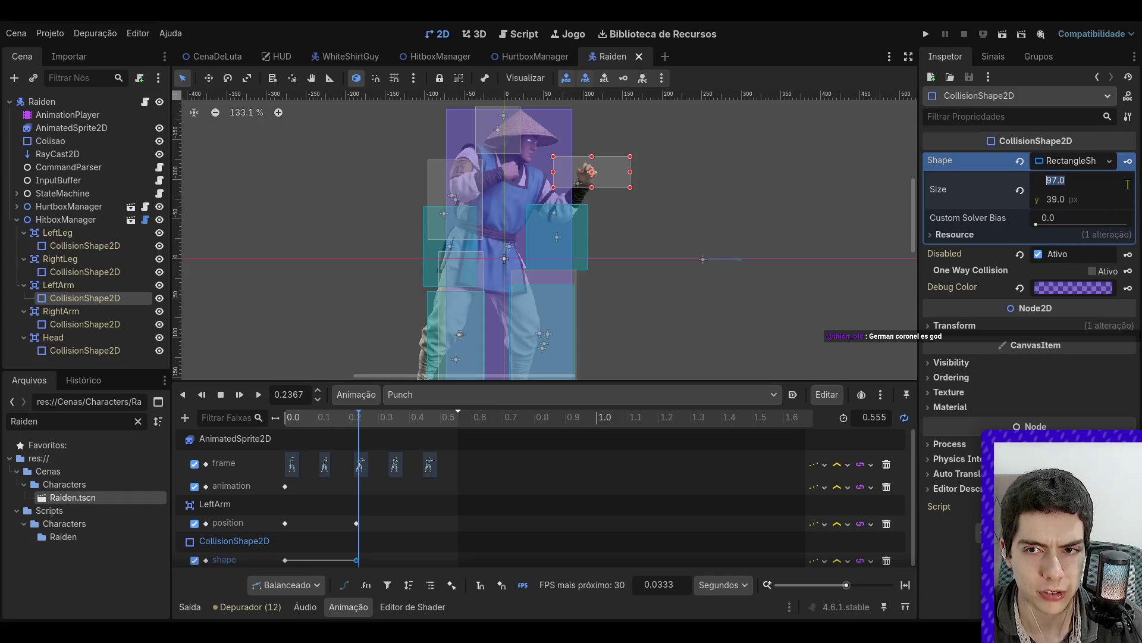
- Reselect LeftArm's collision shape and move its shape key from 0.2271 to 0.2291
left_click(59, 285)
left_click(74, 299)
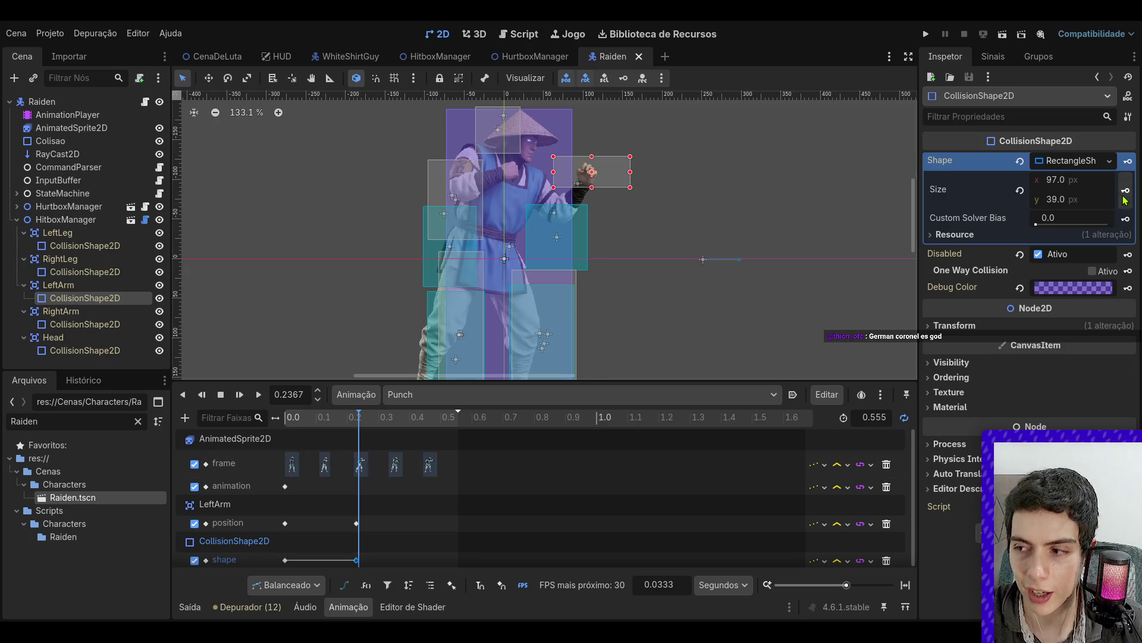
mouse_move(357, 416)
left_mouse_down()
mouse_move(260, 423)
mouse_move(366, 420)
mouse_move(356, 420)
left_mouse_up()
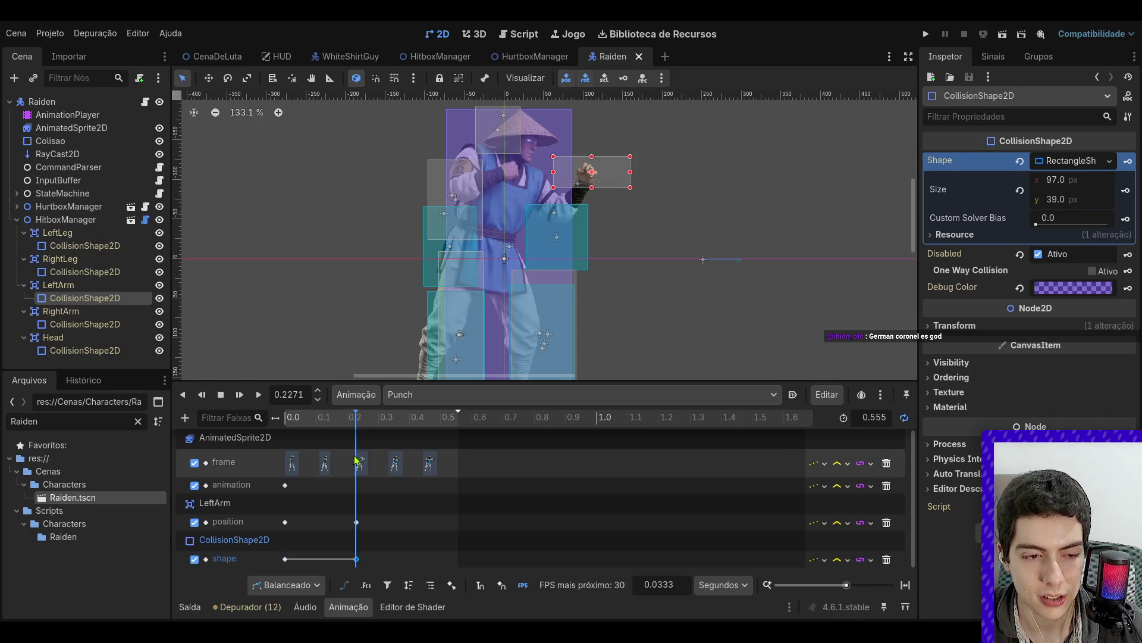
left_click(357, 559)
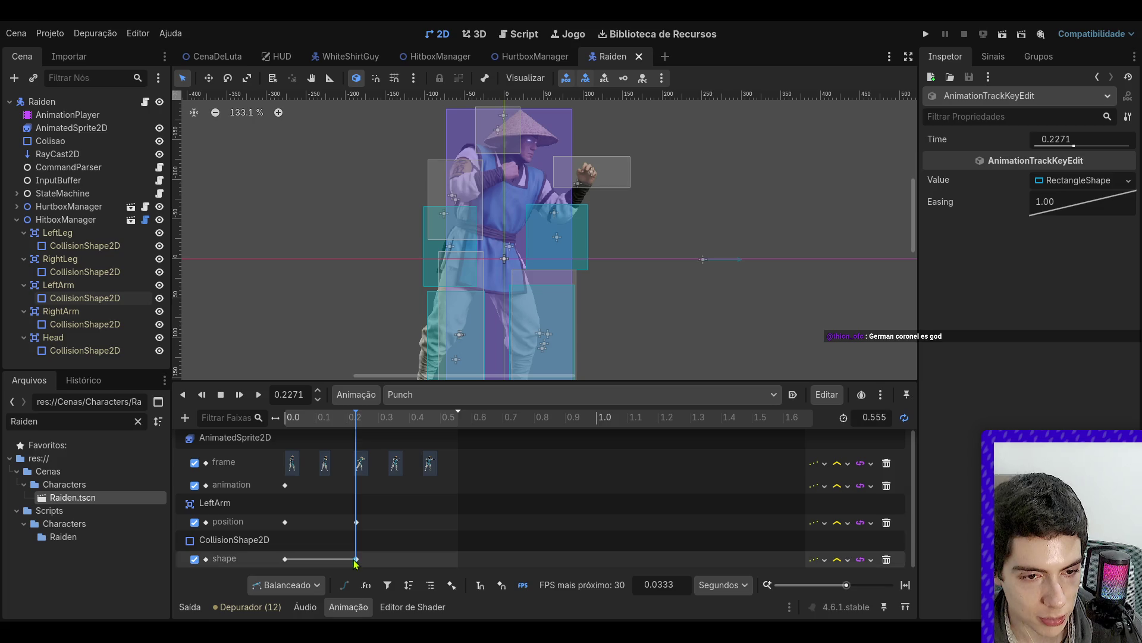
left_click_drag(356, 560, 357, 561)
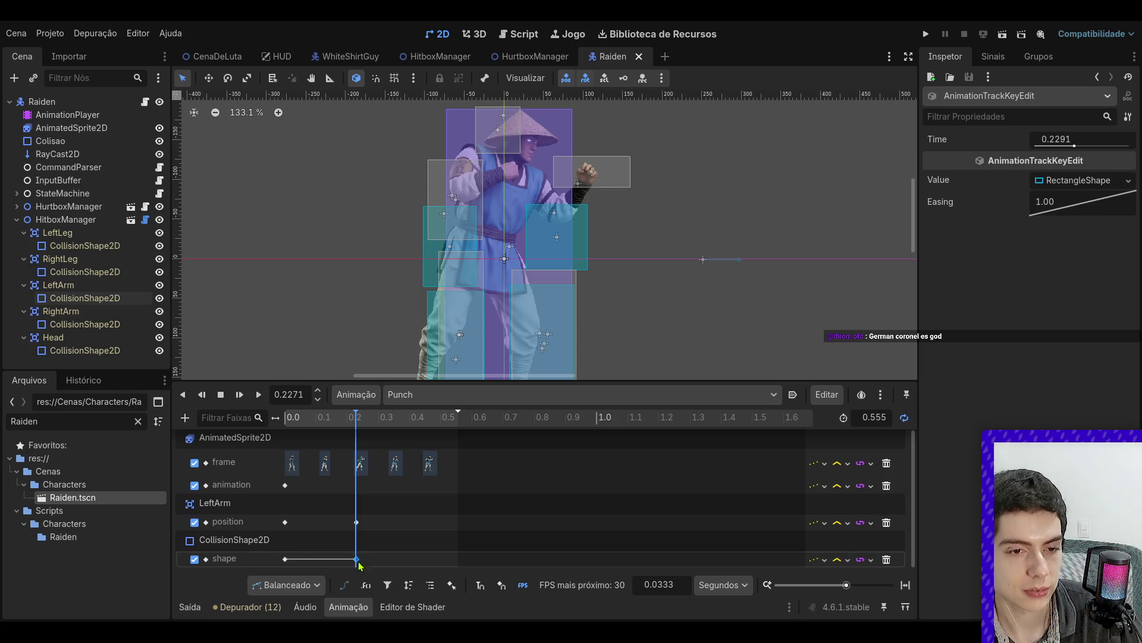
- Delete the start and 0.2291 shape keys from LeftArm's shape track
left_click(285, 559)
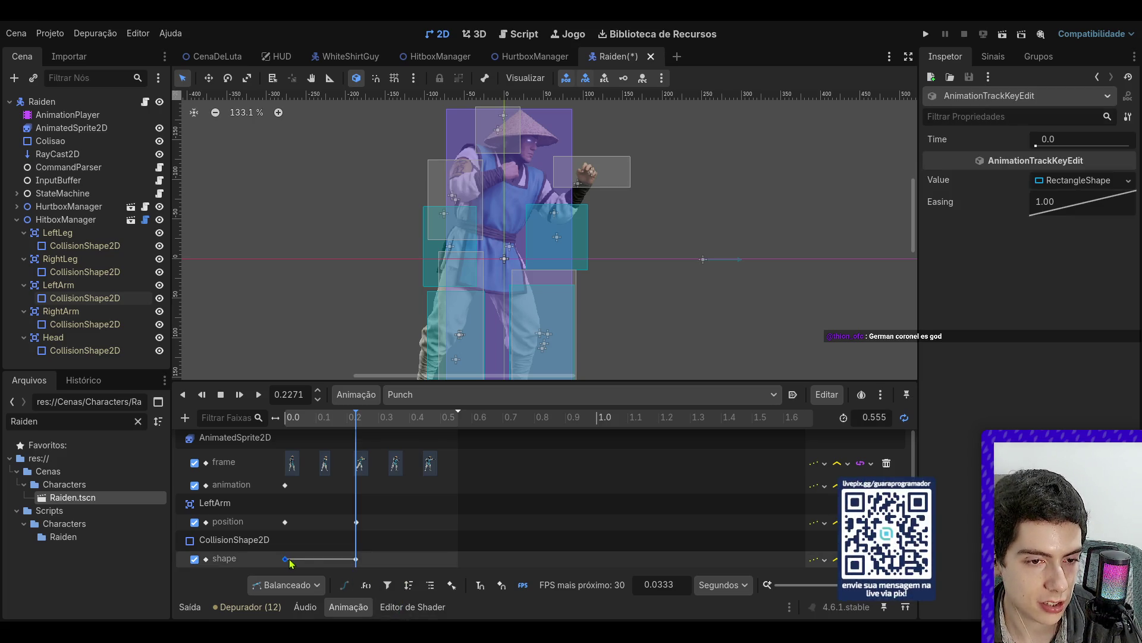
key("Delete")
left_click(356, 559)
key("Delete")
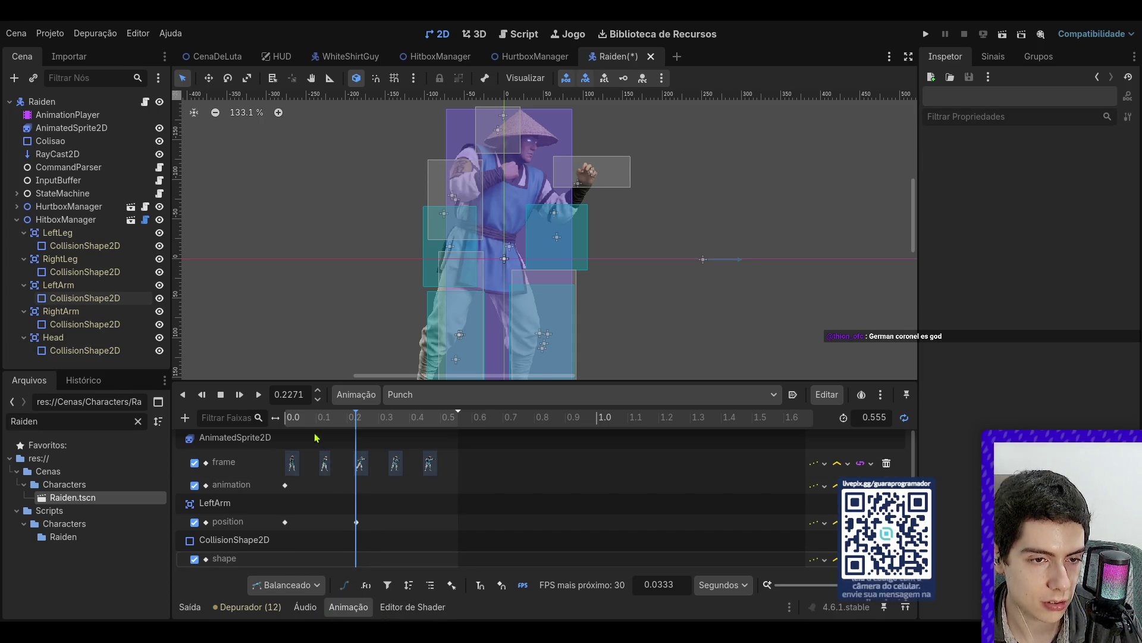
left_click(286, 417)
- Check the Output log's empty-track error, then reselect the collision shape and AnimationPlayer
left_click(195, 607)
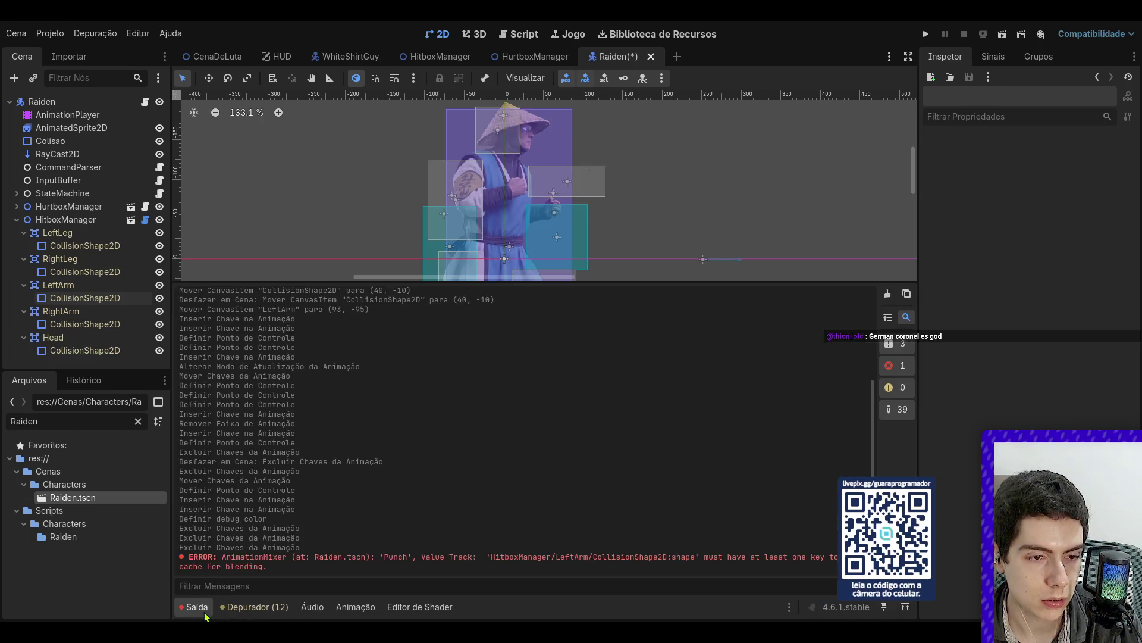
left_click(205, 613)
left_click(86, 298)
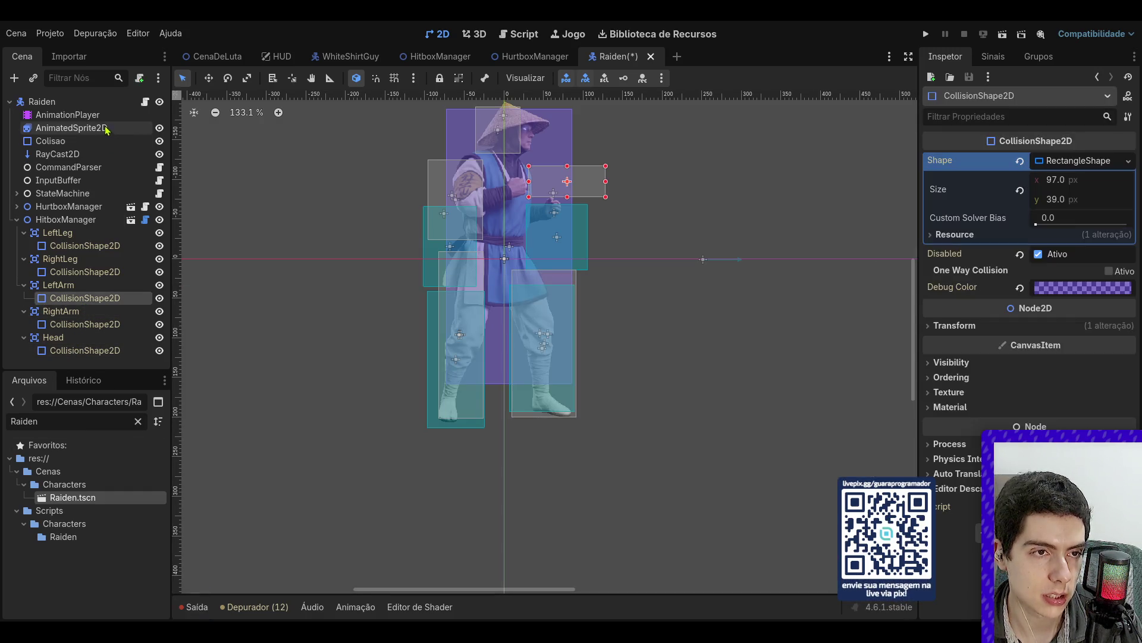
left_click(102, 115)
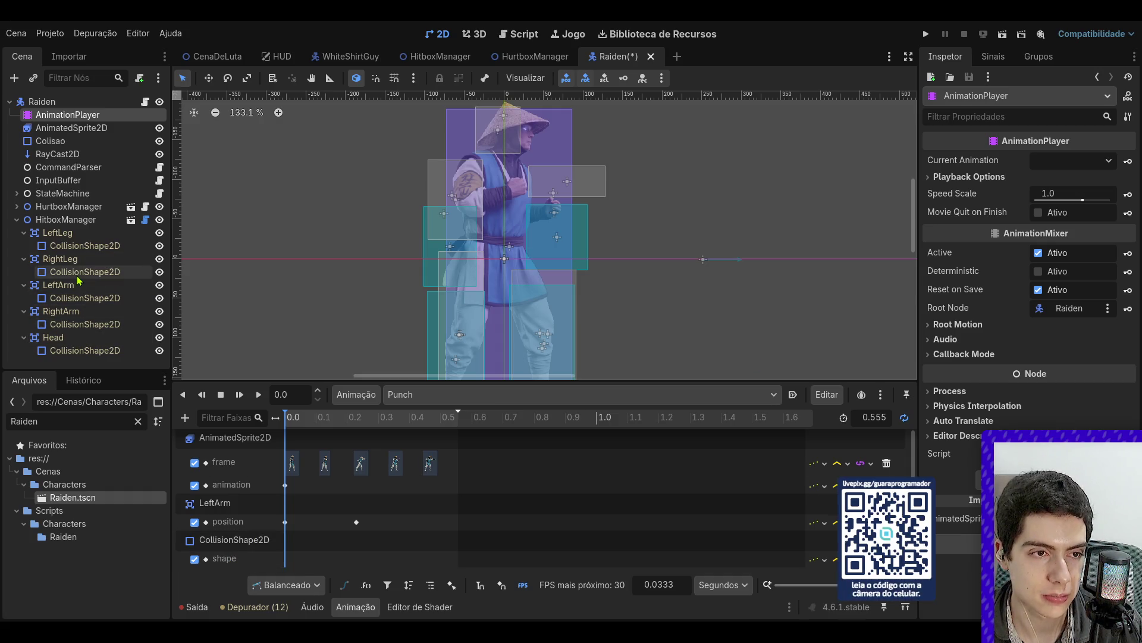
- Resize the arm hitbox to 48 × 98 and key it at 0.0; delete the stray shape track
left_click(82, 298)
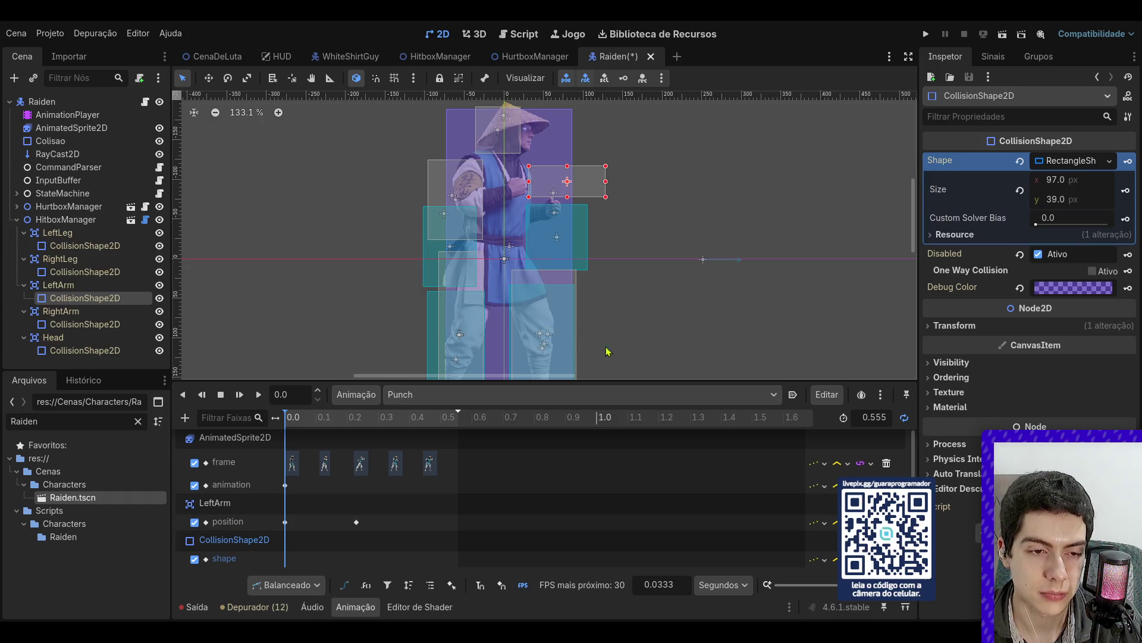
left_click_drag(605, 197, 567, 244)
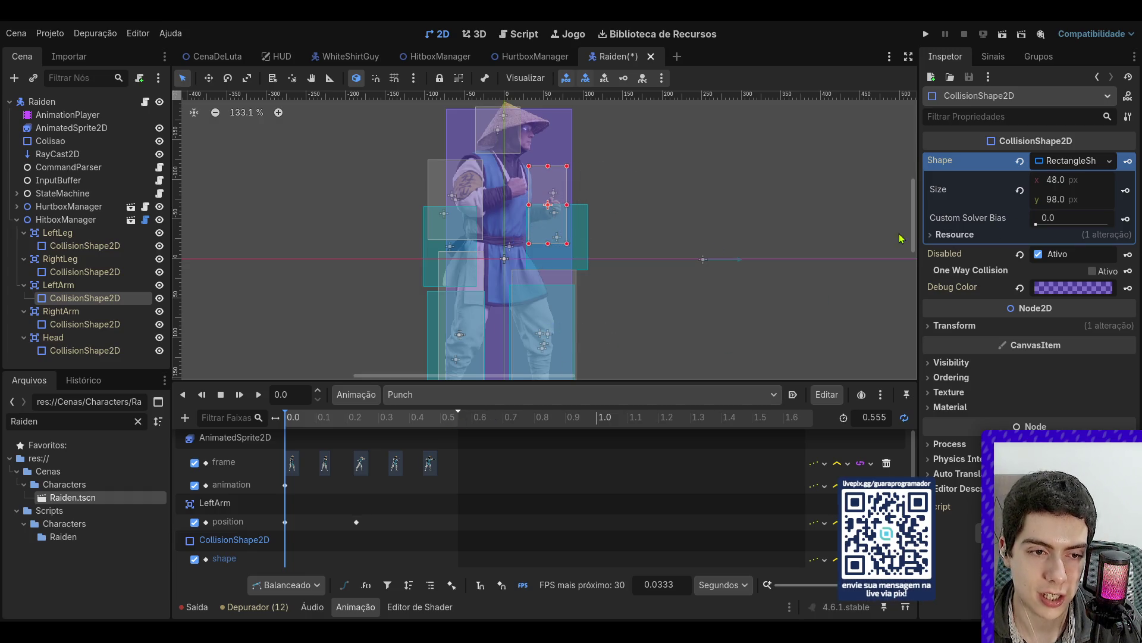
left_click(1126, 190)
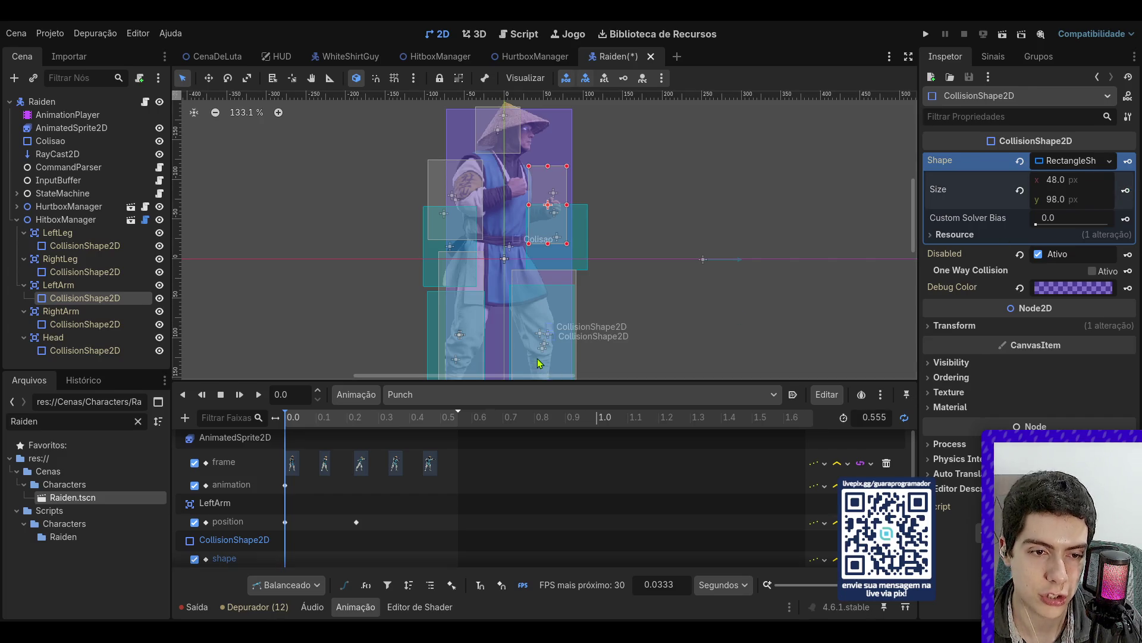
left_click(360, 535)
key("Delete")
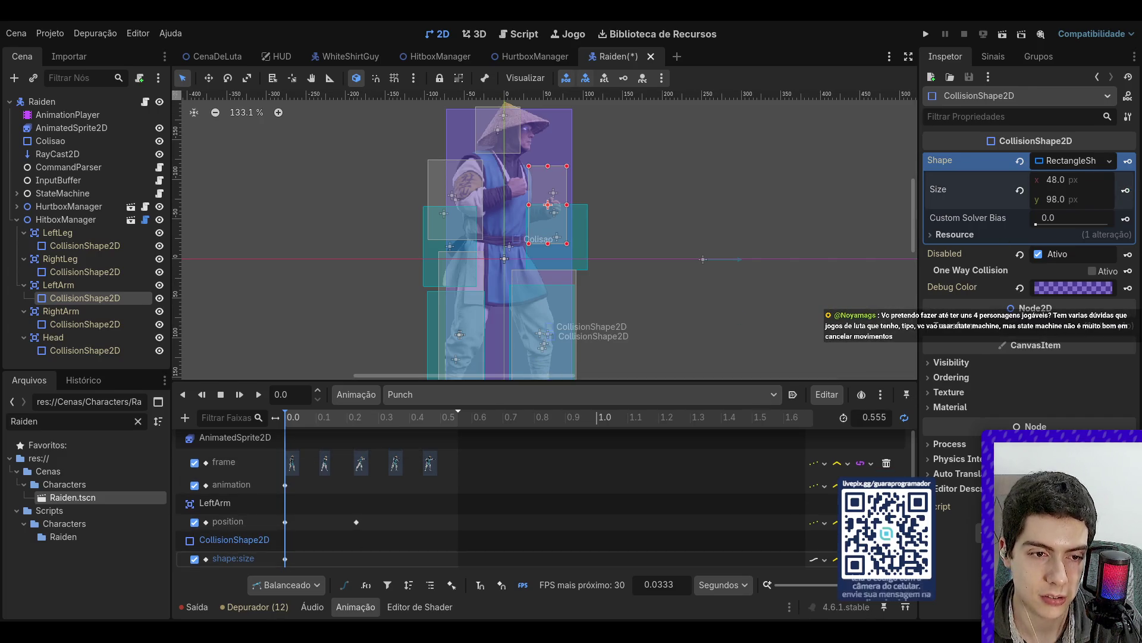
- At the 0.2291 punch frame, resize the hitbox to 96 × 42 over the fist and key it
left_click_drag(297, 418, 374, 423)
left_click(357, 420)
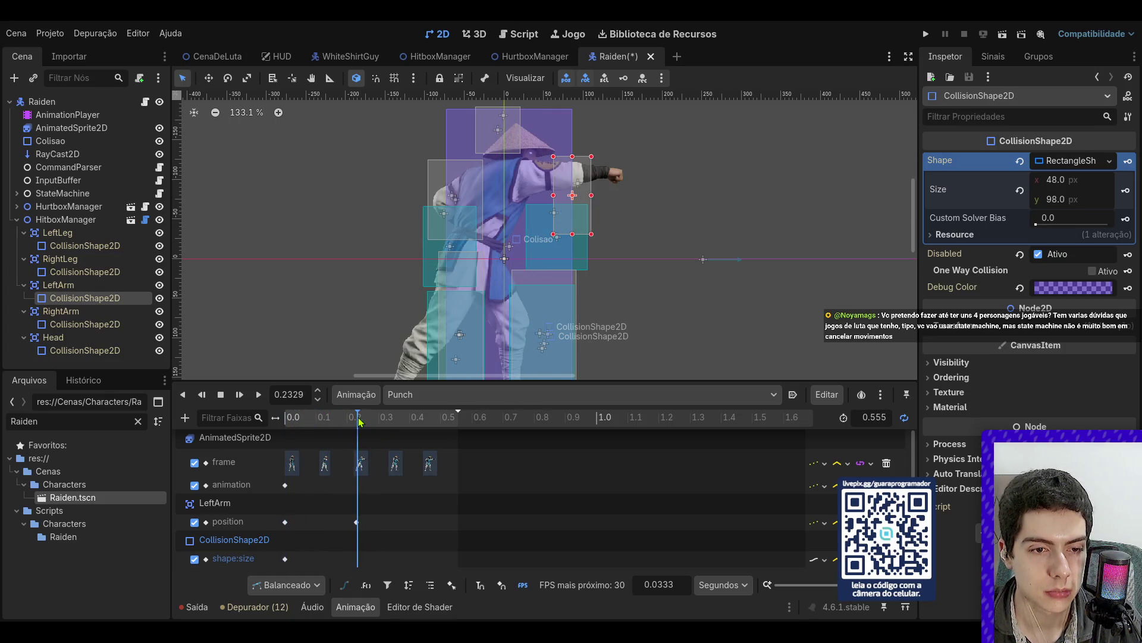
left_click(357, 522)
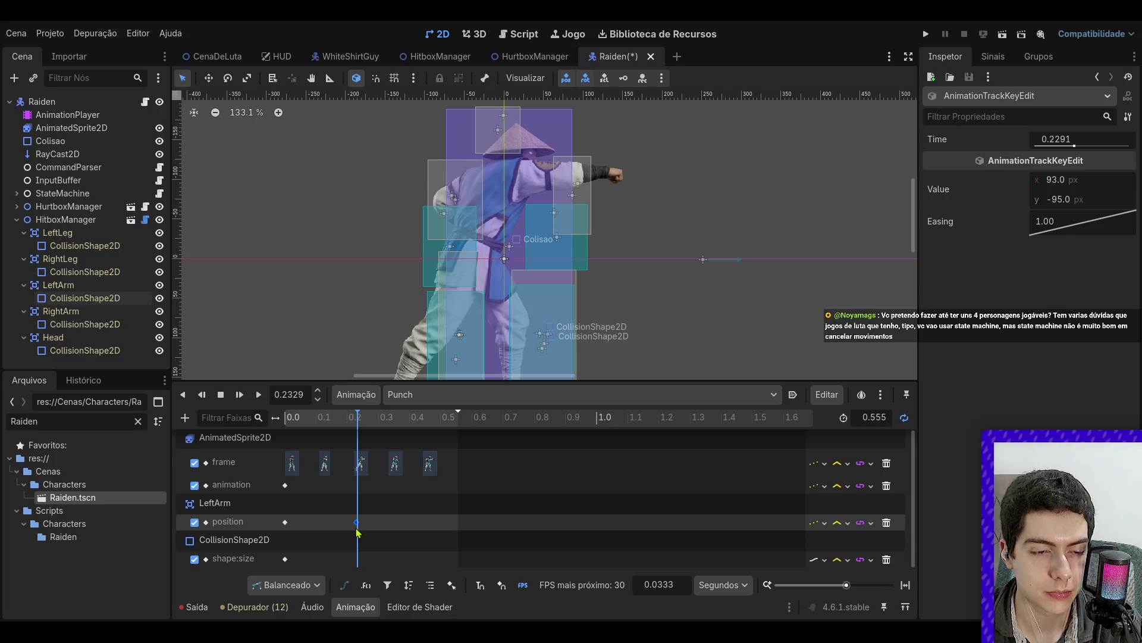
left_click(358, 559)
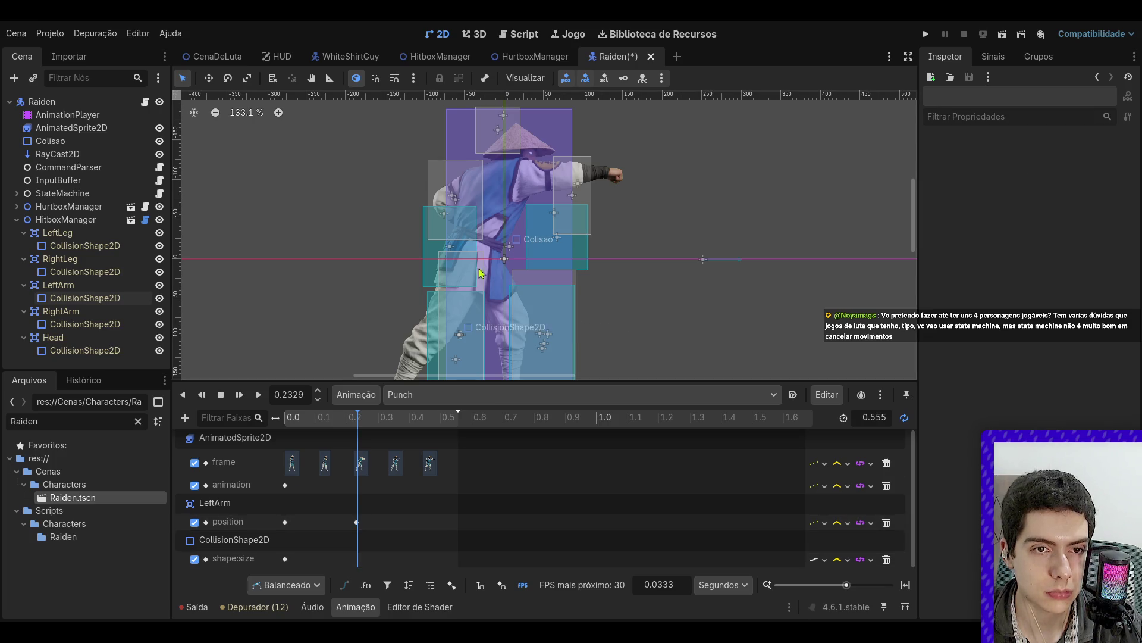
left_click(82, 298)
mouse_move(591, 234)
left_mouse_down()
mouse_move(630, 197)
mouse_move(625, 186)
left_mouse_up()
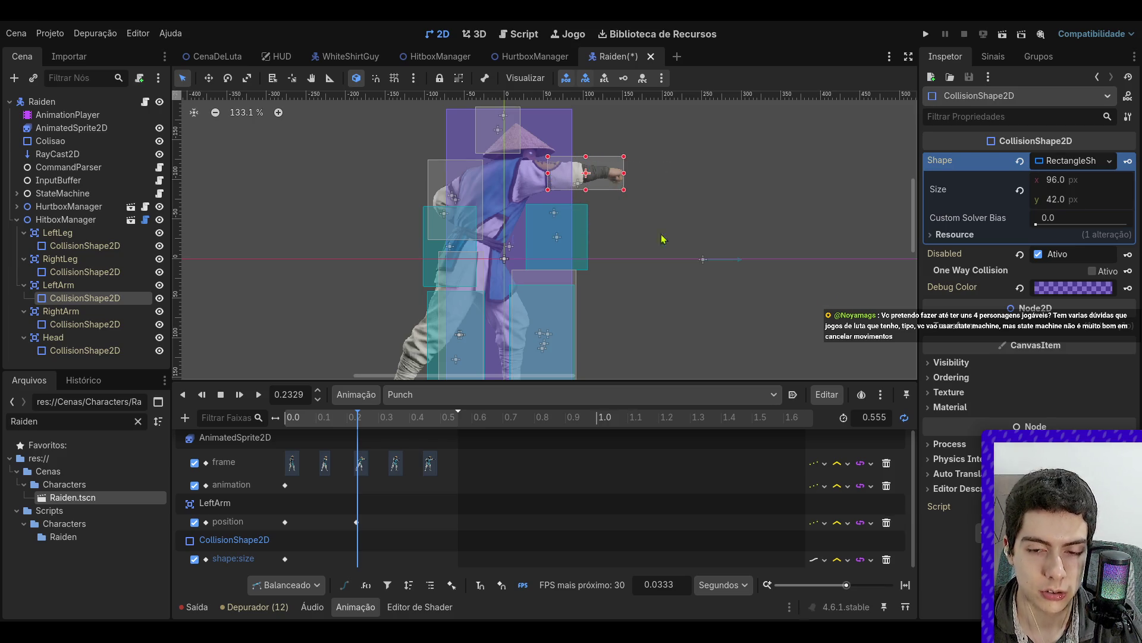
left_click(1123, 186)
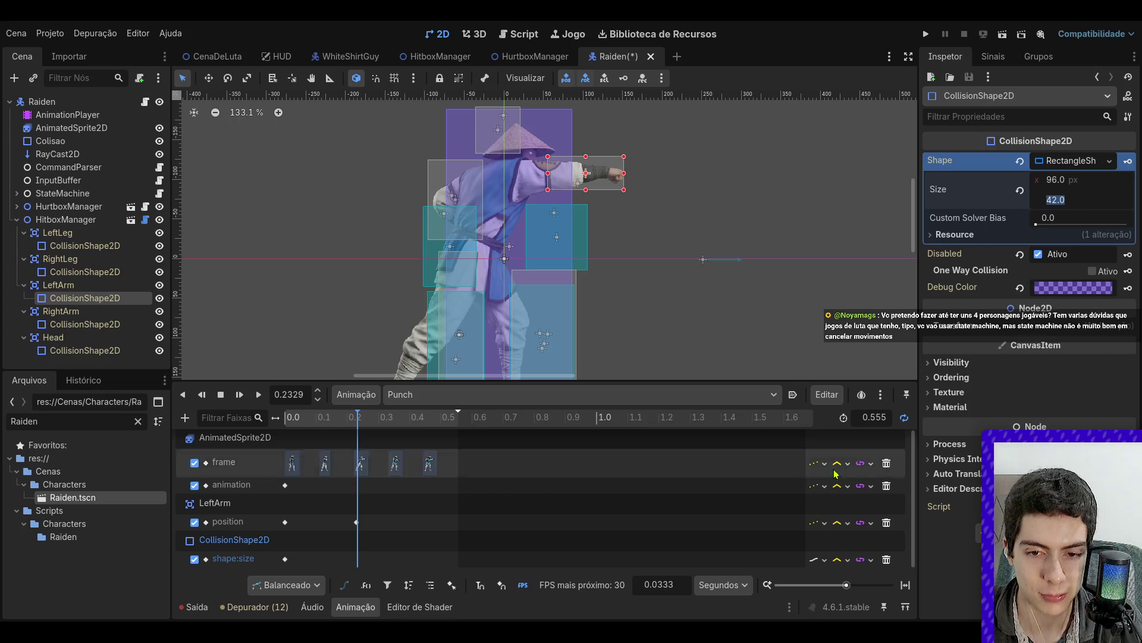
left_click(357, 560)
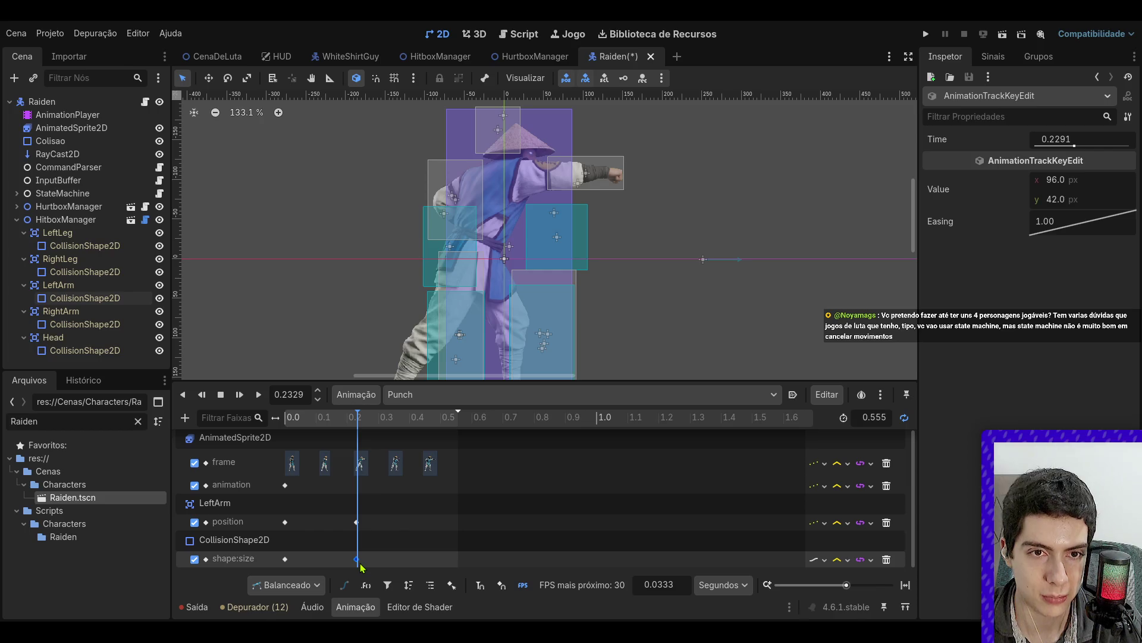
- Check the start size key and preview Punch from the beginning
left_click(607, 185)
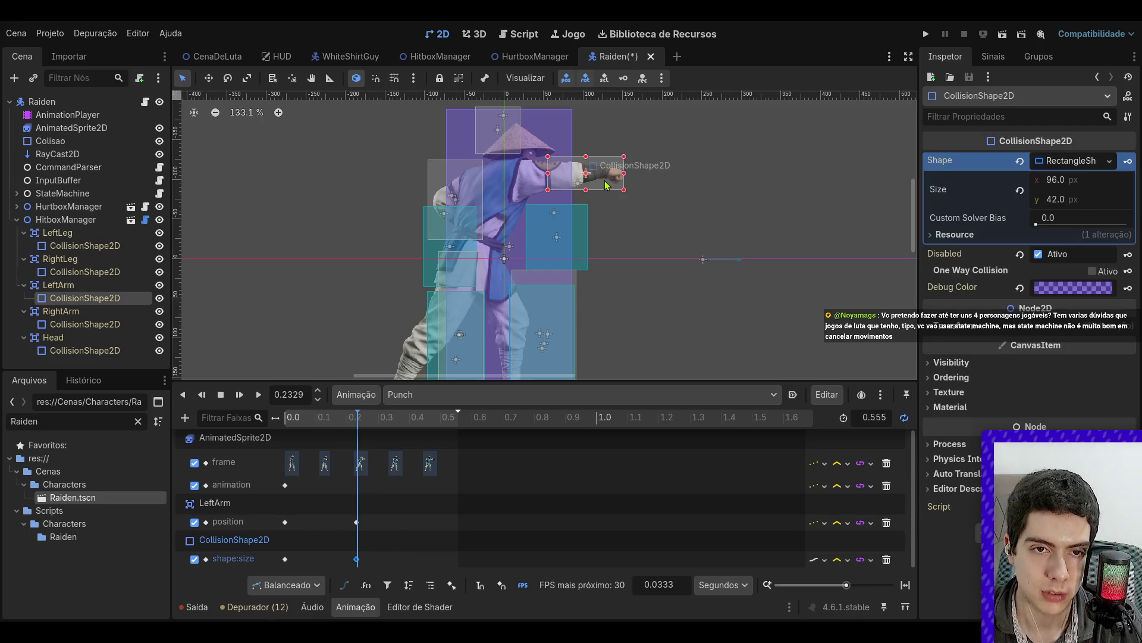
left_click(285, 559)
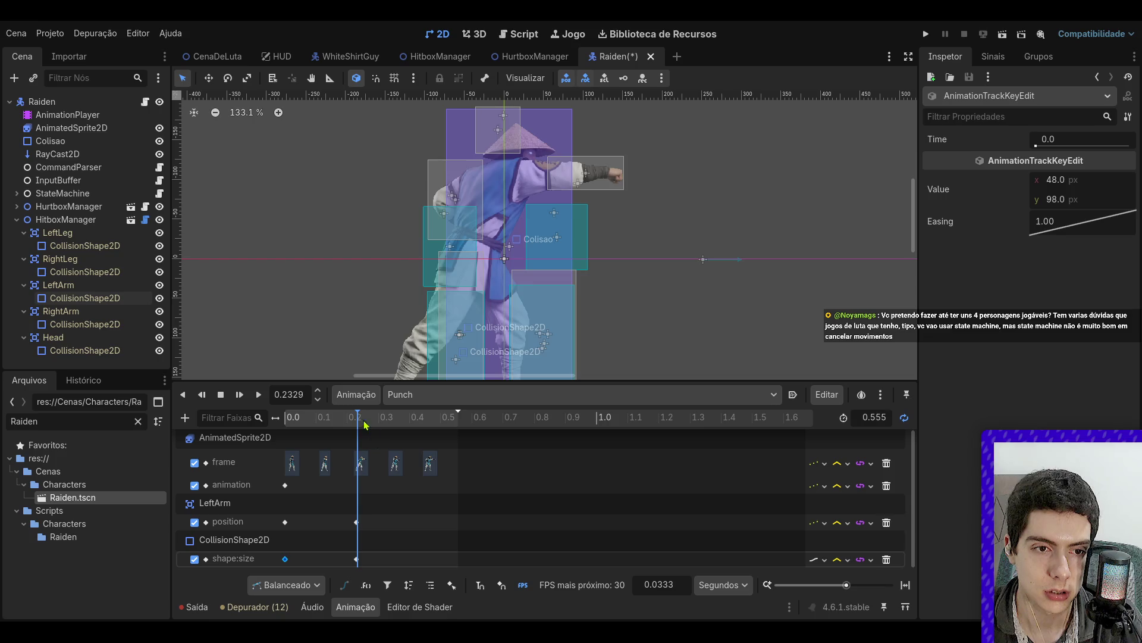
left_click(273, 418)
key("shift+d")
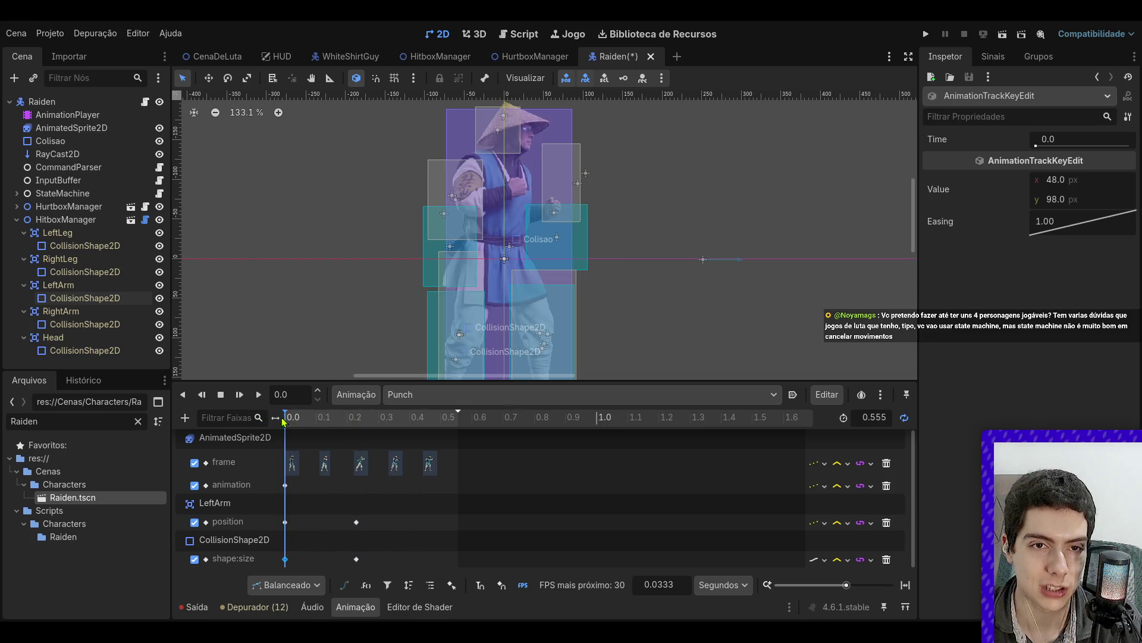
key("shift+d")
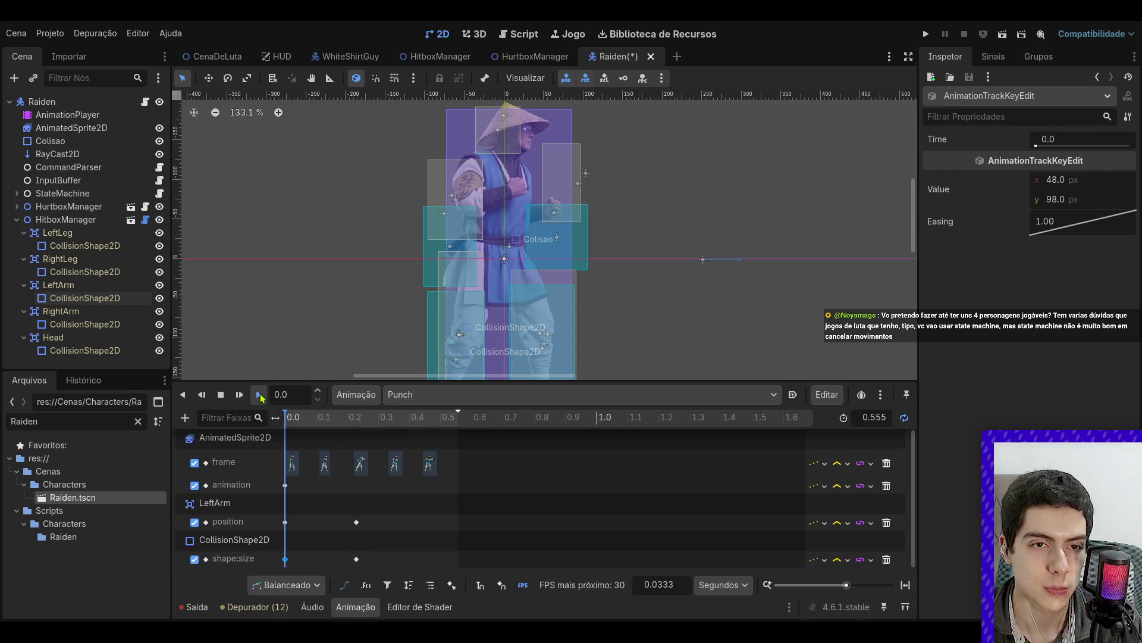
left_click(260, 395)
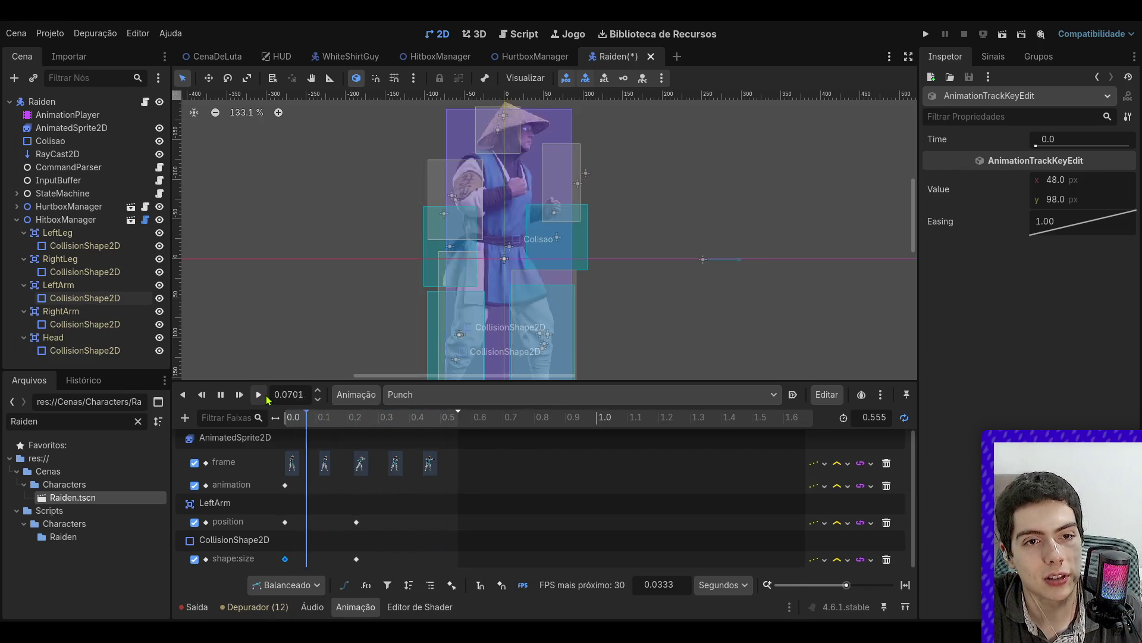
left_click(220, 395)
left_click_drag(364, 418, 357, 417)
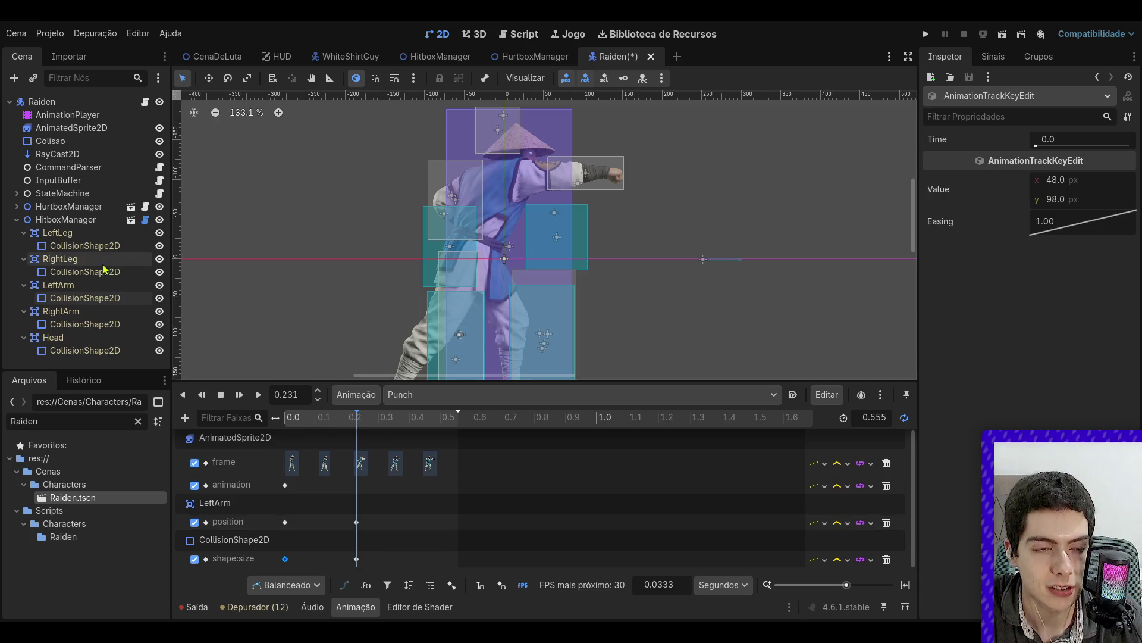
left_click(351, 424)
left_click_drag(356, 425, 357, 427)
left_click(85, 297)
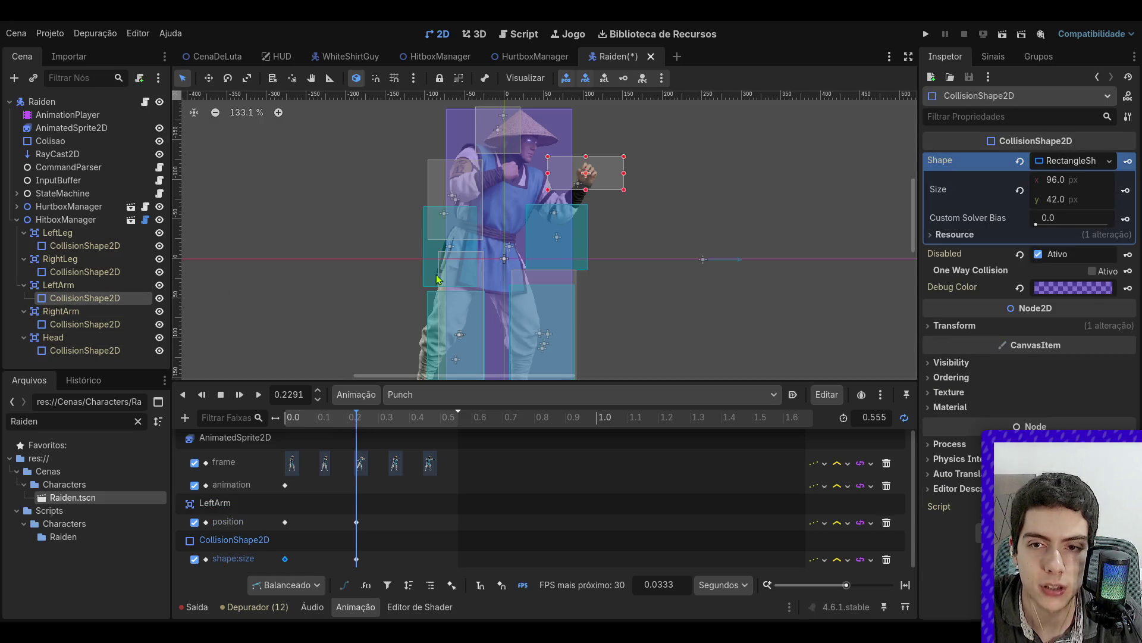
- Uncheck Disabled and key the LeftArm hitbox as enabled at the punch frame
left_click(1039, 255)
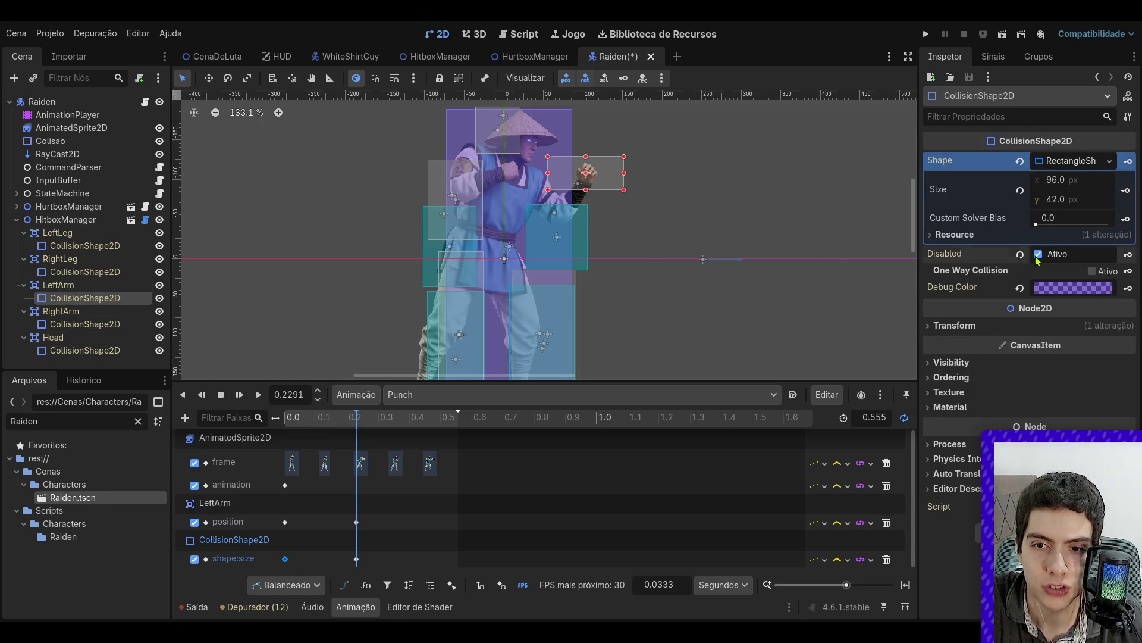
left_click(1130, 257)
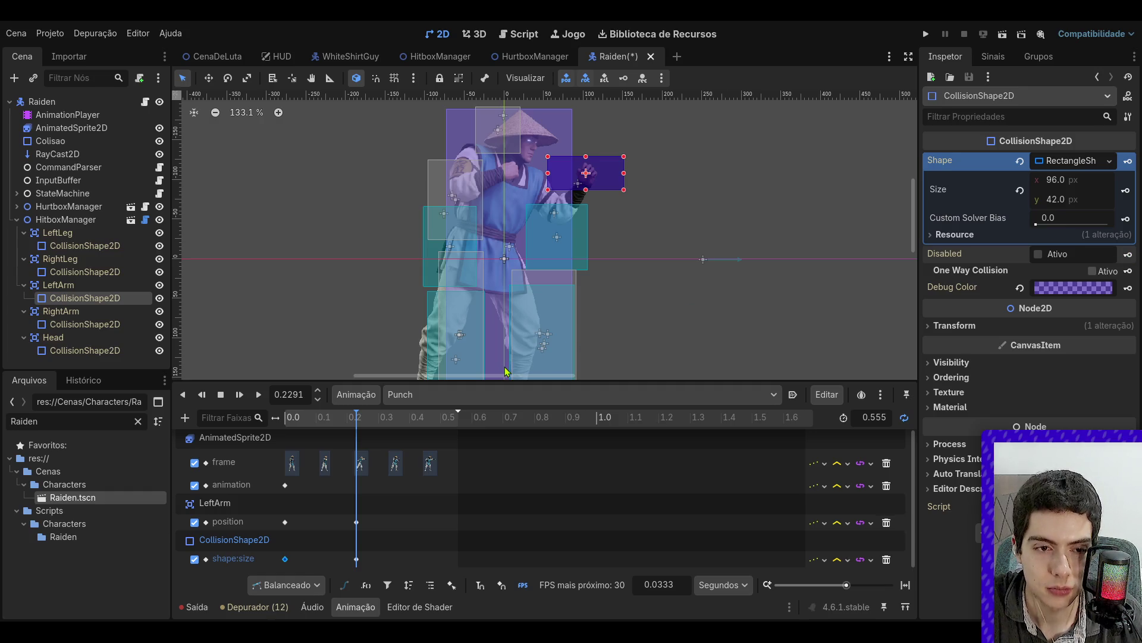
scroll(396, 455, "down", 1)
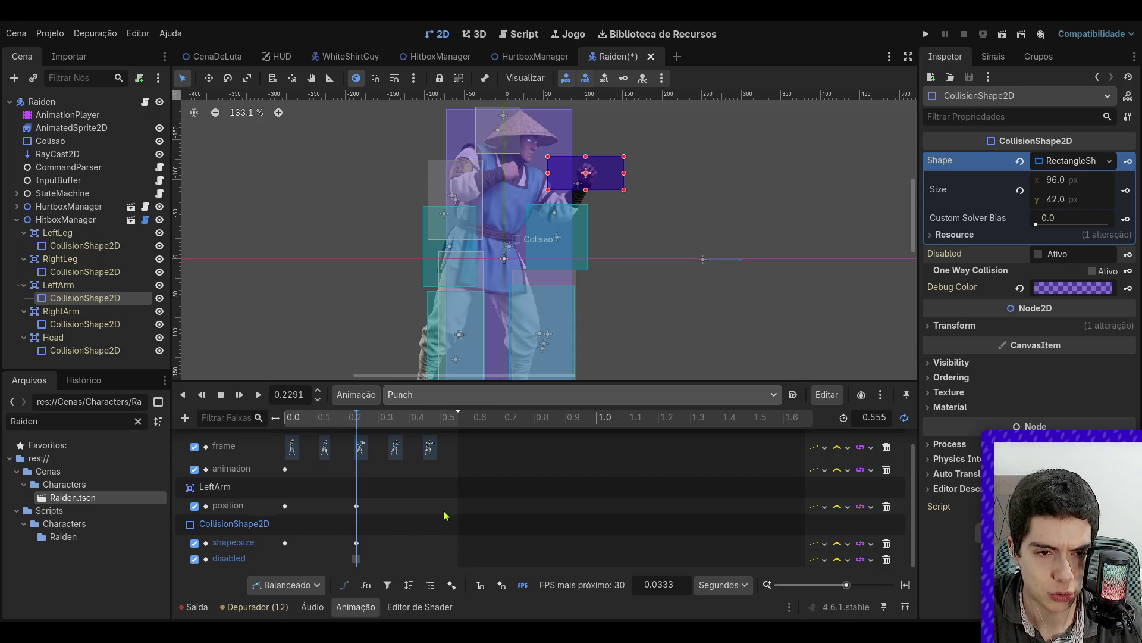
left_click(285, 510)
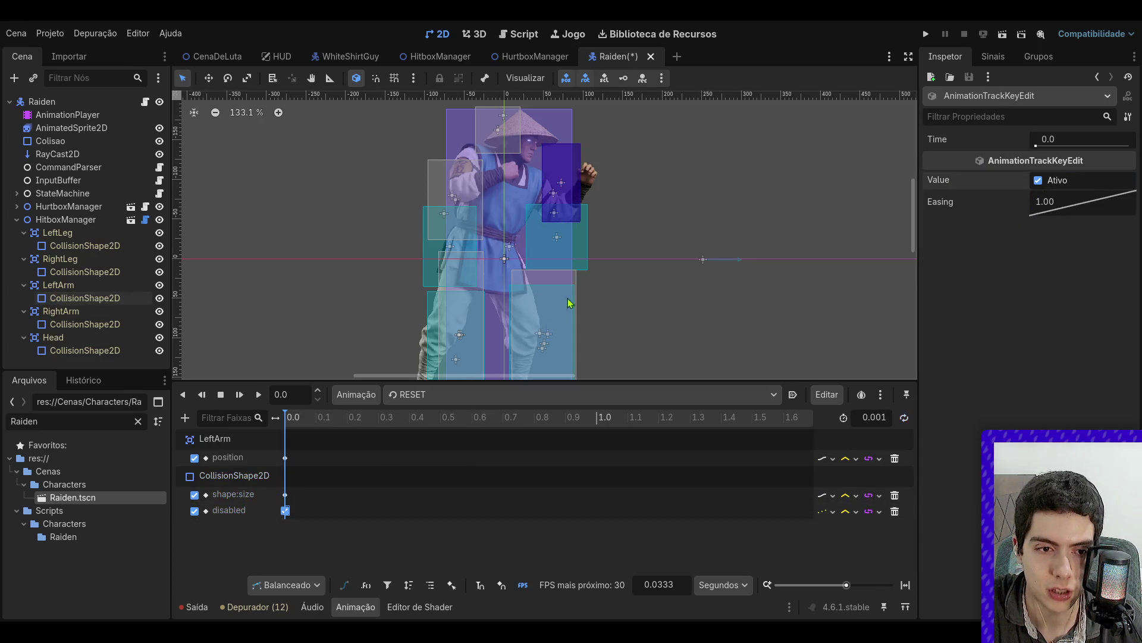
key("ctrl+z")
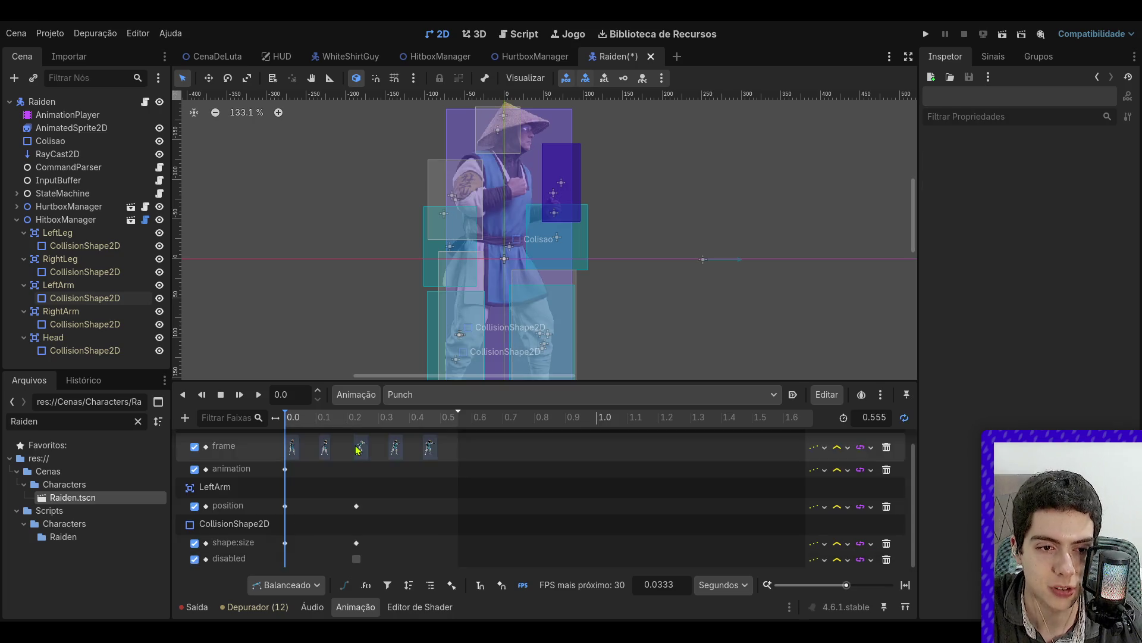
mouse_move(350, 420)
left_mouse_down()
mouse_move(392, 420)
mouse_move(279, 426)
left_mouse_up()
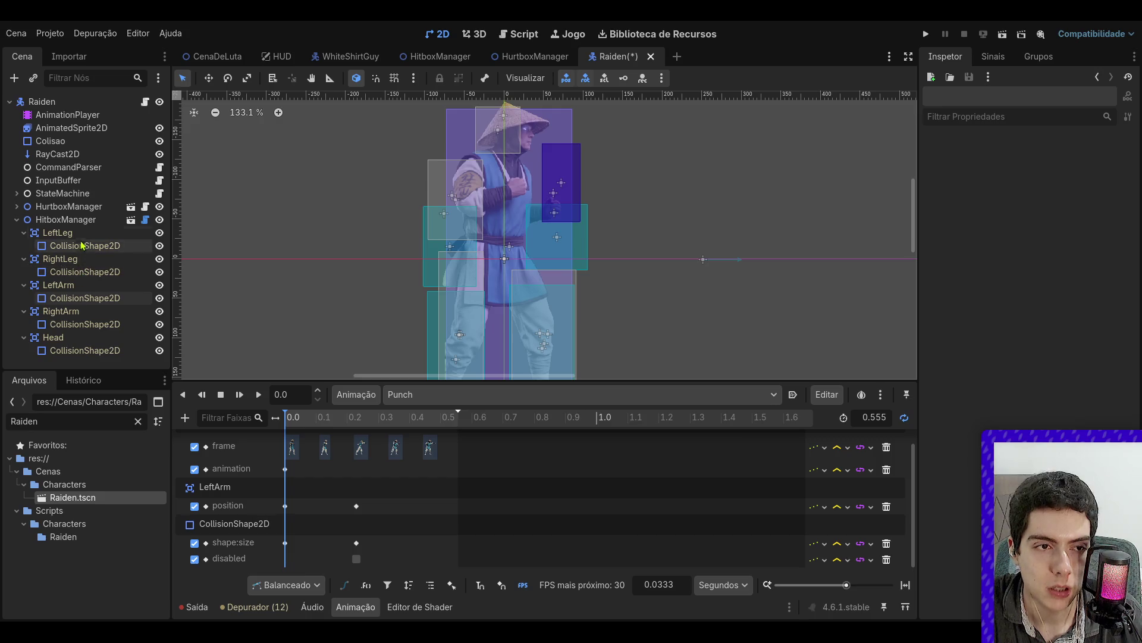
- Check Disabled and key the LeftArm hitbox as disabled at 0.0 s
left_click(77, 220)
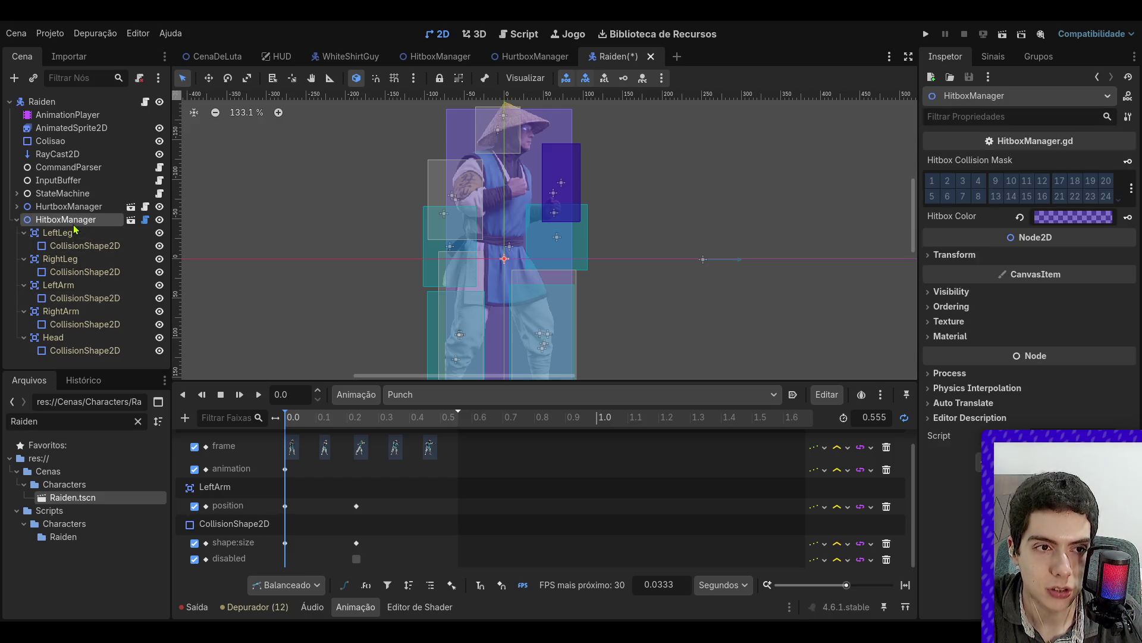
left_click(77, 298)
left_click(1039, 254)
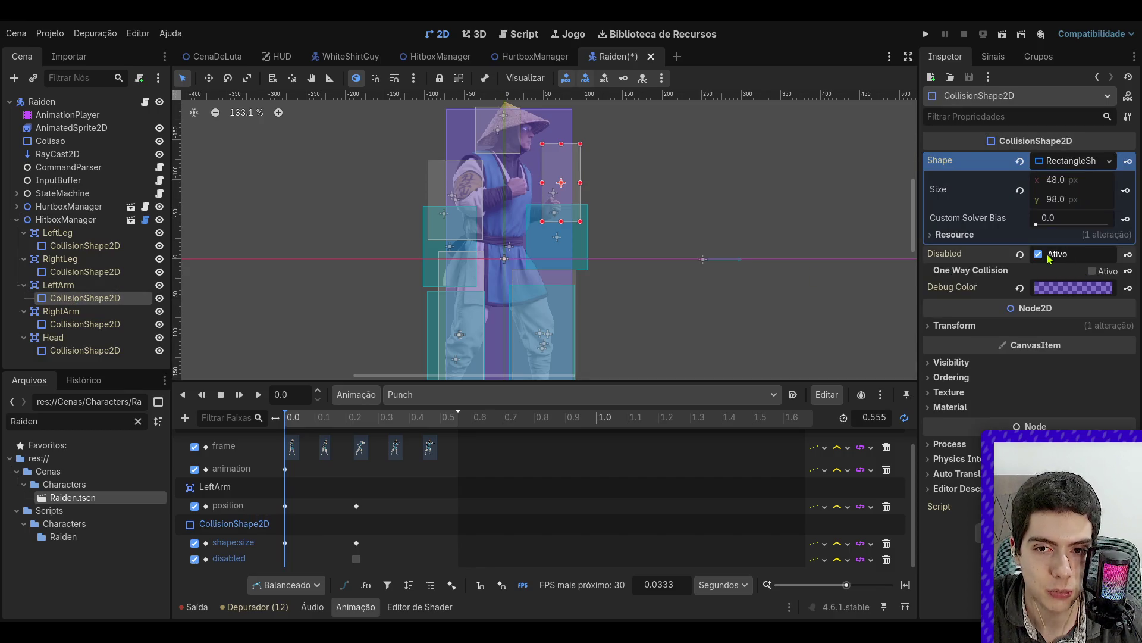
left_click(1127, 254)
left_click(304, 416)
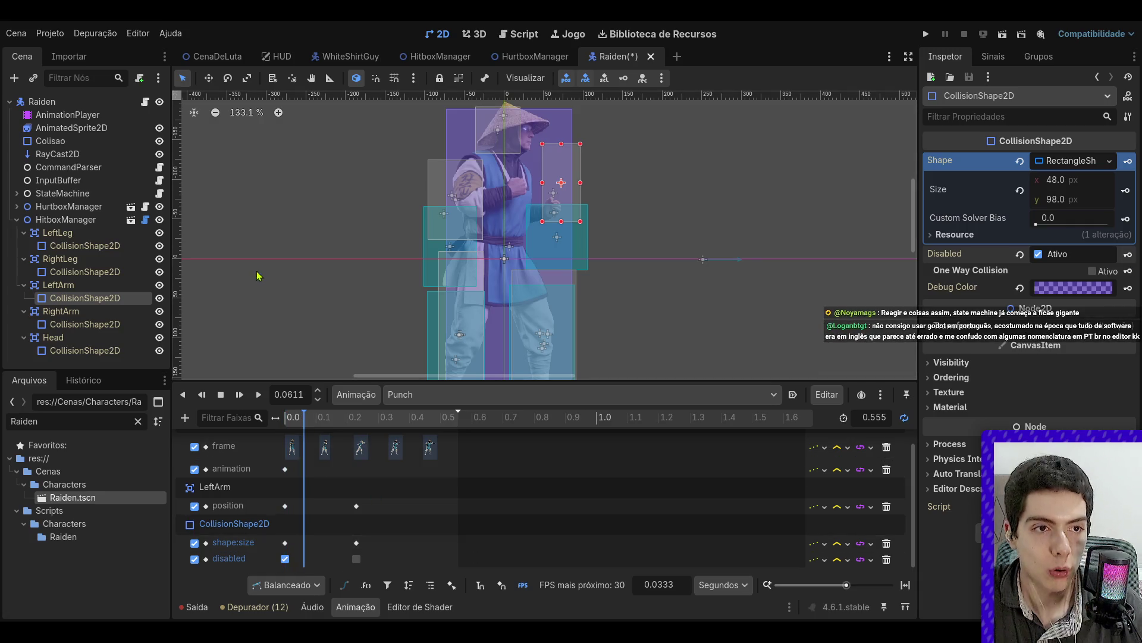
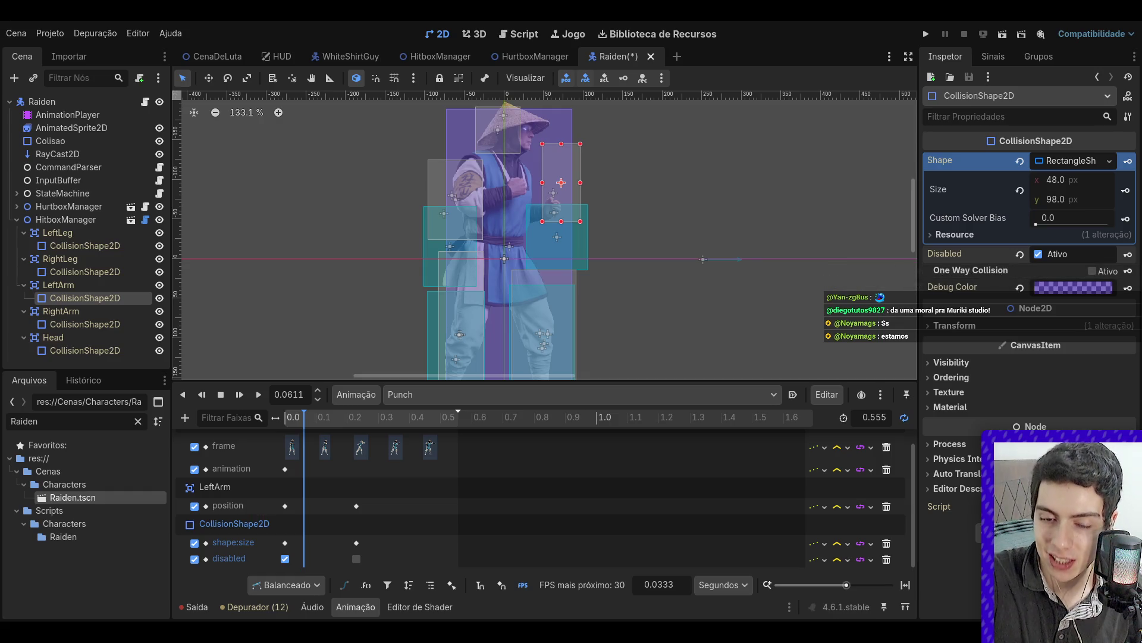
- Deselect the arm collision shape and save Raiden.tscn with its edited Punch hitbox animation
left_click(790, 185)
key("ctrl+s")
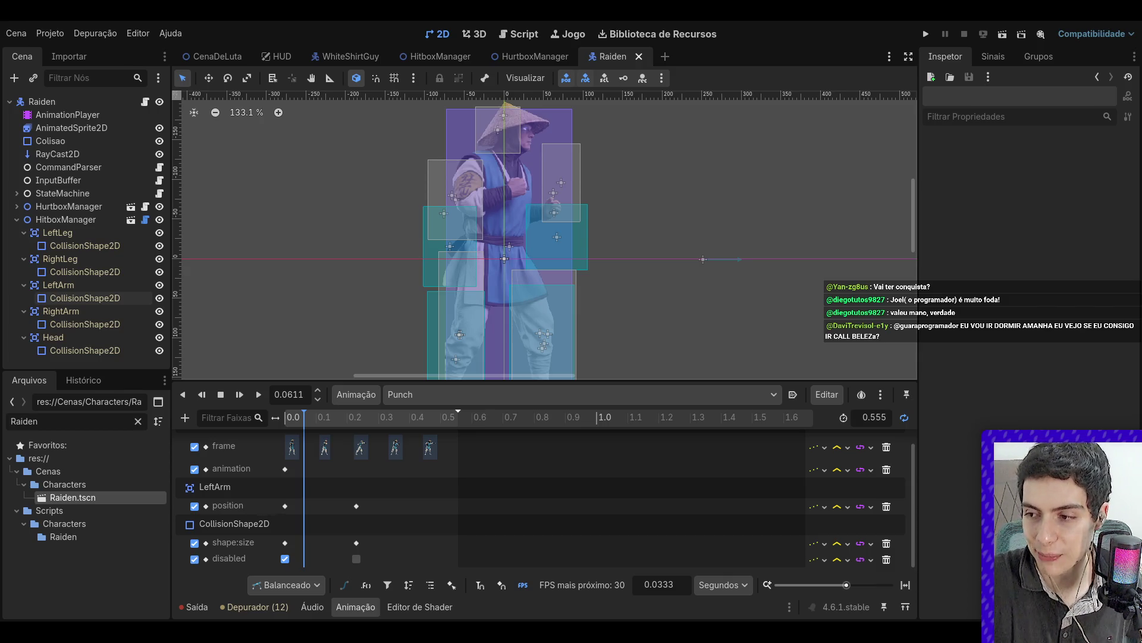
scroll(741, 281, "down", 18)
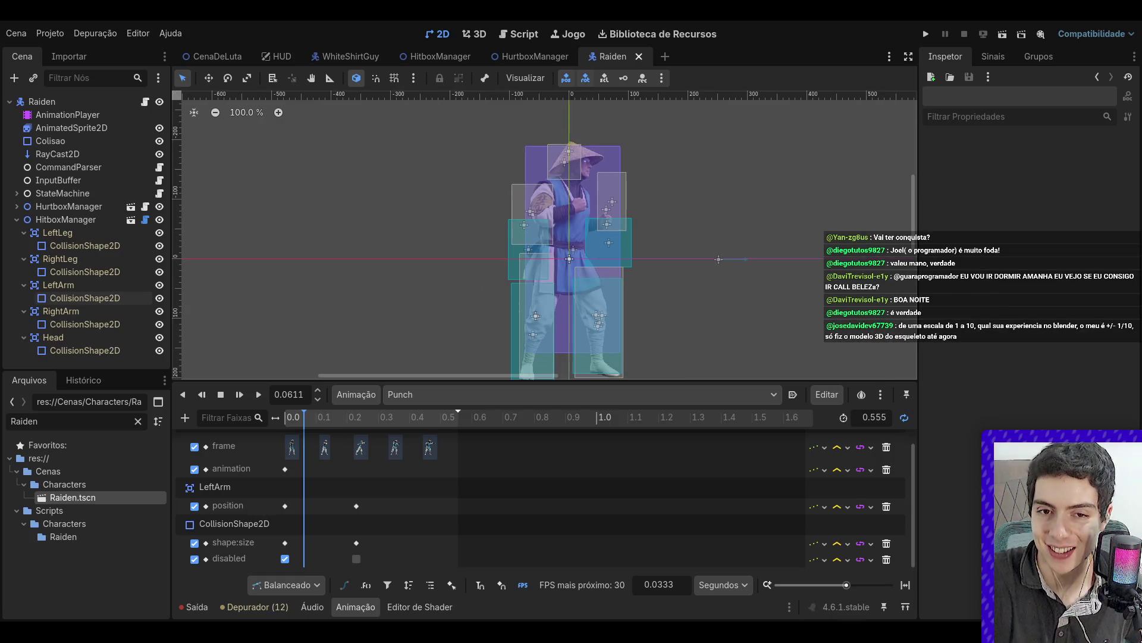
scroll(714, 279, "up", 9)
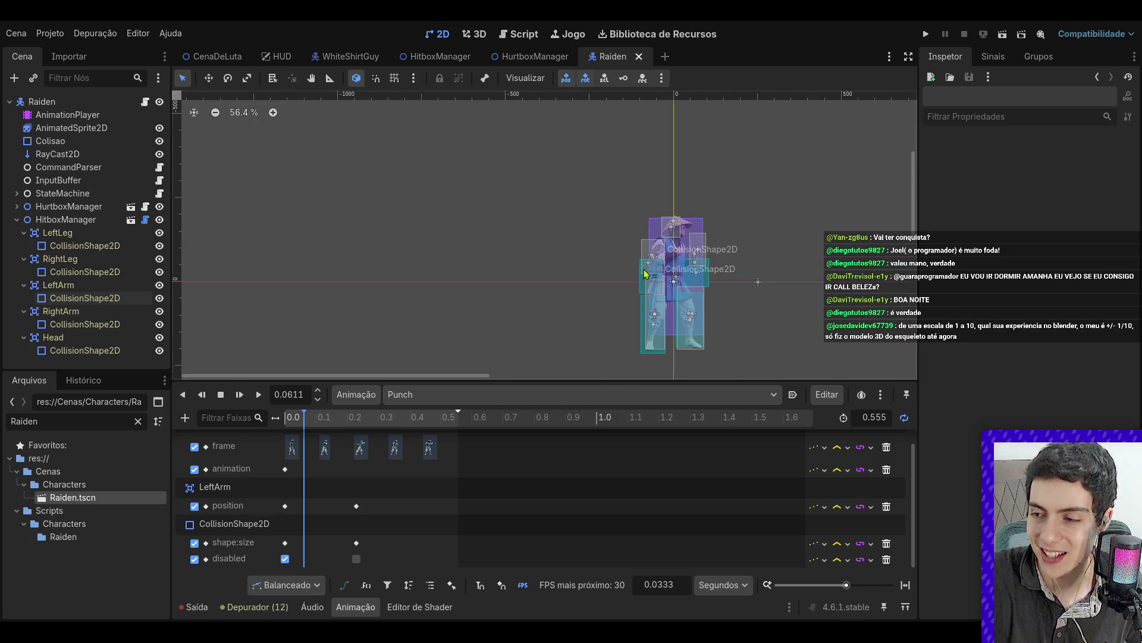
scroll(645, 274, "up", 4)
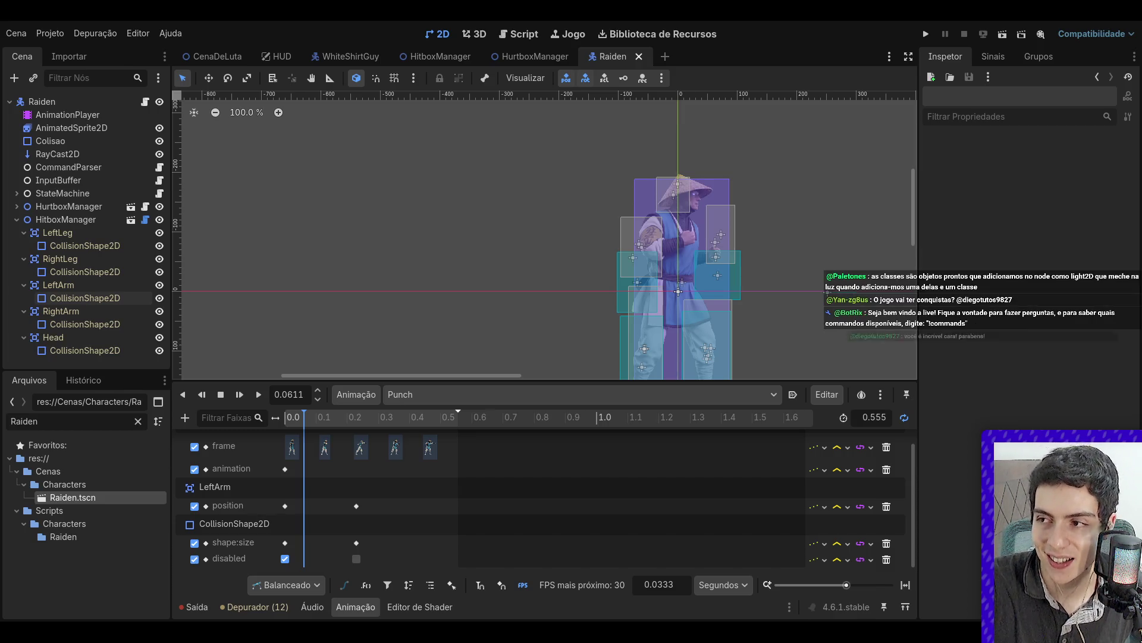
scroll(551, 299, "down", 5)
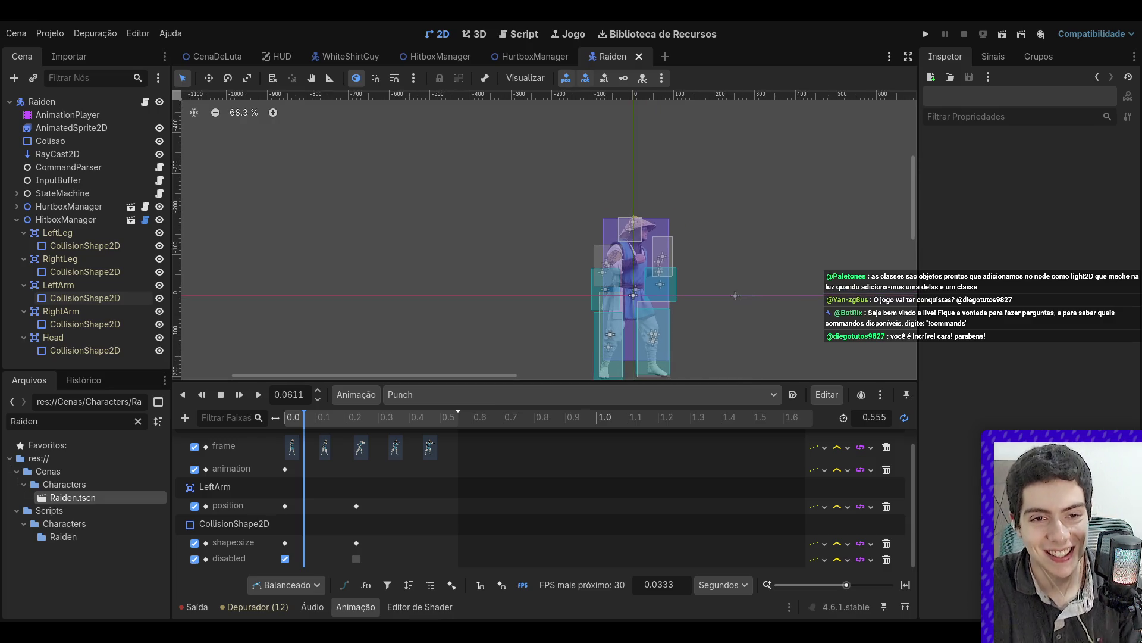
left_click(621, 268)
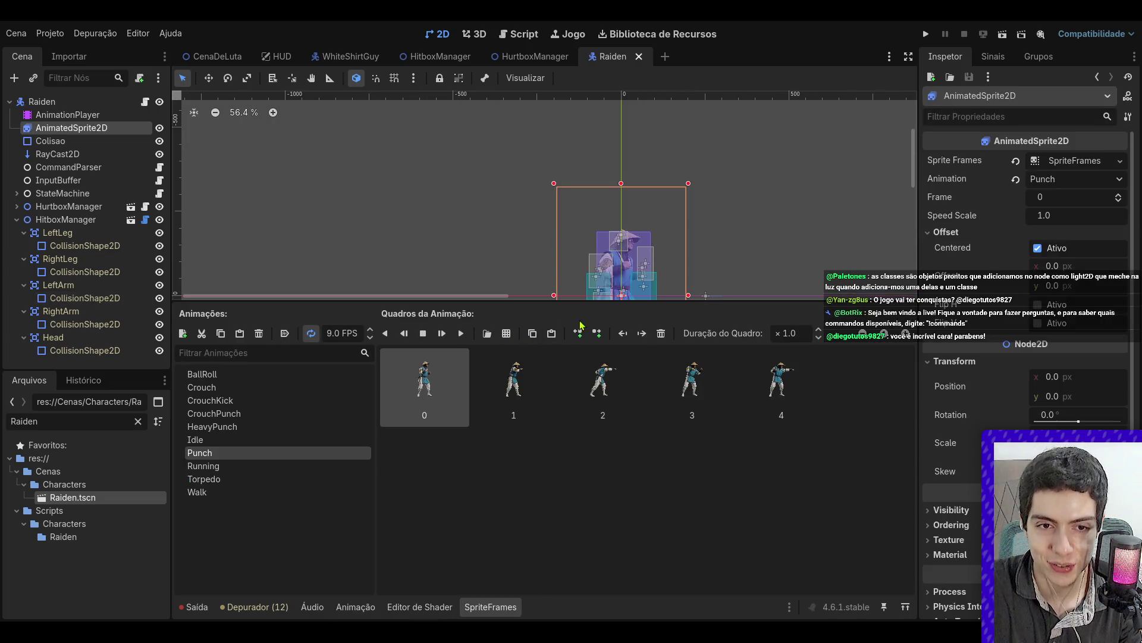
- Enlarge the 2D scene view and frame Raiden's animated sprite on the canvas
left_click_drag(580, 300, 604, 437)
scroll(535, 304, "down", 2)
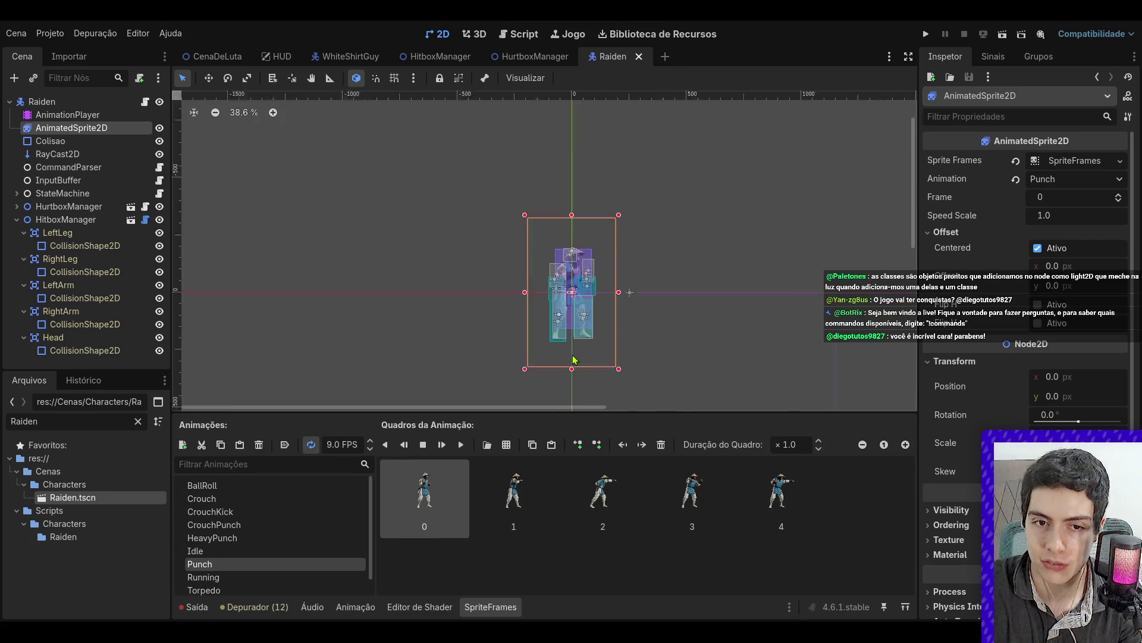
scroll(637, 248, "up", 5)
left_click(731, 198)
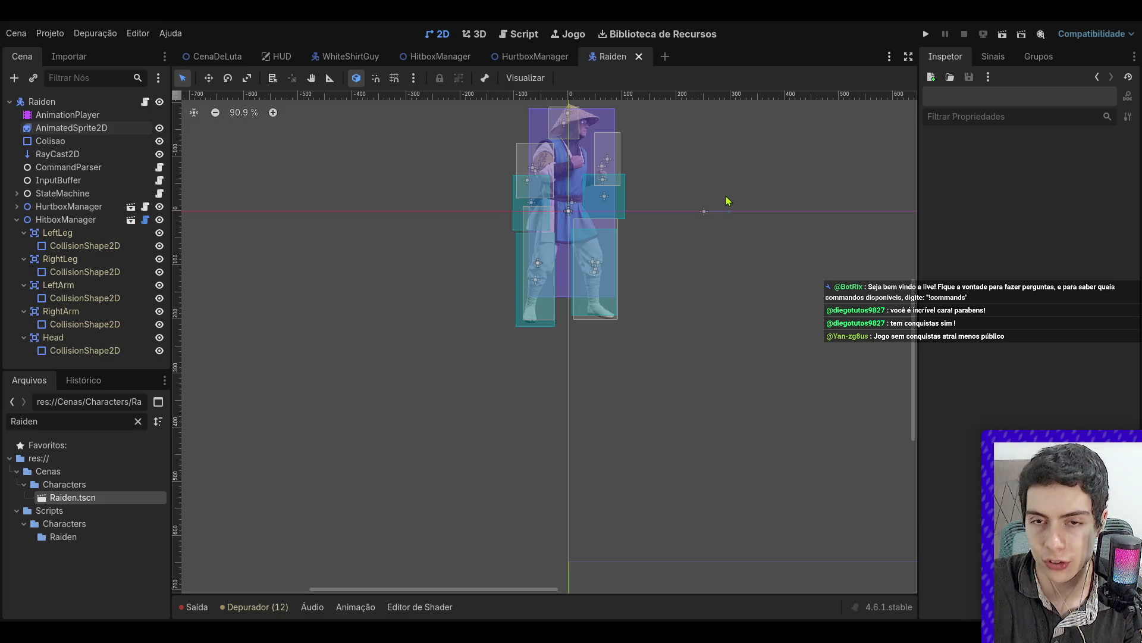
scroll(702, 214, "up", 9)
left_click(536, 238)
scroll(410, 212, "down", 8)
left_click(341, 198)
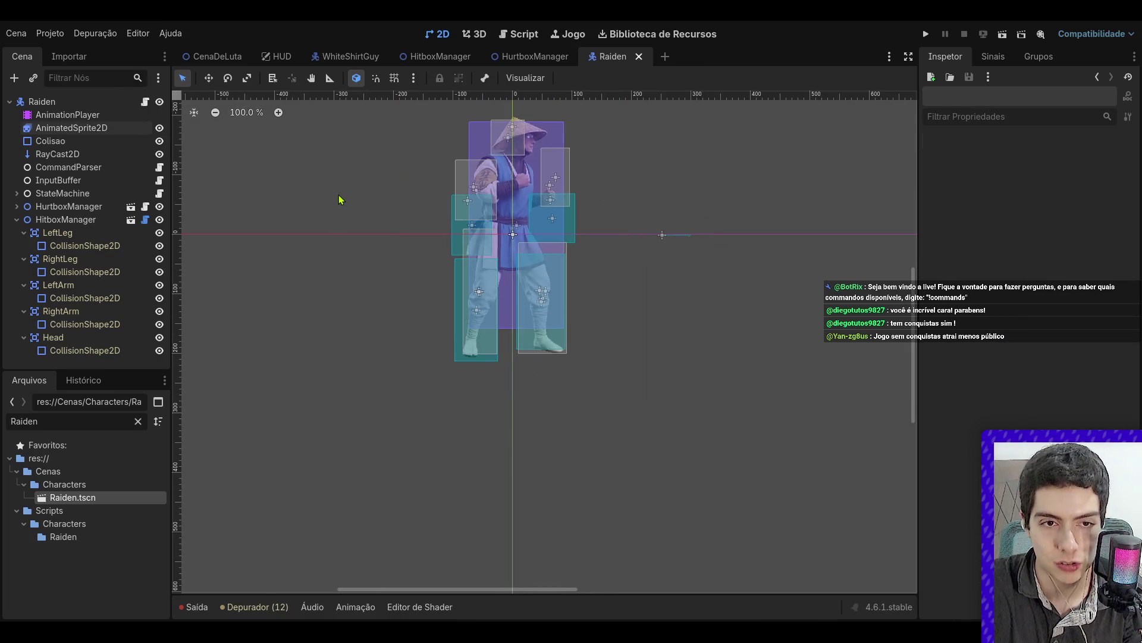
scroll(336, 178, "down", 2)
scroll(329, 149, "up", 2)
scroll(485, 199, "down", 2)
scroll(476, 201, "up", 2)
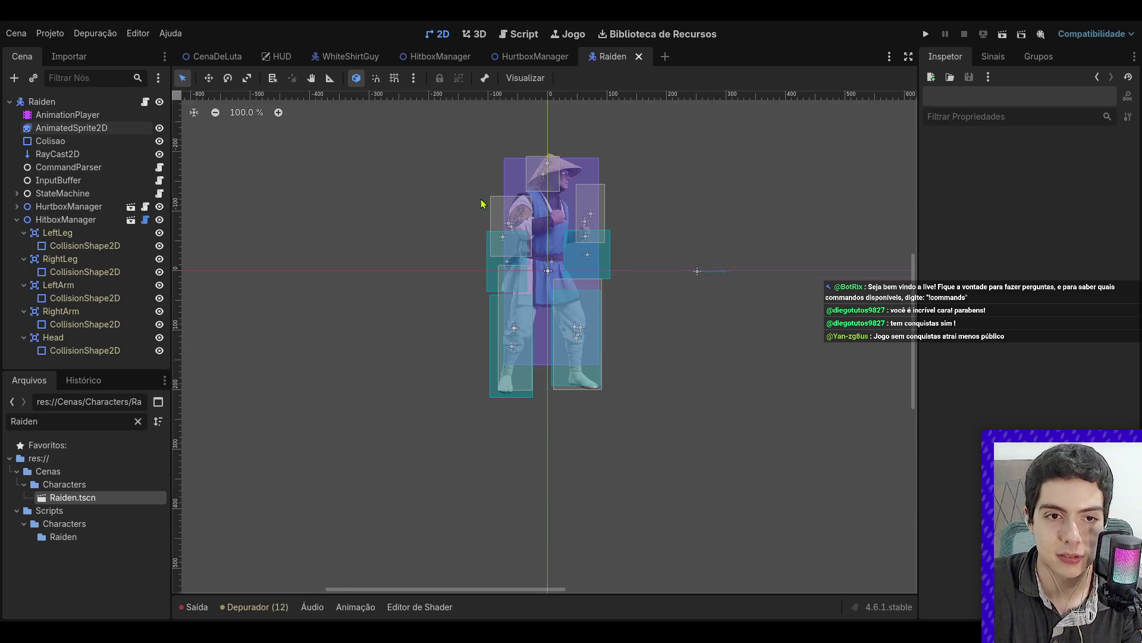
scroll(485, 201, "up", 4)
- Collapse the LeftLeg, RightLeg, LeftArm, RightArm and Head nodes under HitboxManager
left_click(17, 219)
left_click(17, 219)
left_click(24, 232)
left_click(24, 246)
left_click(24, 259)
left_click(24, 272)
left_click(21, 298)
left_click(24, 285)
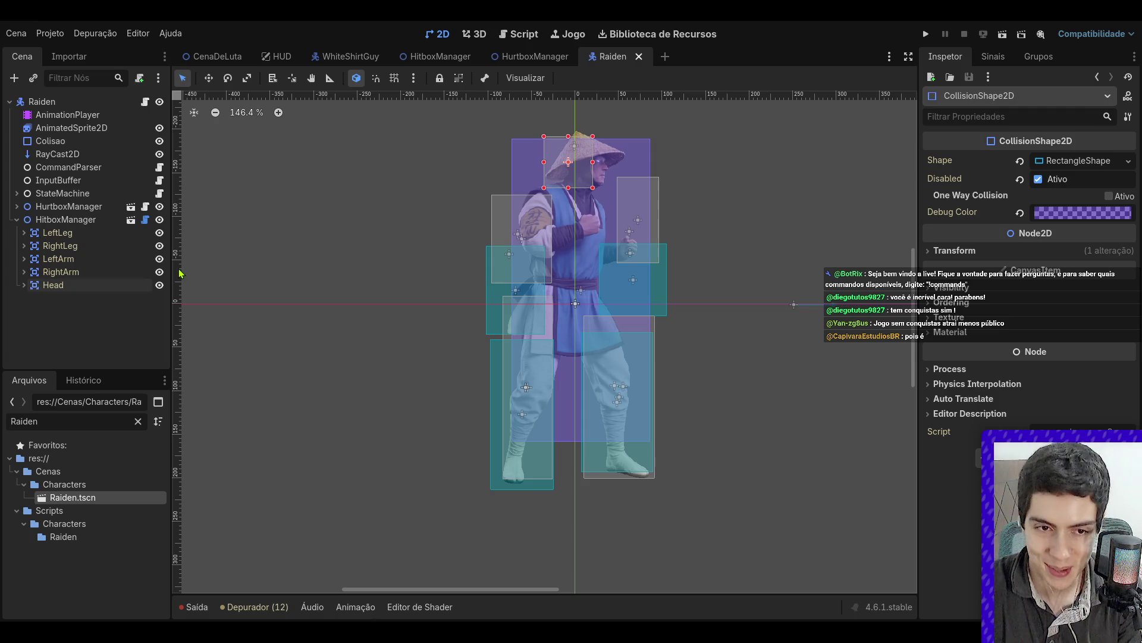
left_click(373, 265)
scroll(420, 273, "down", 2)
scroll(402, 252, "up", 1)
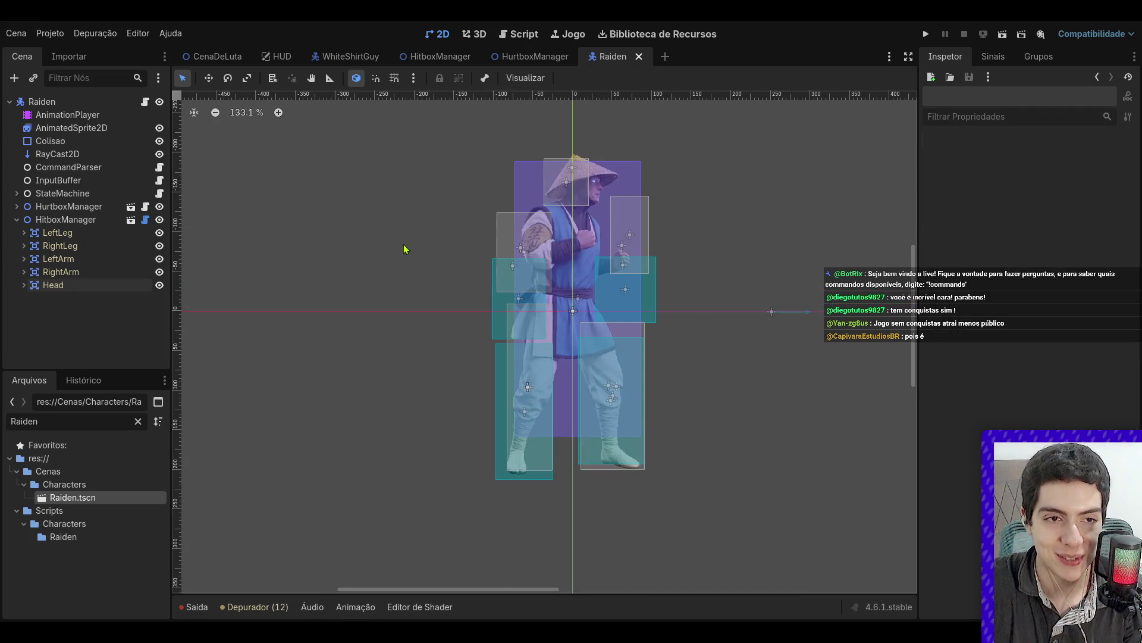
- Inspect HitboxManager's collision mask settings, then select the StateMachine node
left_click(65, 219)
left_click(68, 207)
left_click(66, 220)
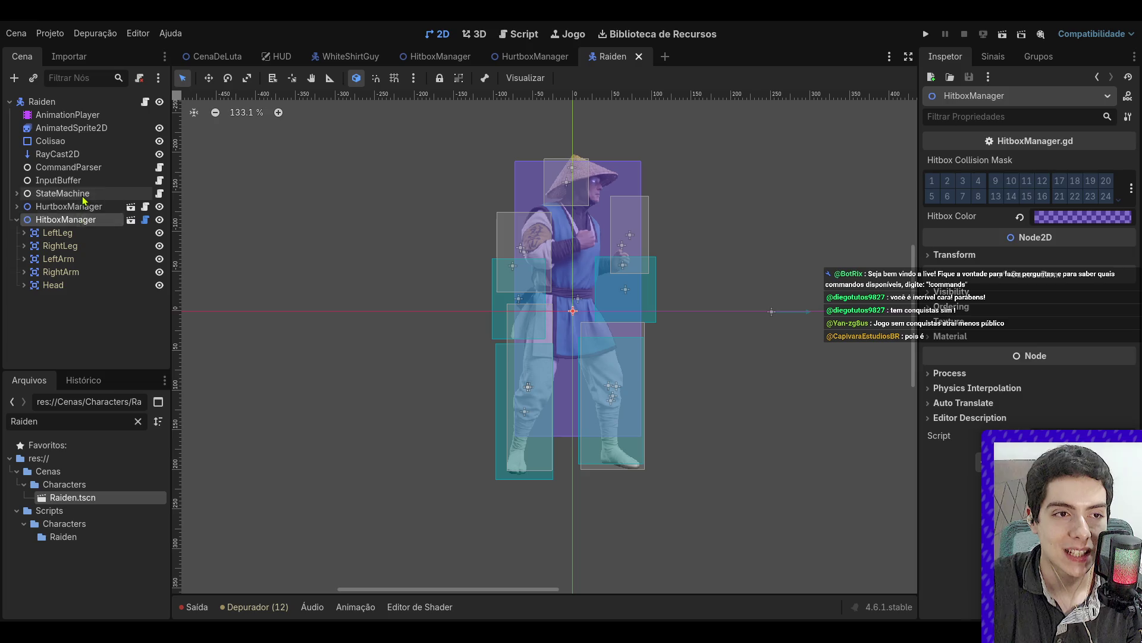
left_click(82, 194)
scroll(419, 217, "down", 5)
- Scrub the AnimationPlayer's Punch timeline pose by pose, then return it to the start
left_click(68, 114)
left_click(340, 419)
mouse_move(340, 421)
left_mouse_down()
mouse_move(387, 424)
mouse_move(301, 426)
mouse_move(458, 438)
mouse_move(293, 439)
mouse_move(476, 442)
mouse_move(245, 452)
left_mouse_up()
left_click(780, 247)
- Save Raiden, close the animation panel and switch to the WhiteShirtGuy scene
key("ctrl+s")
left_click(523, 56)
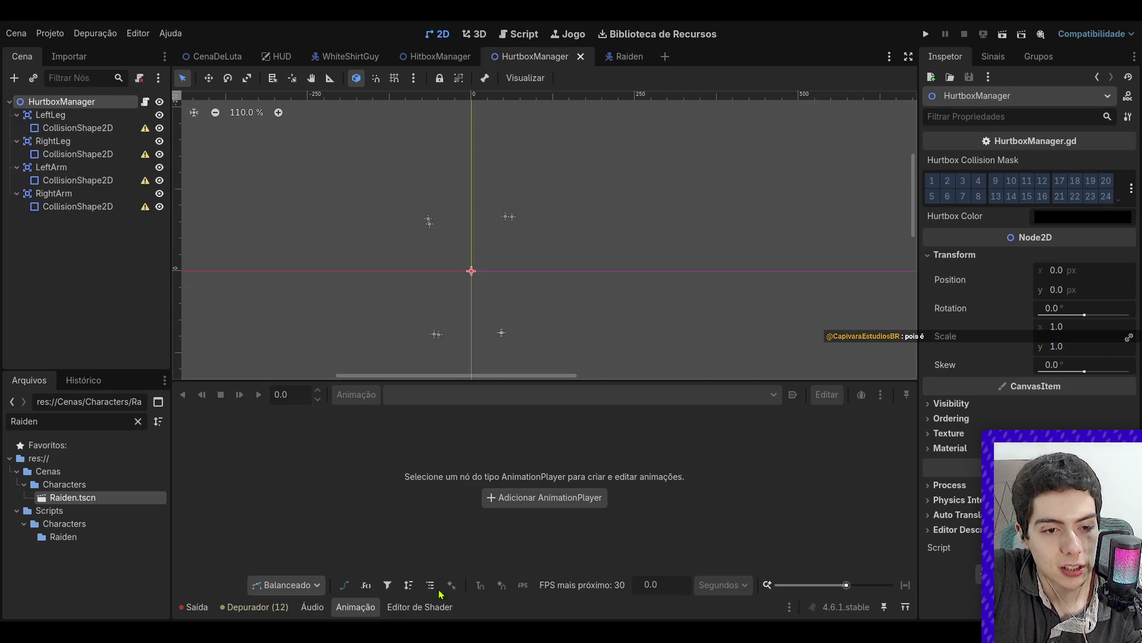
left_click(356, 607)
left_click(445, 59)
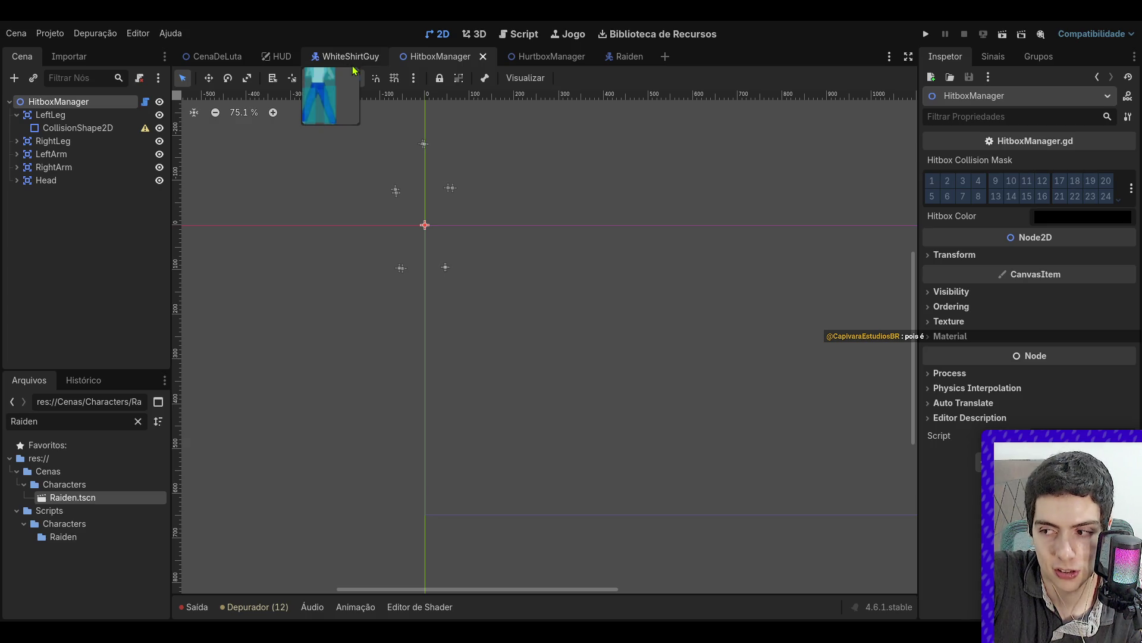
left_click(329, 56)
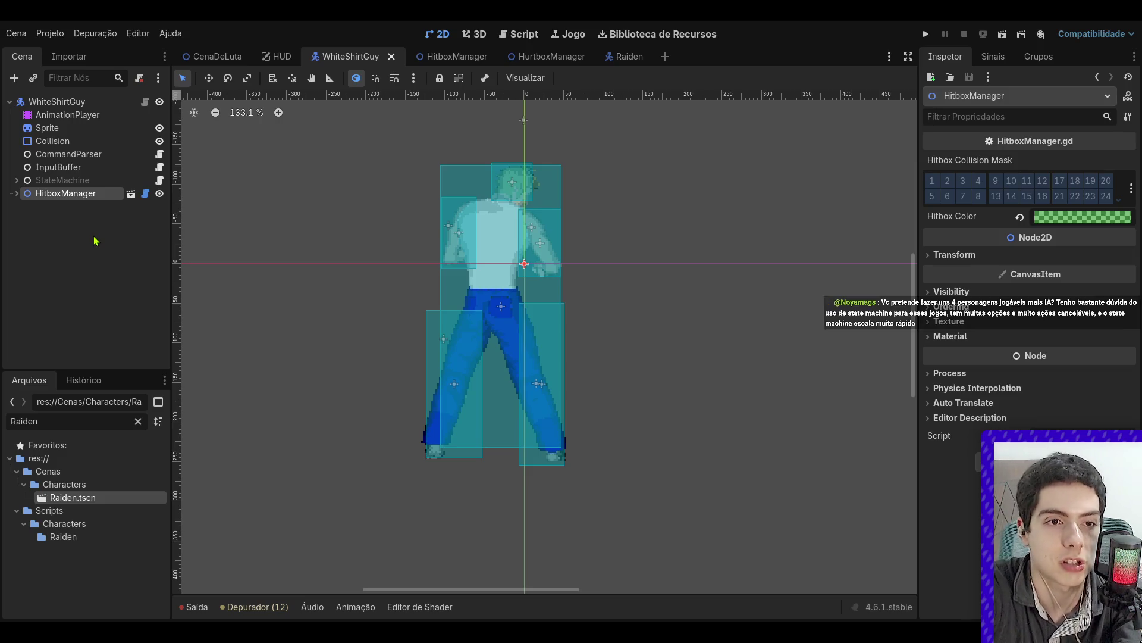
- Add a HurtboxManager to WhiteShirtGuy beside HitboxManager and open its Player.gd script
key("ctrl+v")
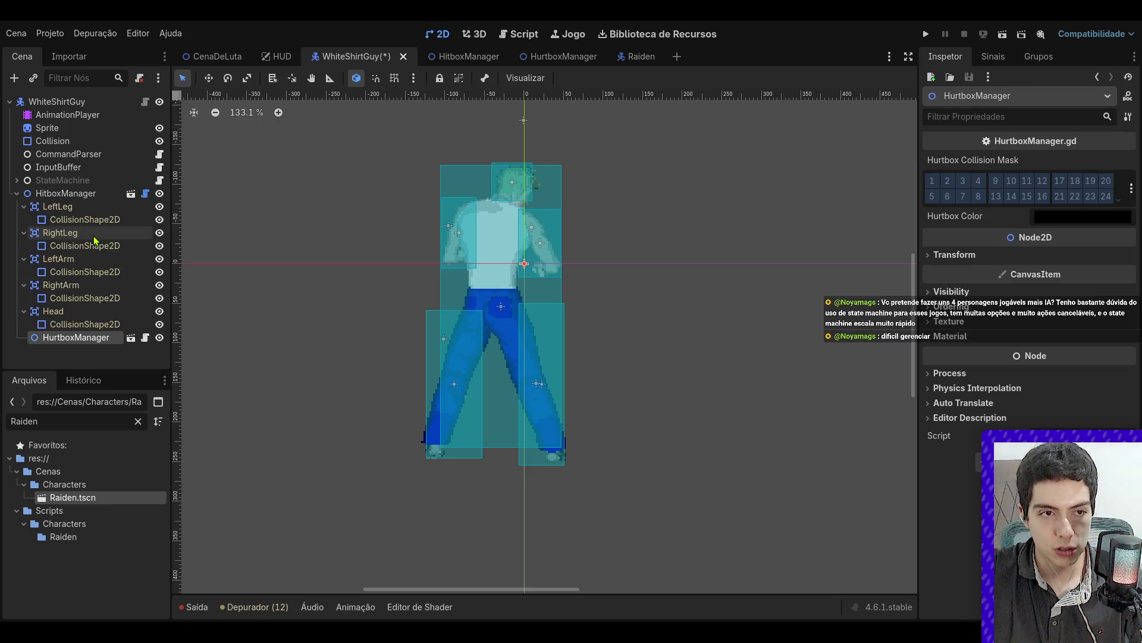
left_click(83, 323)
mouse_move(74, 336)
left_mouse_down()
mouse_move(66, 355)
mouse_move(68, 103)
left_mouse_up()
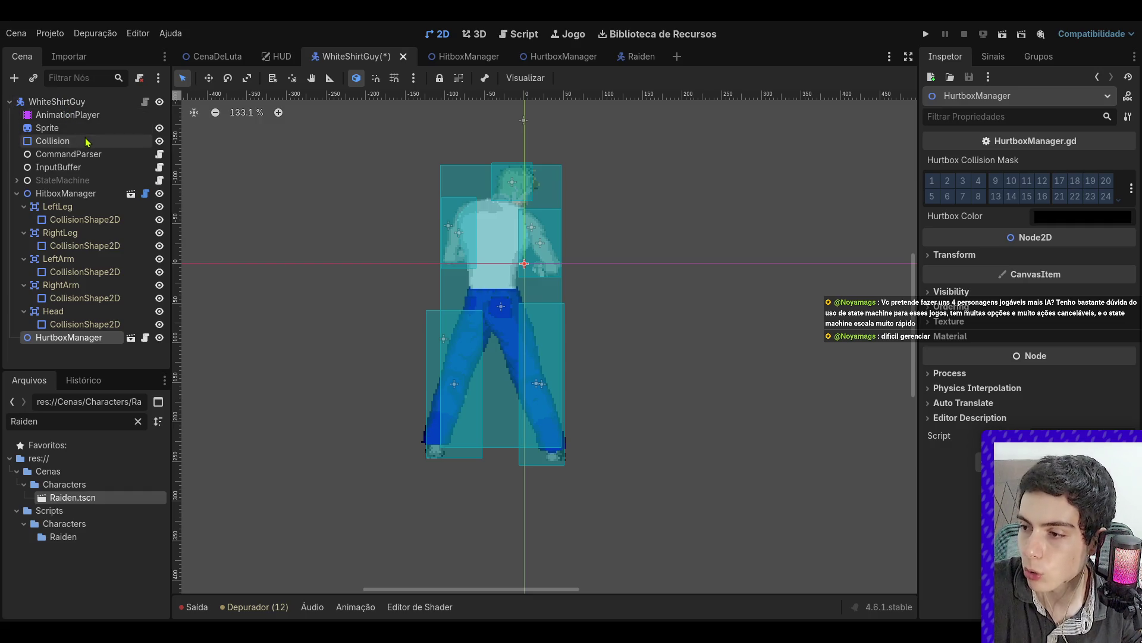
left_click(17, 194)
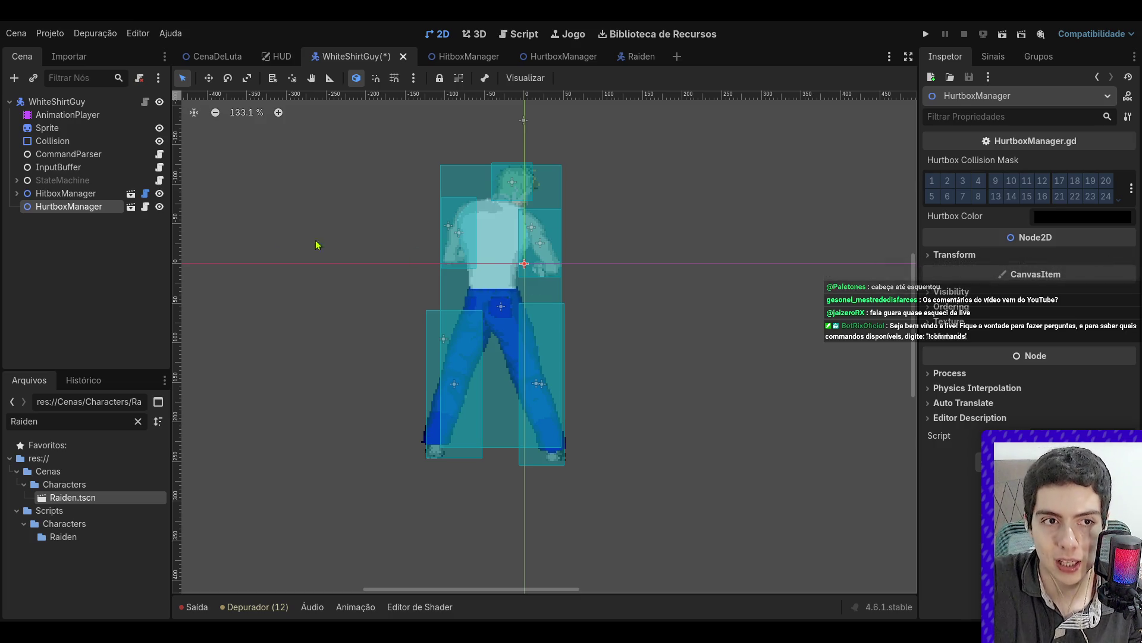
left_click(145, 102)
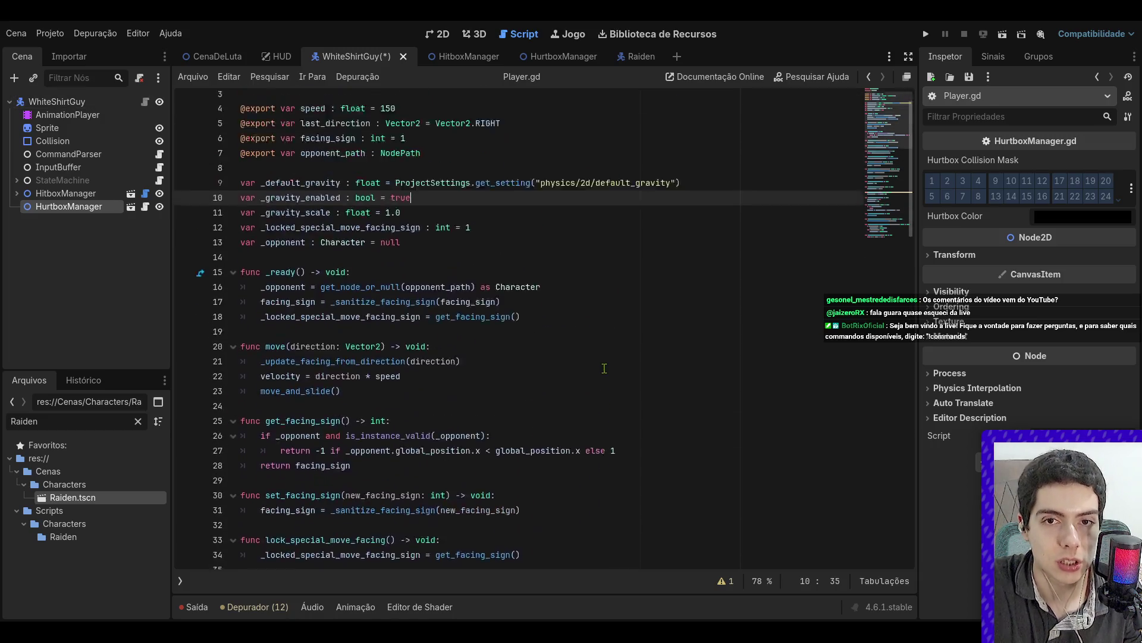
- Save WhiteShirtGuy, then open the fighter's Player.gd from CenaDeLuta at its _ready function
key("ctrl+z")
left_click(437, 34)
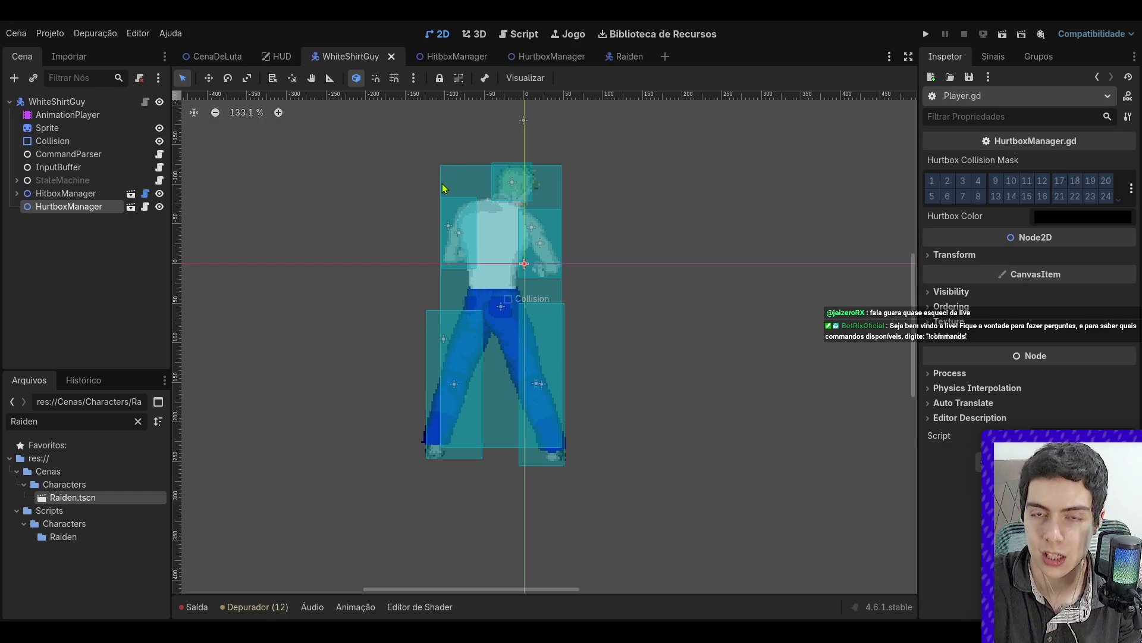
left_click(219, 56)
left_click(62, 166)
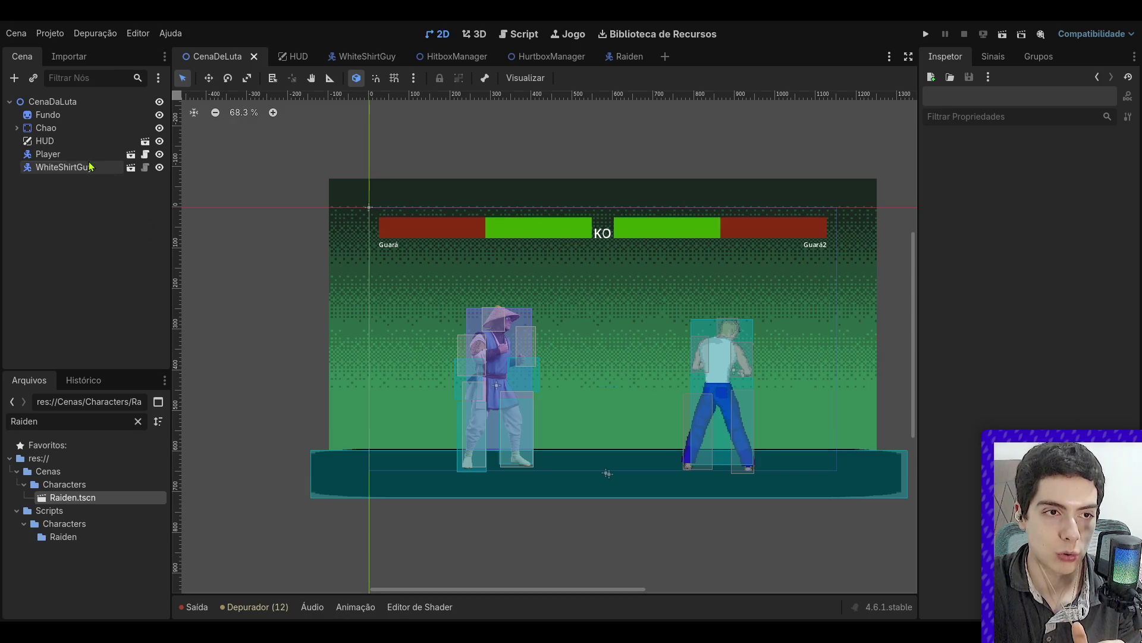
left_click(89, 156)
left_click(89, 167)
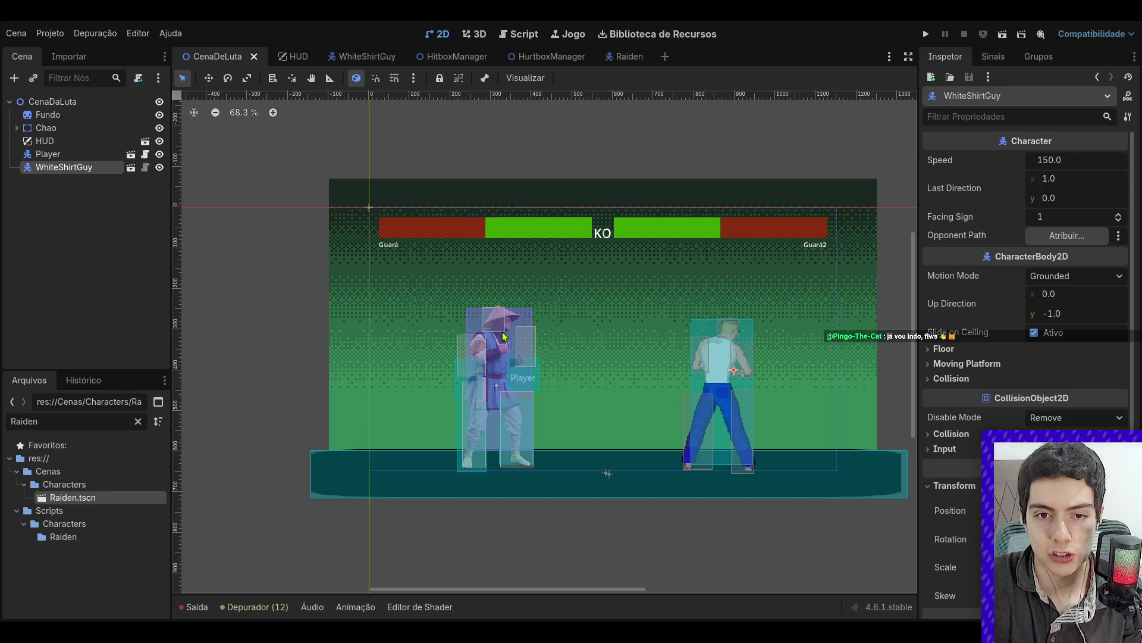
left_click(145, 167)
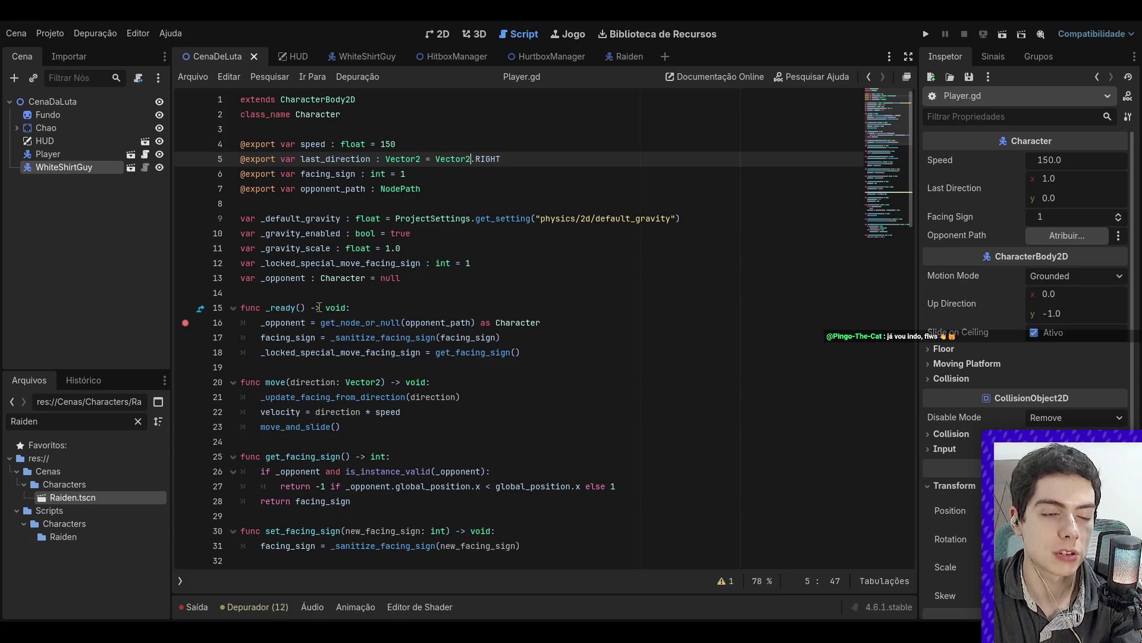
left_click(384, 306)
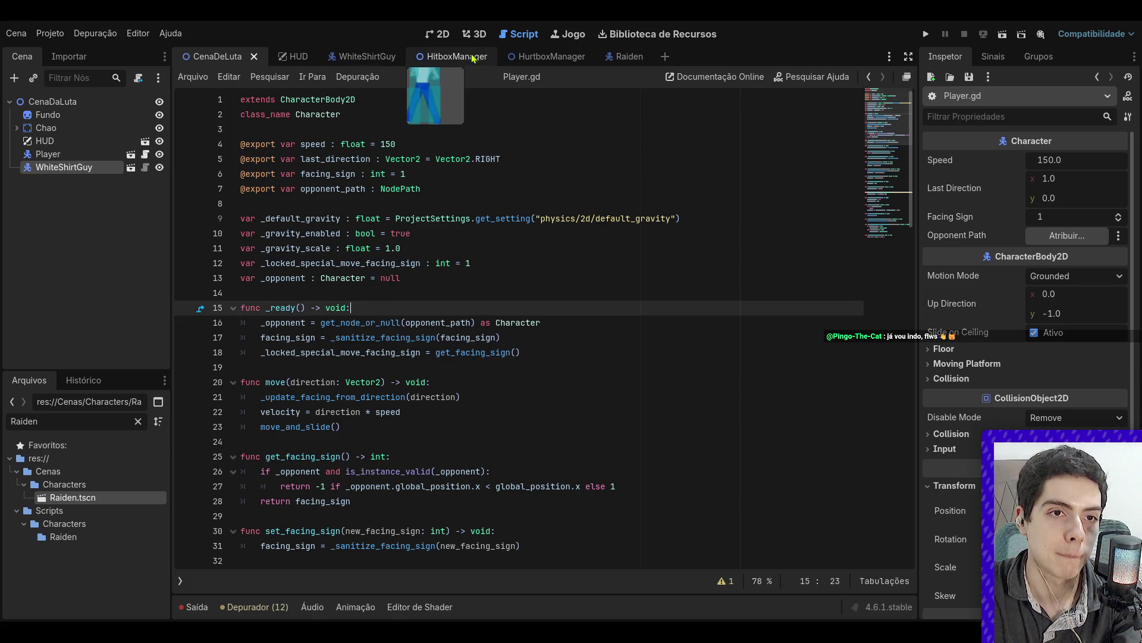
- Open Raiden's Torpedo state script and set a breakpoint on line 7
left_click(627, 57)
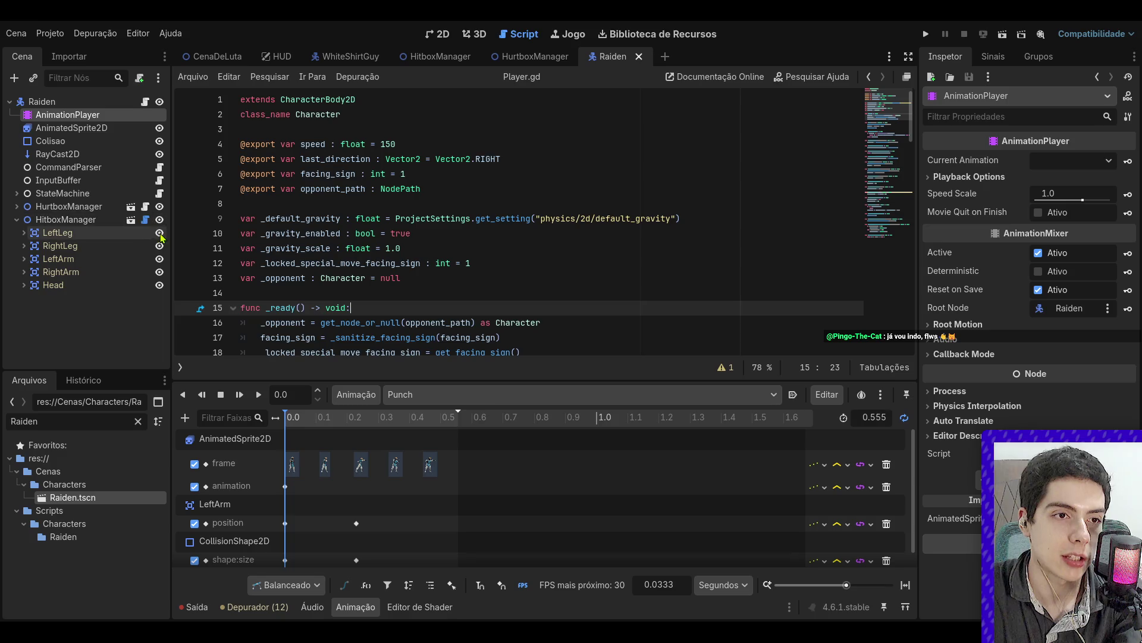
left_click(17, 194)
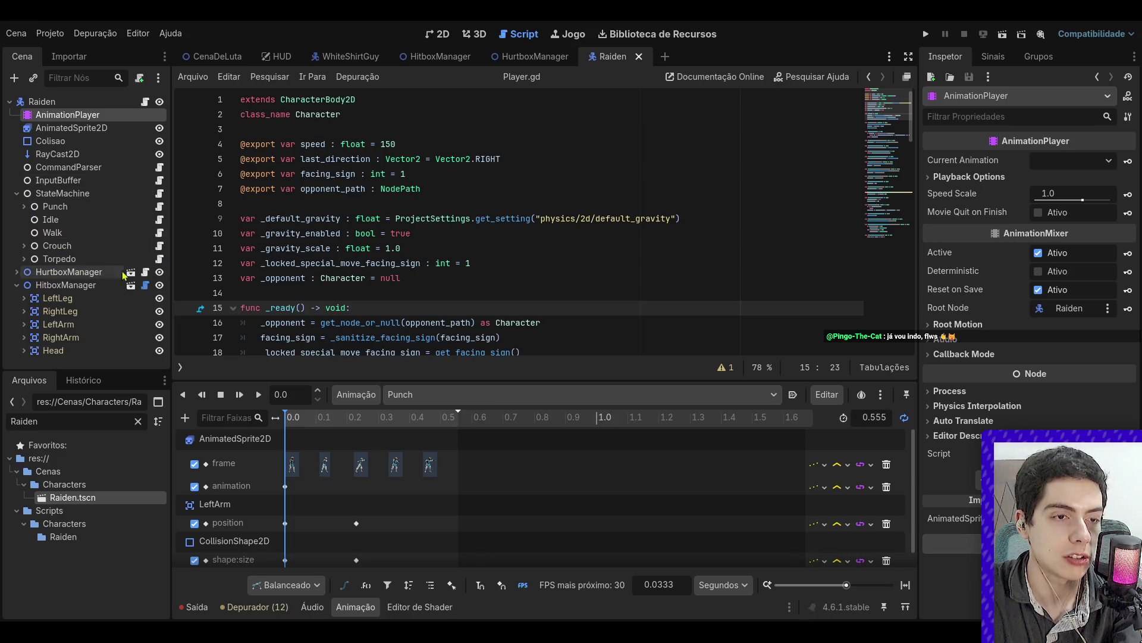
left_click(159, 259)
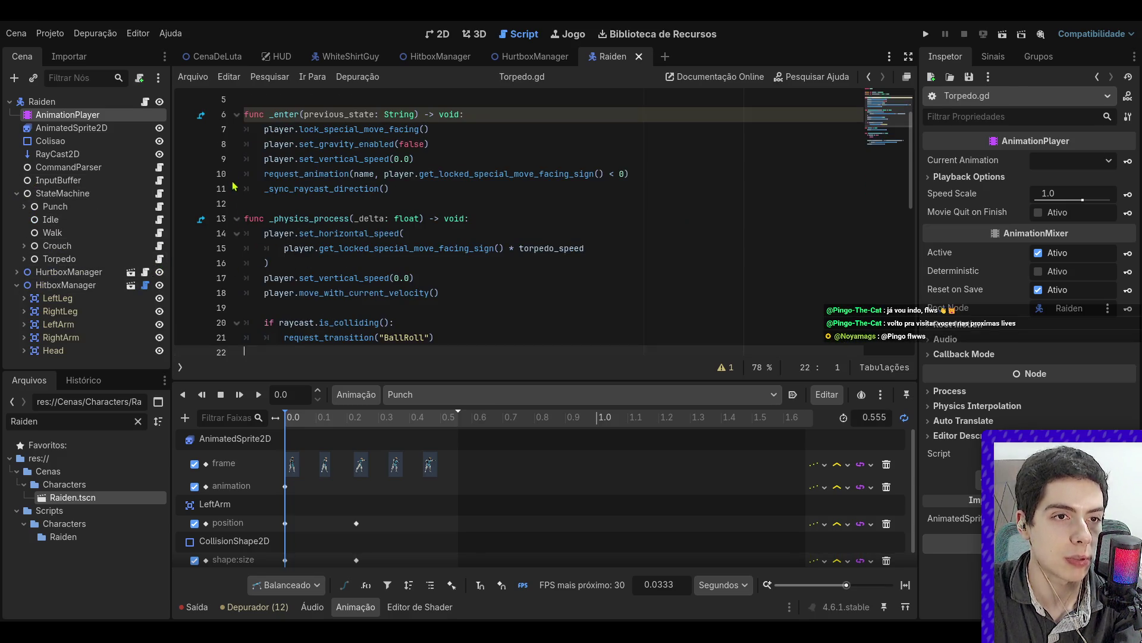
left_click(185, 129)
- Run the CenaDeLuta fight scene, then stop the paused debug session
left_click(216, 56)
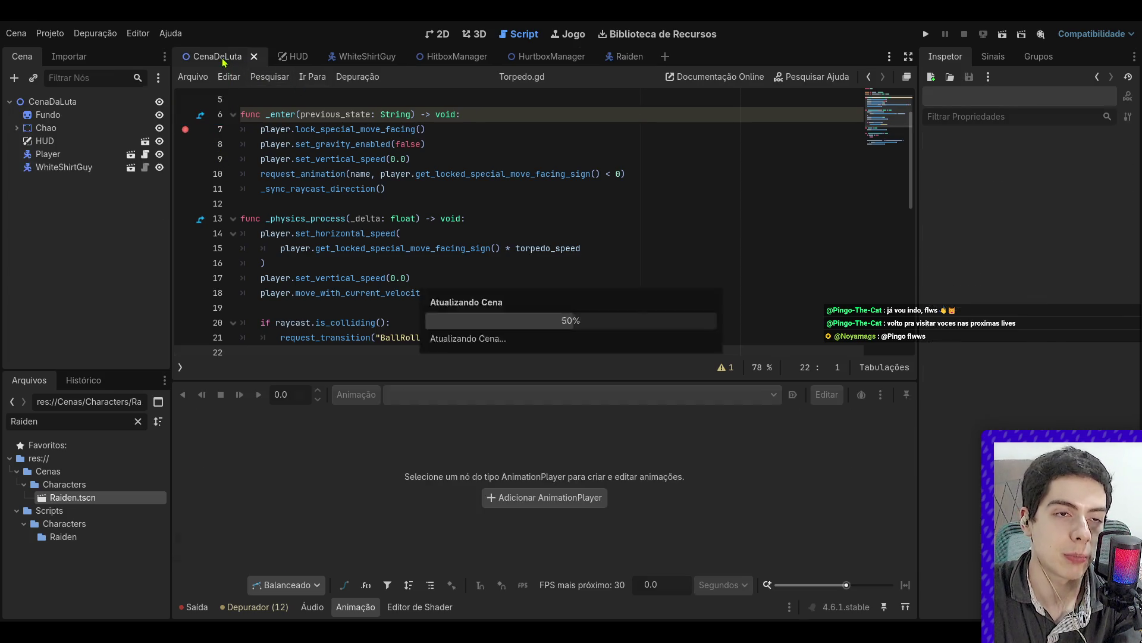
left_click(1006, 36)
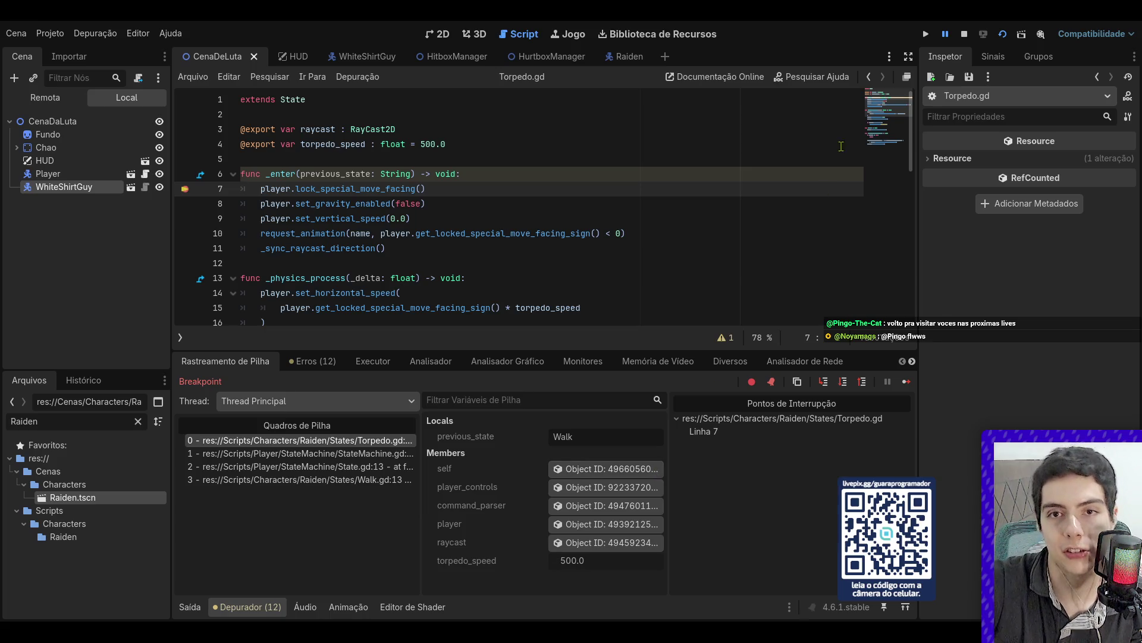
left_click(965, 34)
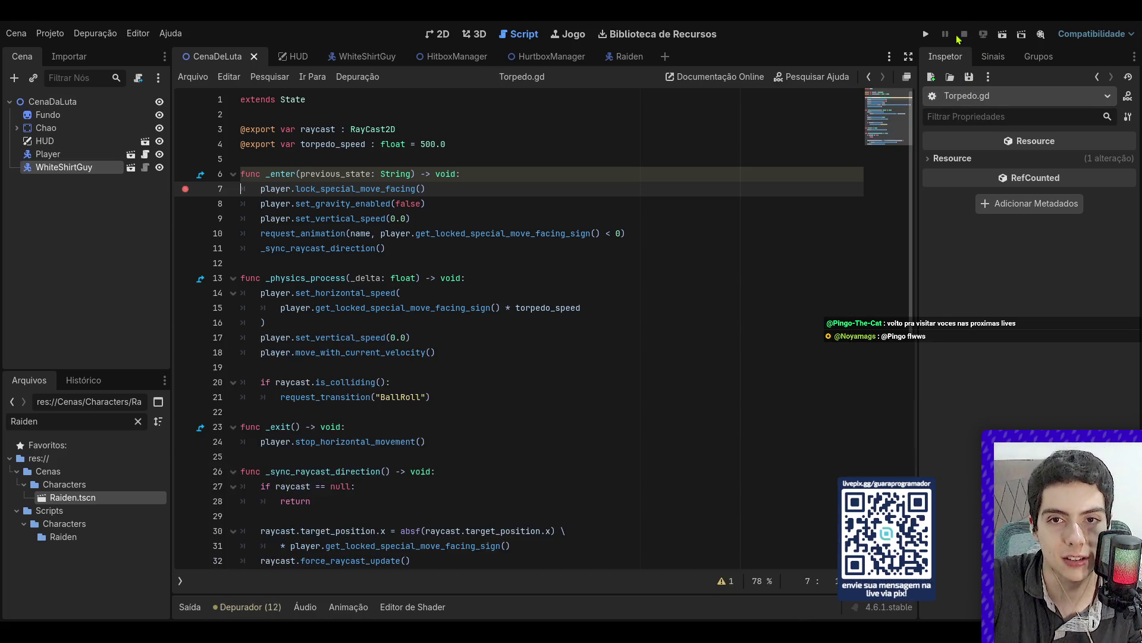
- Remove the line 7 breakpoint in Torpedo.gd, review lines 10–15, and return to 2D view
left_click(388, 174)
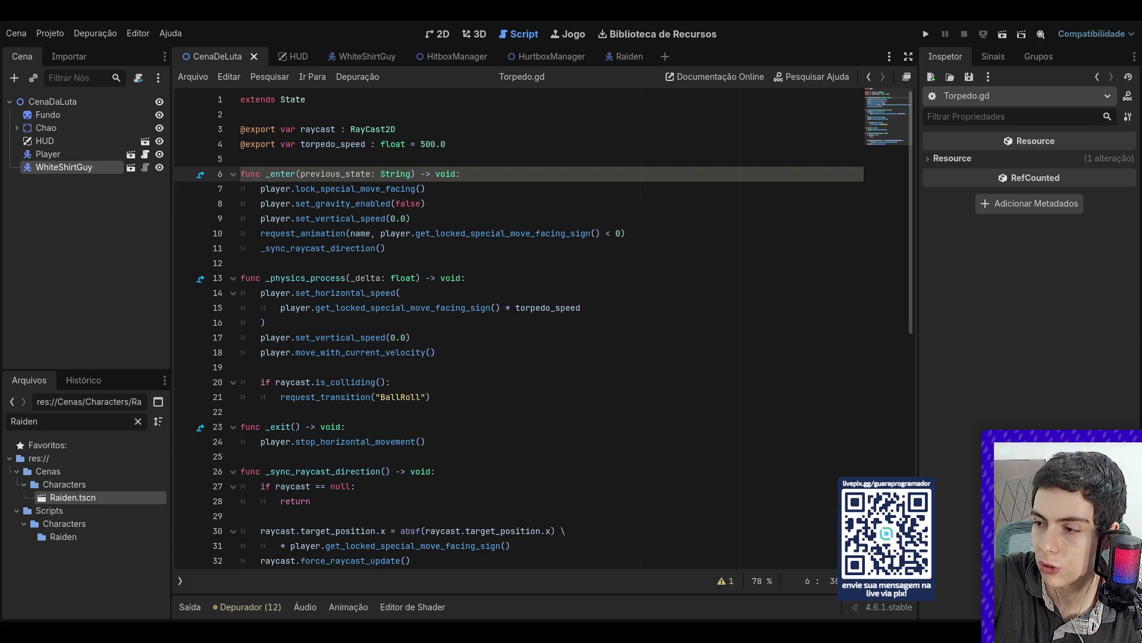
left_click(650, 306)
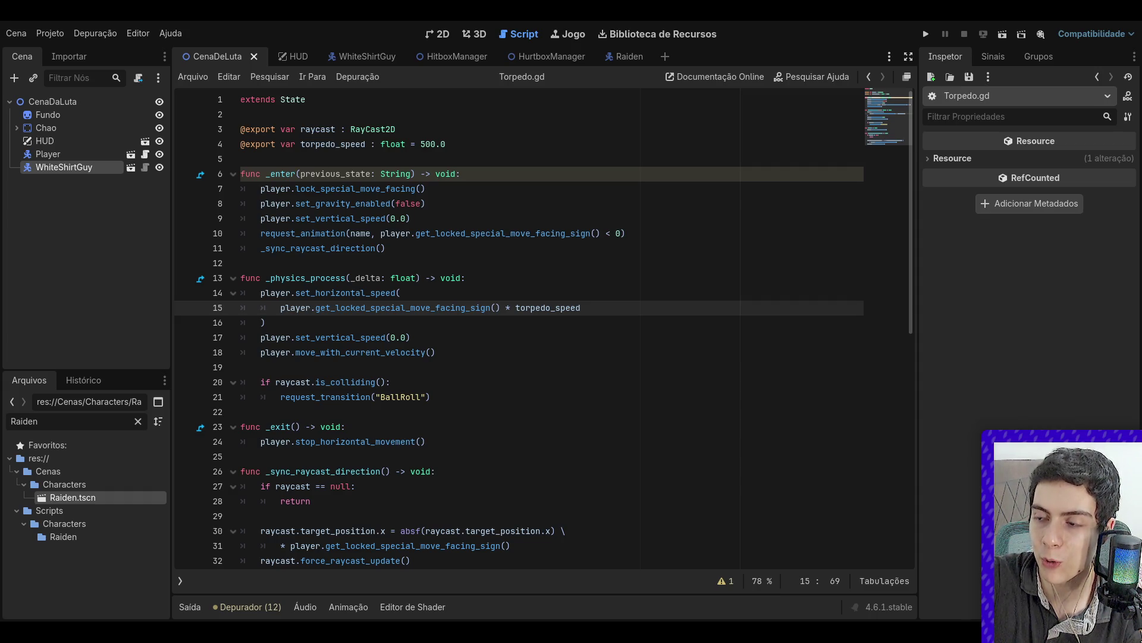
left_click(552, 234)
left_click(435, 34)
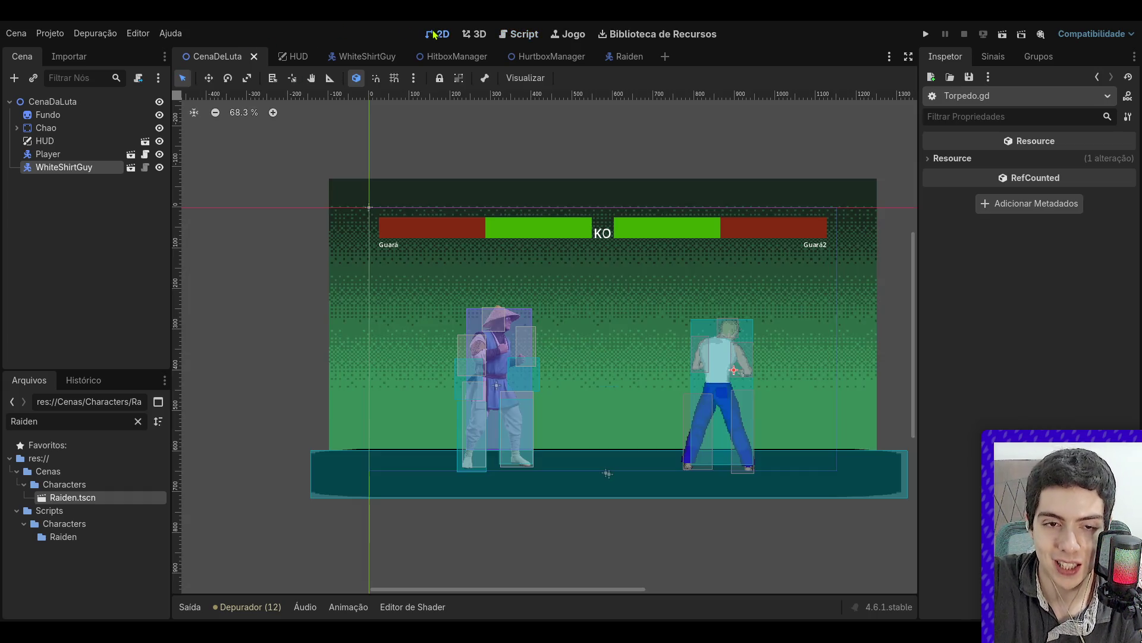
scroll(583, 216, "down", 1)
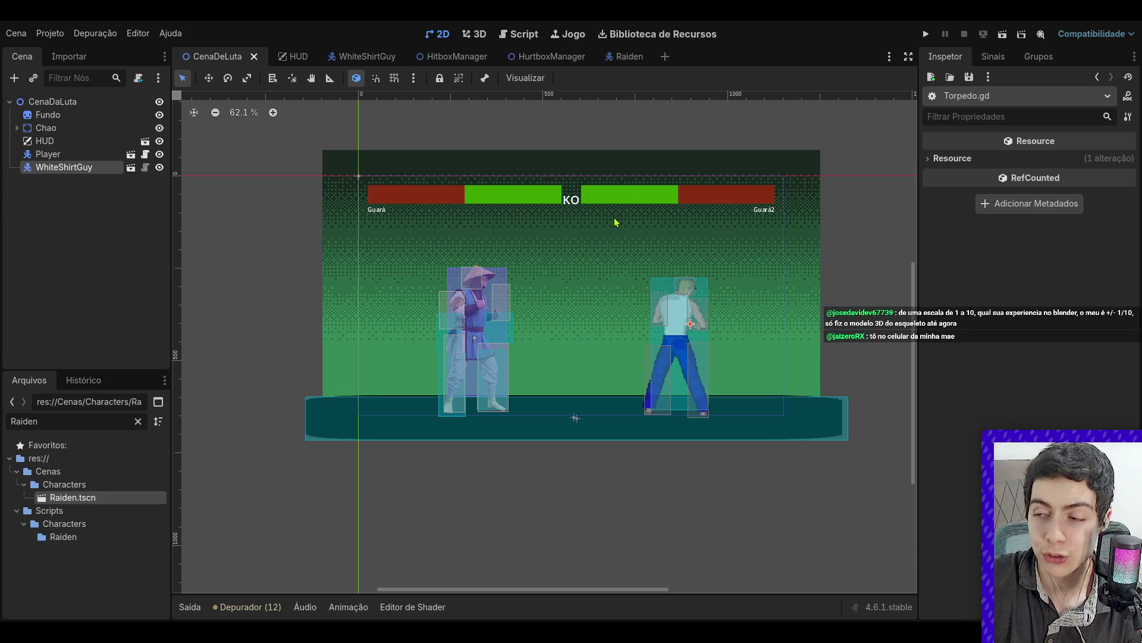
left_click(831, 268)
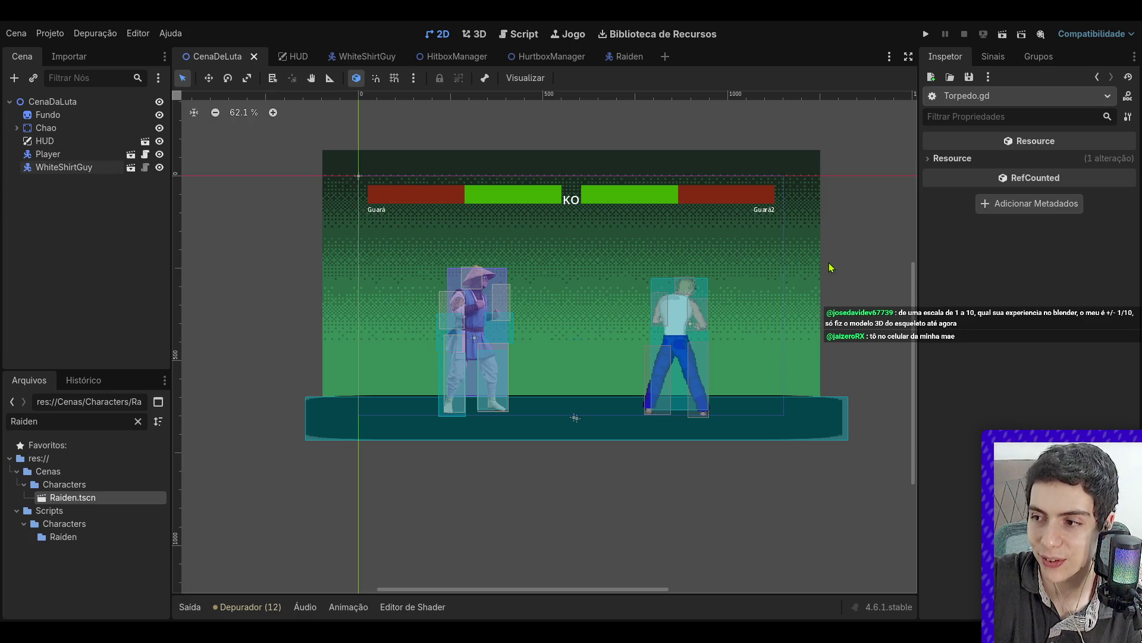
left_click(807, 265)
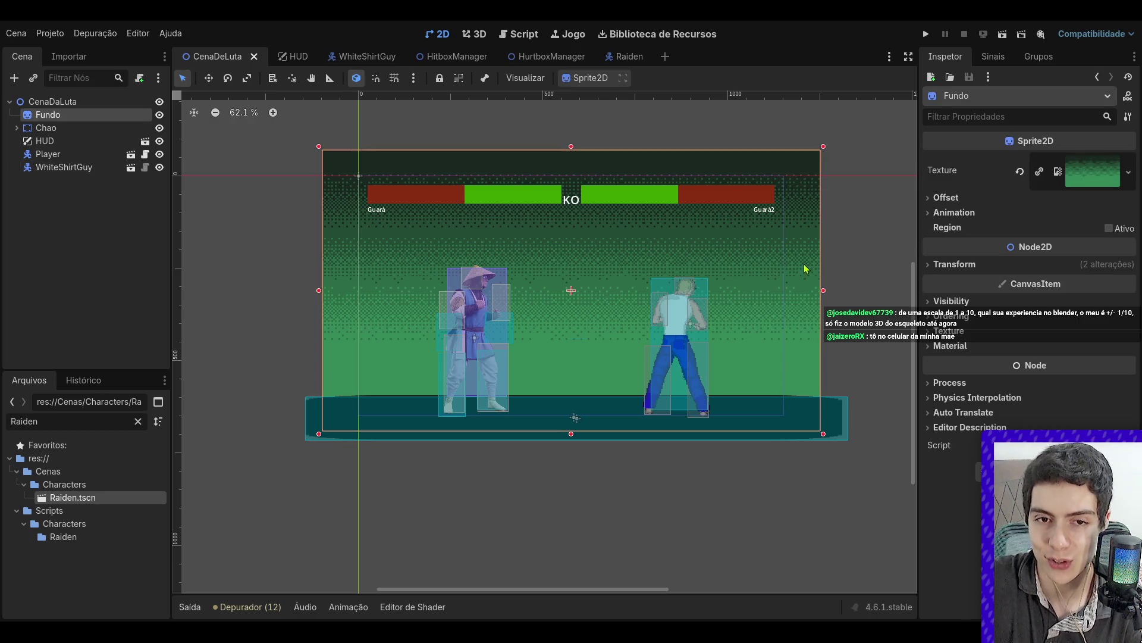
- Frame the Fundo background, run CenaDeLuta with F6, and walk Raiden to the right
left_click(625, 490)
scroll(489, 326, "up", 3)
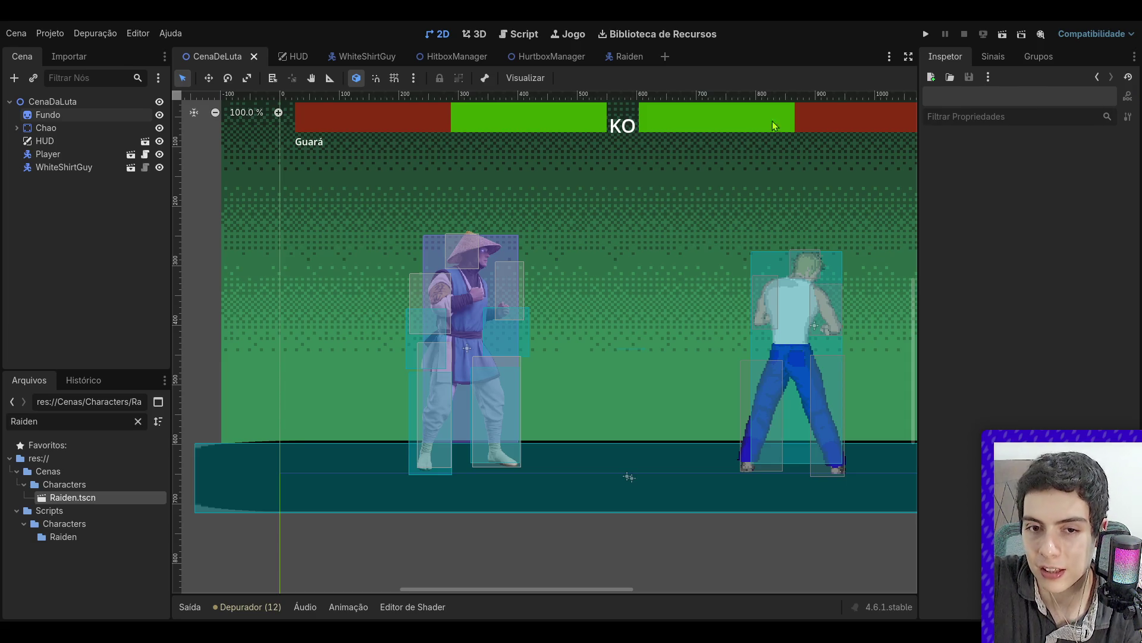
left_click(604, 193)
key("f")
left_click(885, 196)
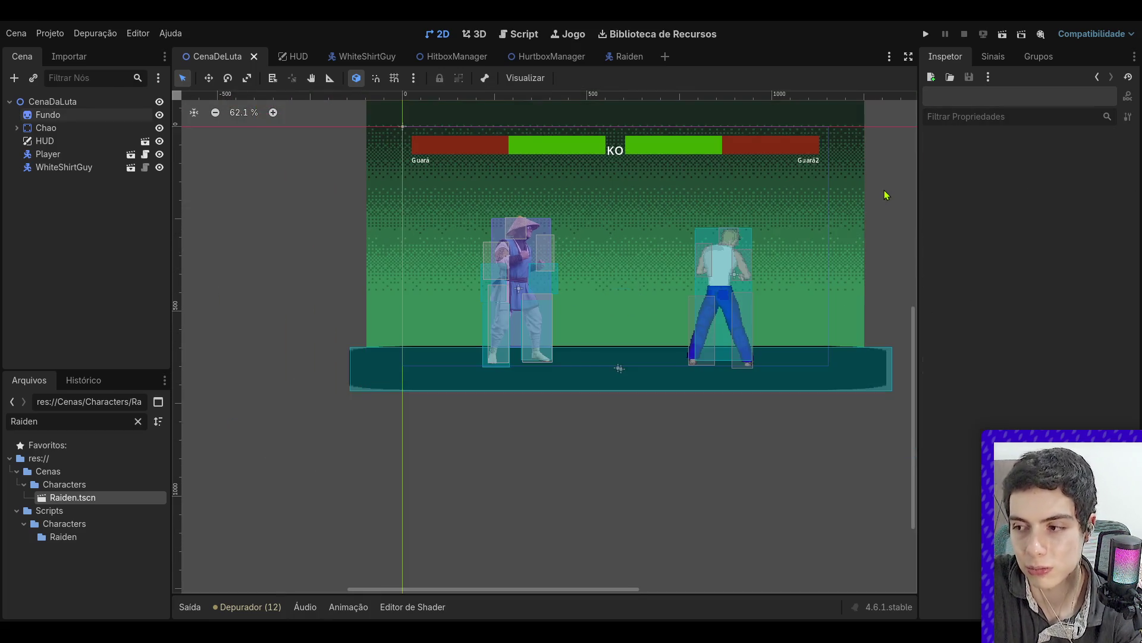
scroll(772, 157, "up", 3)
scroll(736, 171, "down", 1)
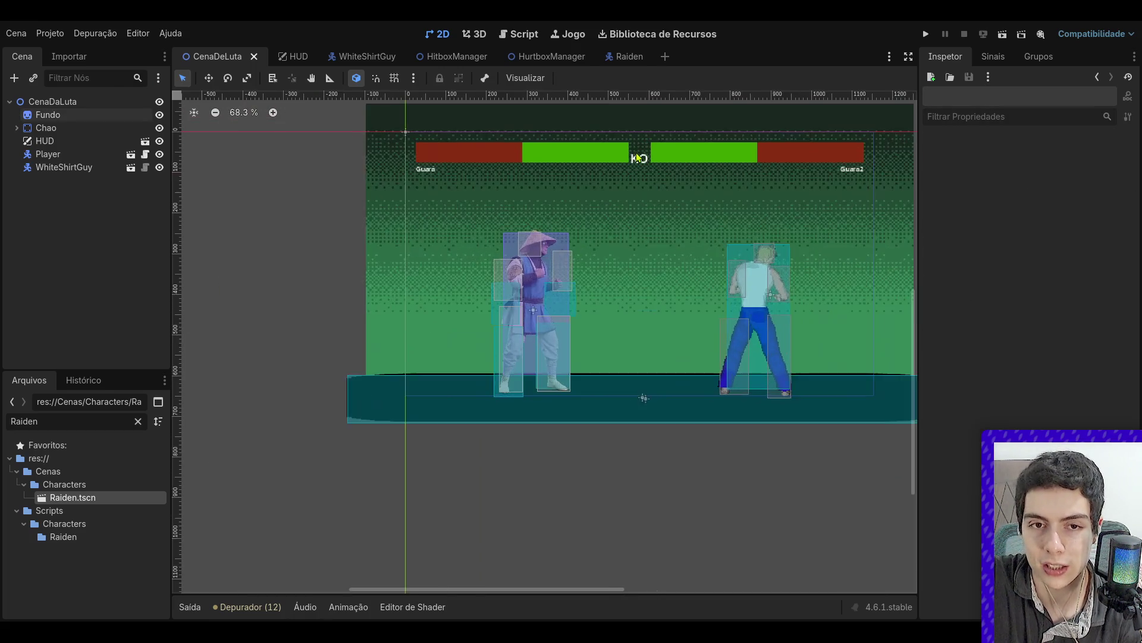
key("F6")
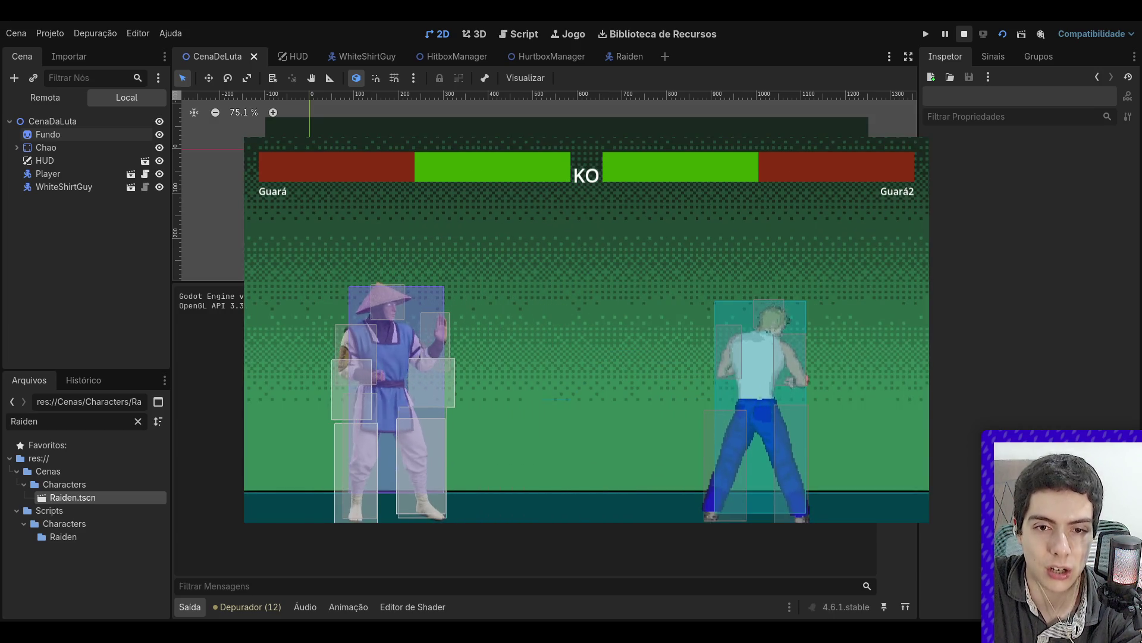
key("Right")
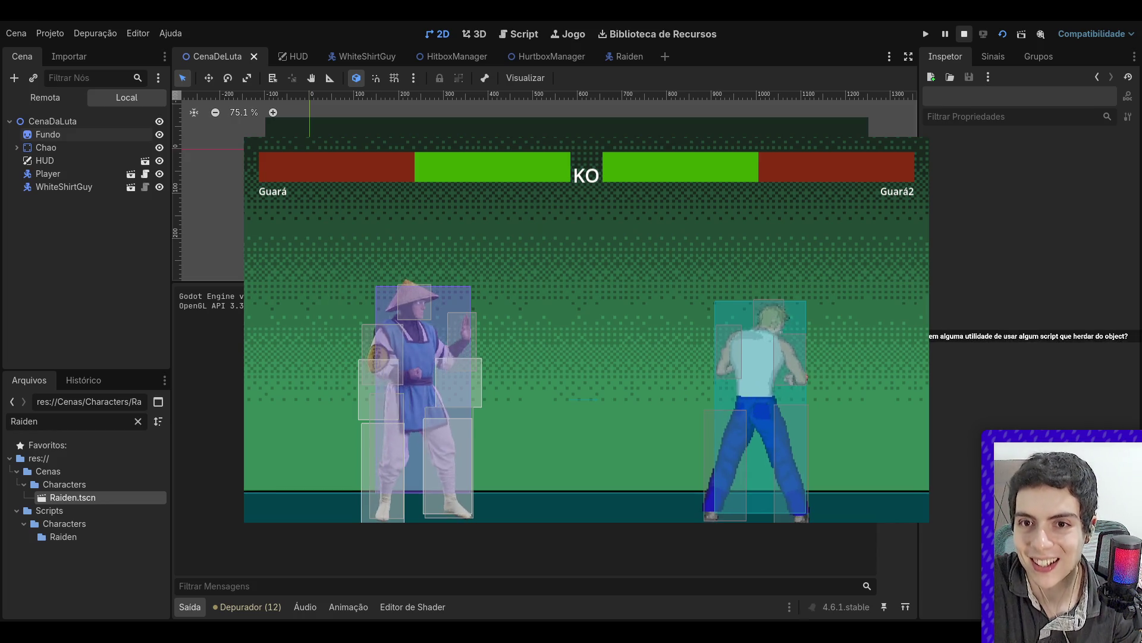
- Stop the game with F8, adjust the canvas zoom, and switch to the WhiteShirtGuy scene tab
key("F8")
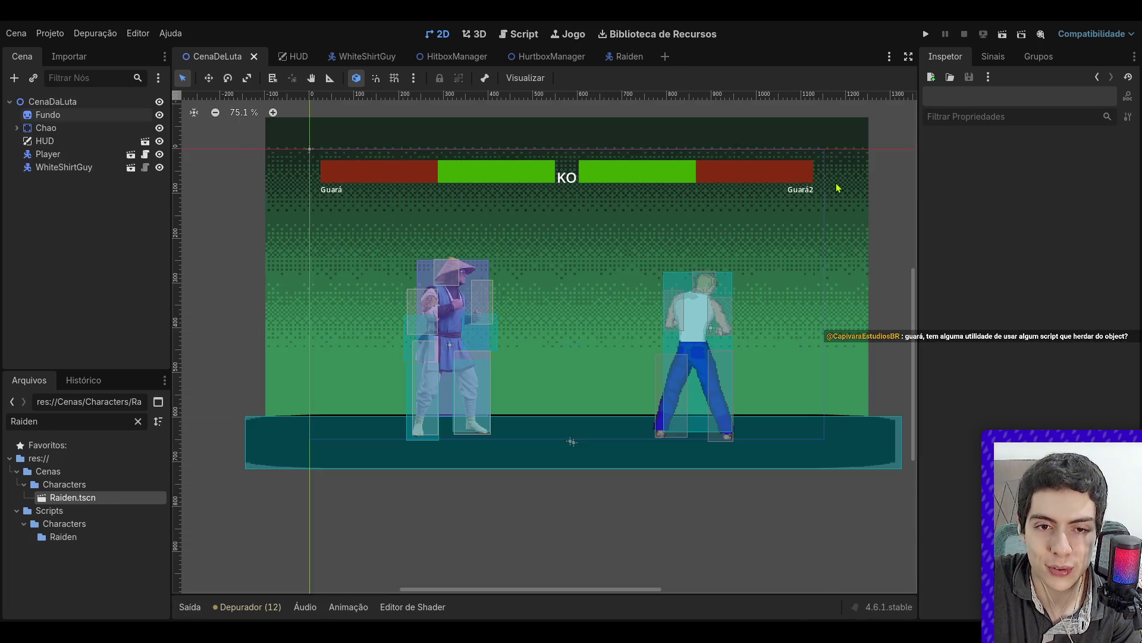
scroll(811, 186, "up", 2)
scroll(815, 184, "down", 3)
scroll(831, 180, "up", 2)
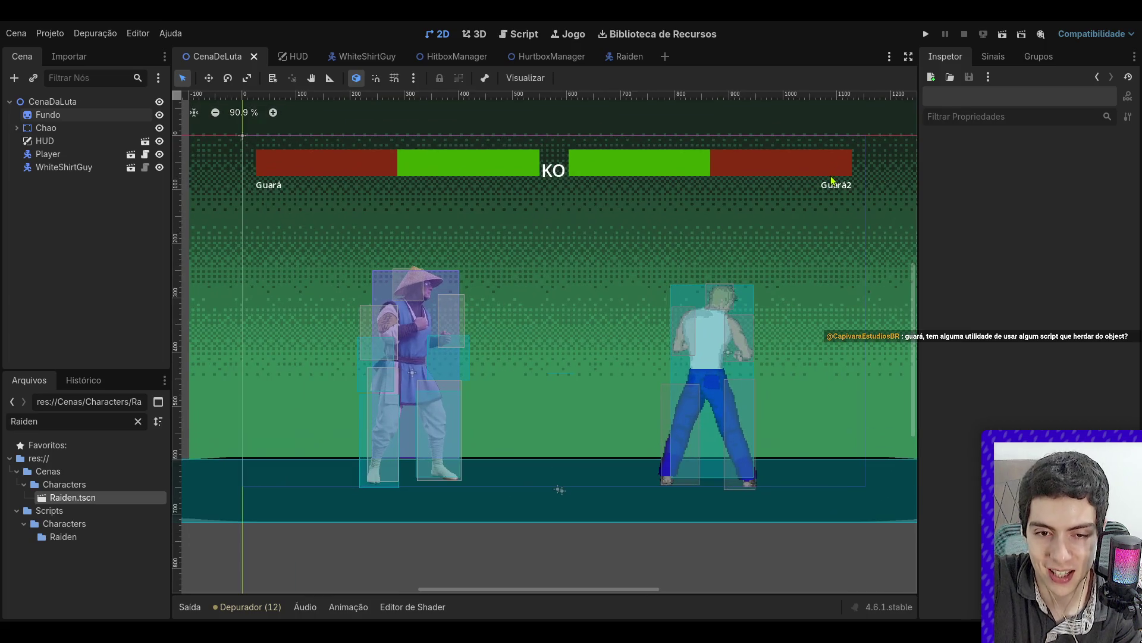
scroll(831, 180, "down", 3)
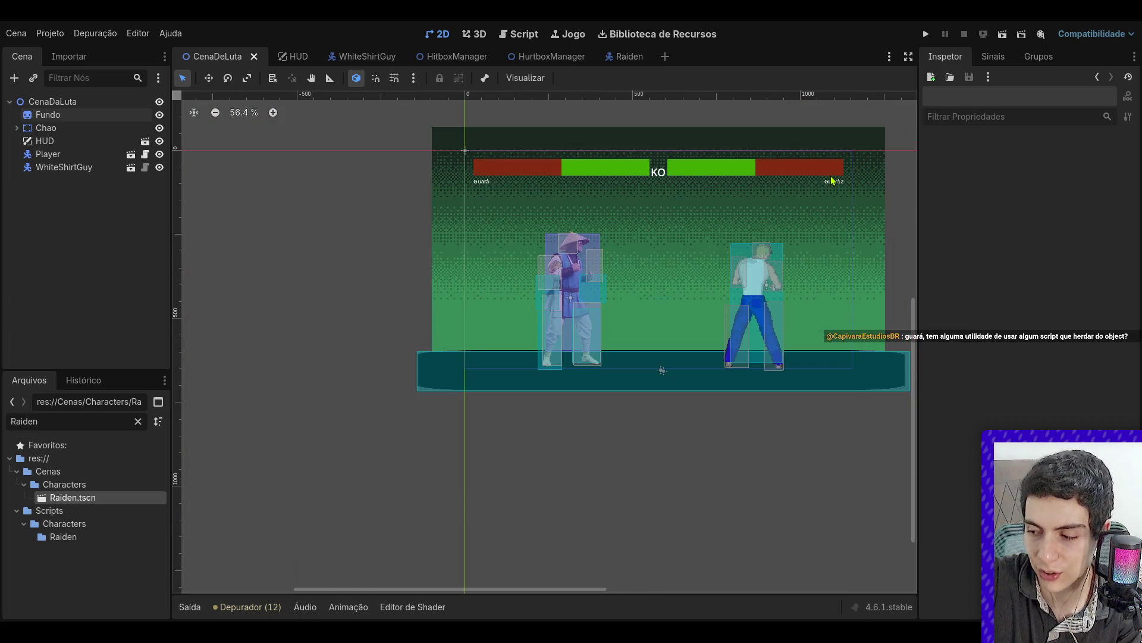
scroll(688, 250, "up", 1)
scroll(696, 250, "down", 2)
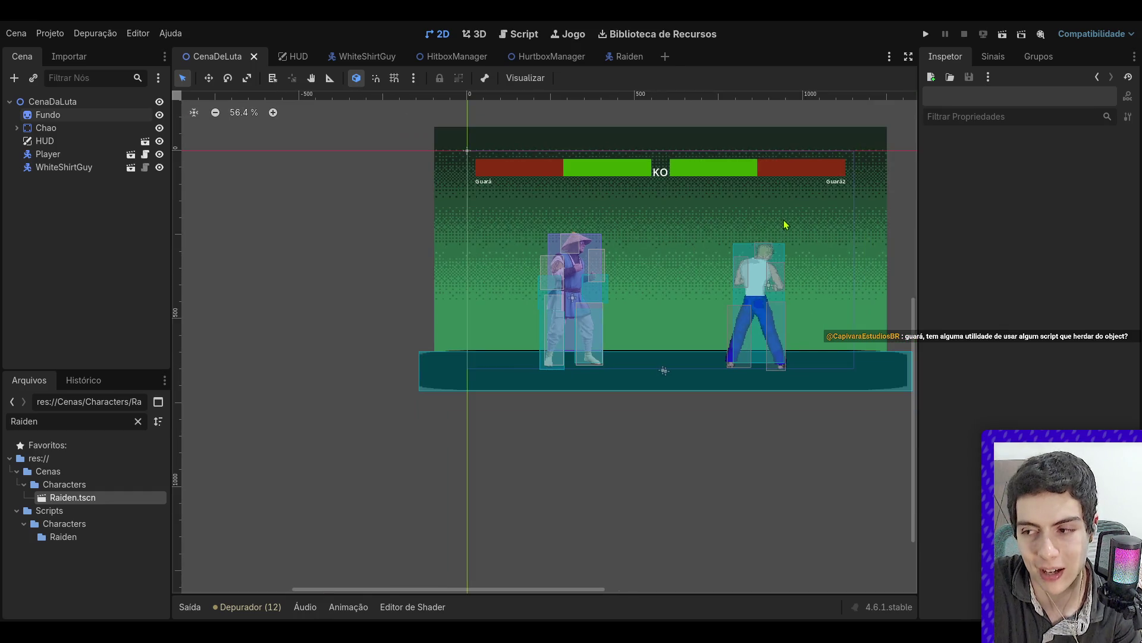
scroll(781, 225, "down", 2)
scroll(778, 225, "up", 4)
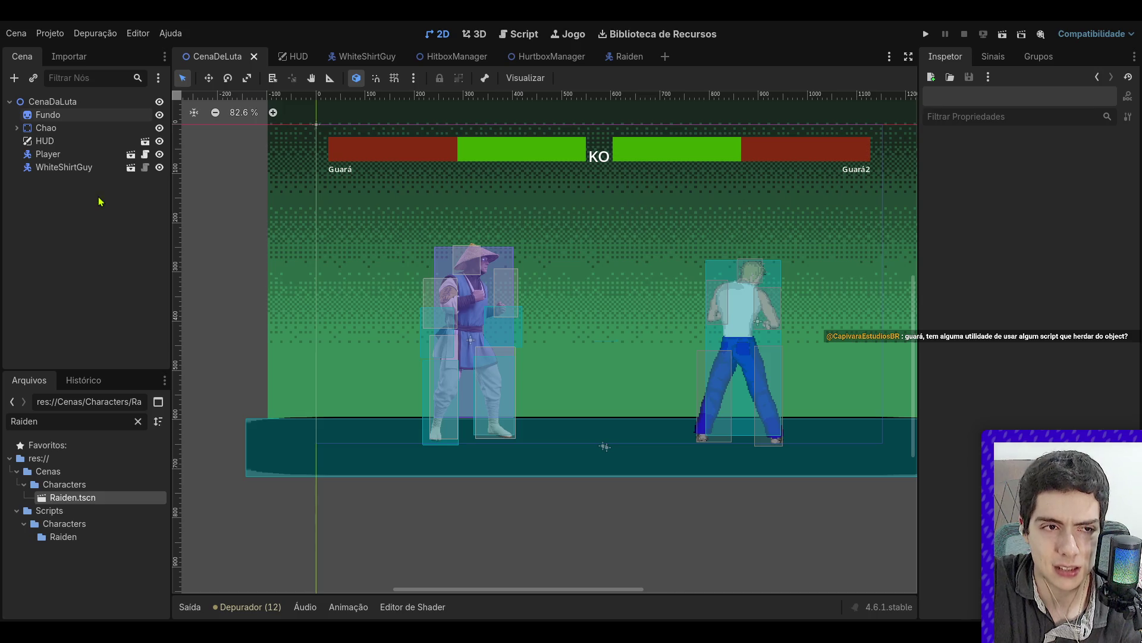
left_click(455, 56)
left_click(339, 57)
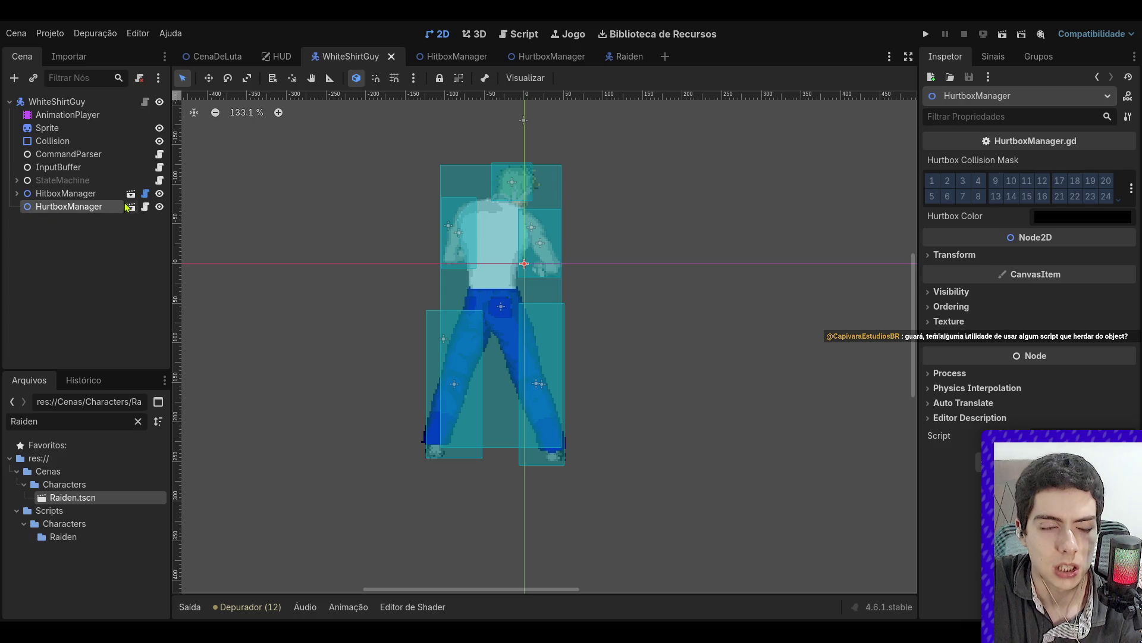
- Open HurtboxManager.gd and HitboxManager.gd and read the collision mask code on lines 10–12
left_click(145, 206)
left_click(146, 194)
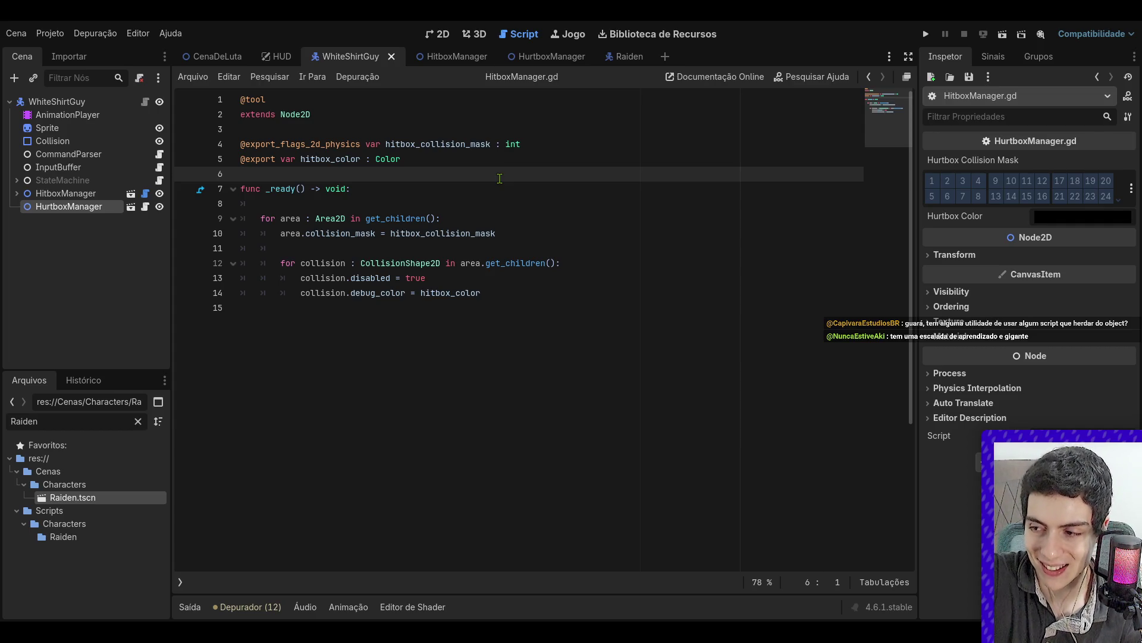
left_click(487, 233)
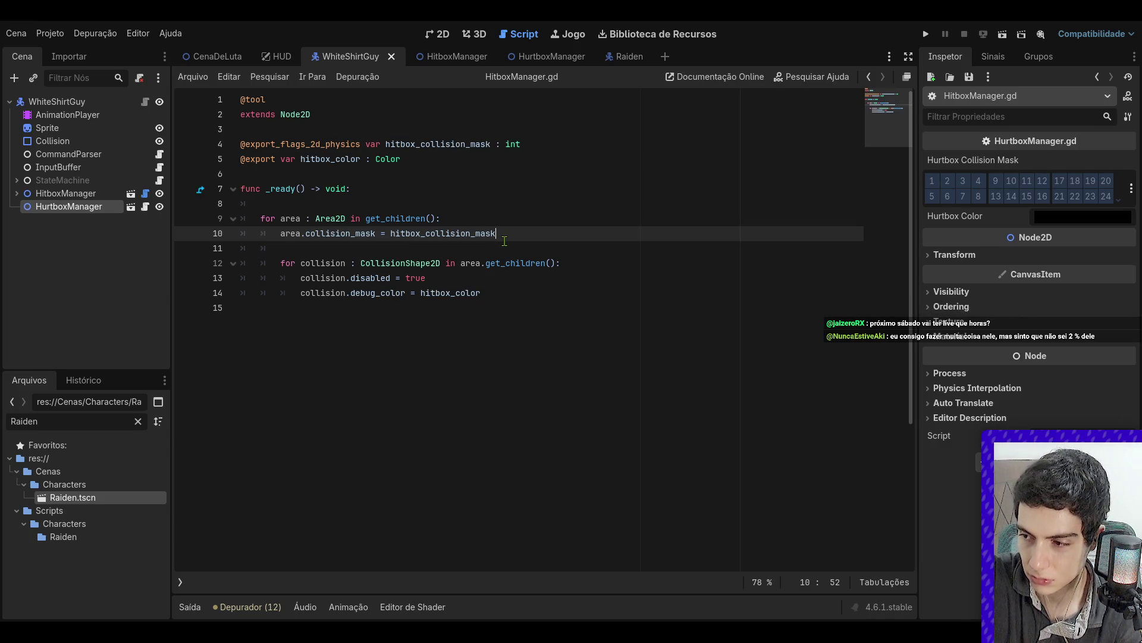
left_click(504, 243)
left_click(501, 261)
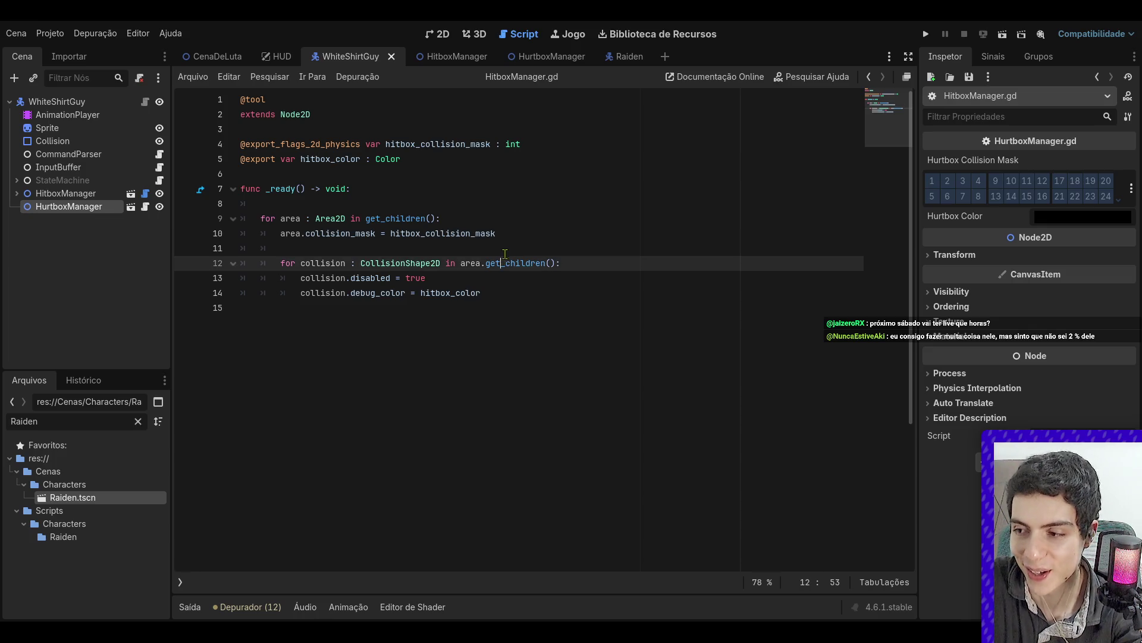
left_click(497, 250)
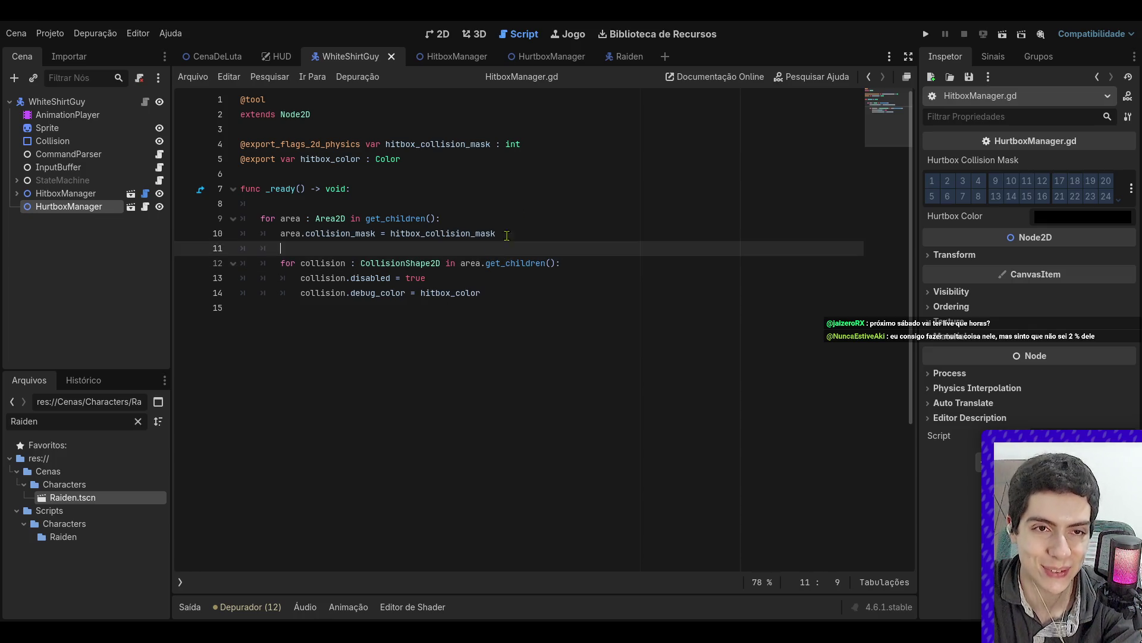
- Open the HurtboxManager scene and cycle between script, 3D and 2D views, ending in 2D
left_click(536, 56)
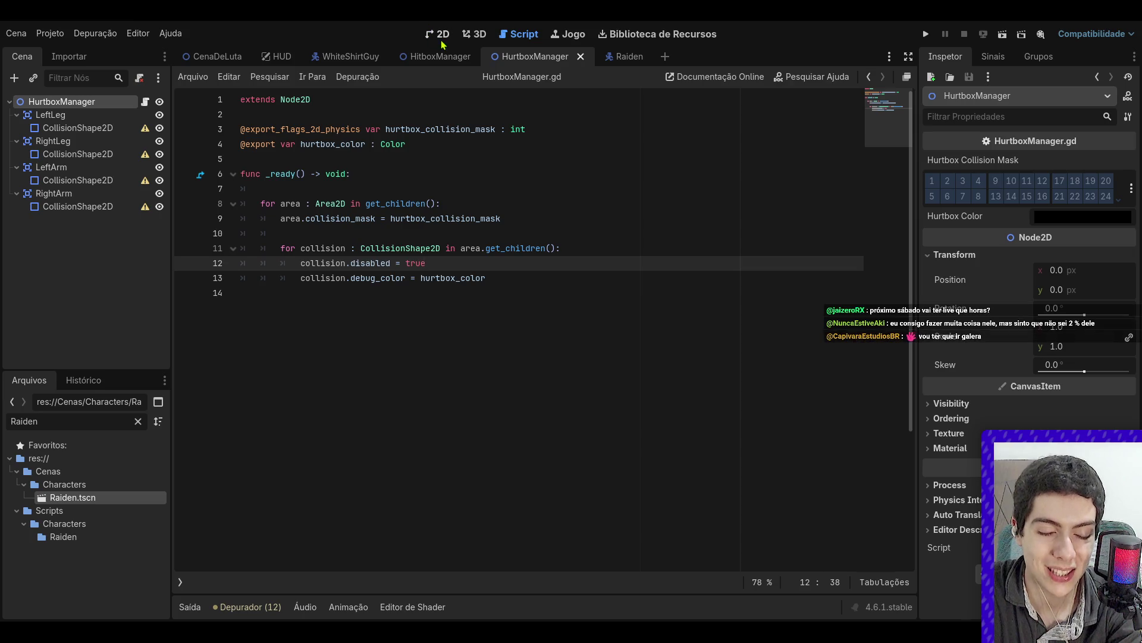
left_click(439, 34)
left_click(515, 34)
scroll(496, 128, "down", 5)
scroll(497, 128, "up", 5)
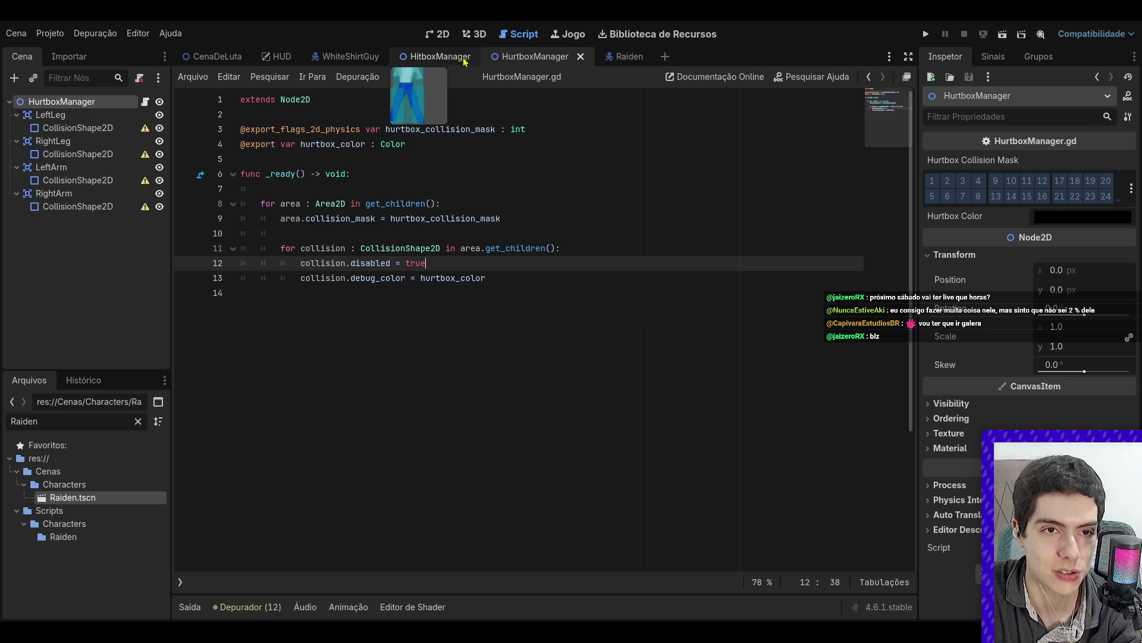
key("ctrl+F1")
key("ctrl+F2")
left_click(411, 60)
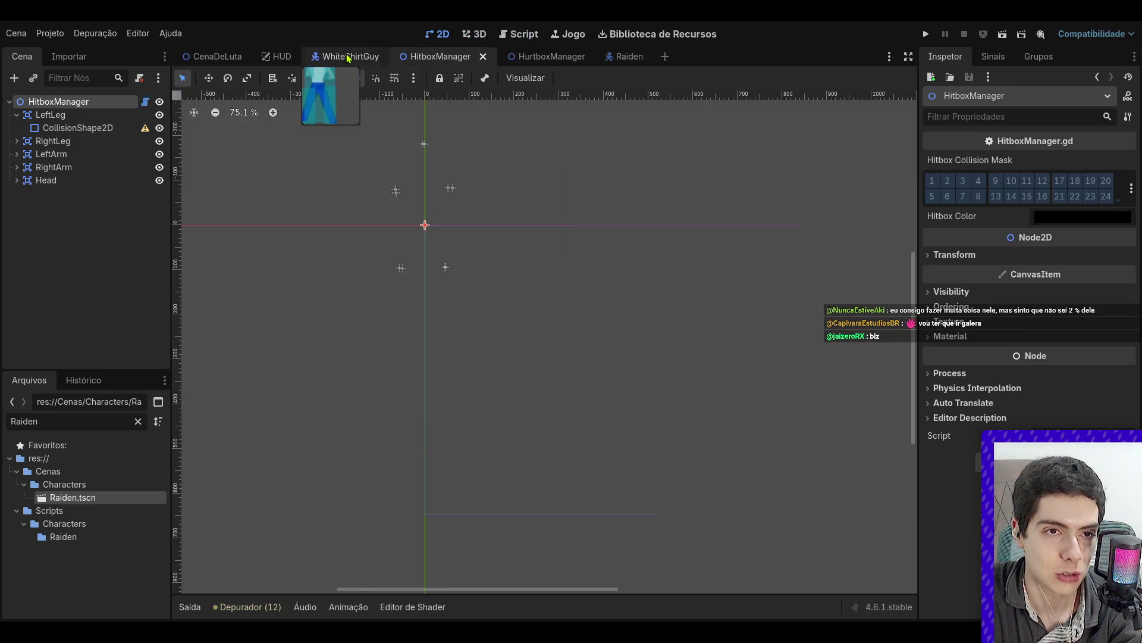
- In WhiteShirtGuy, select HurtboxManager and set its hurtbox colour to semi-transparent green
left_click(348, 57)
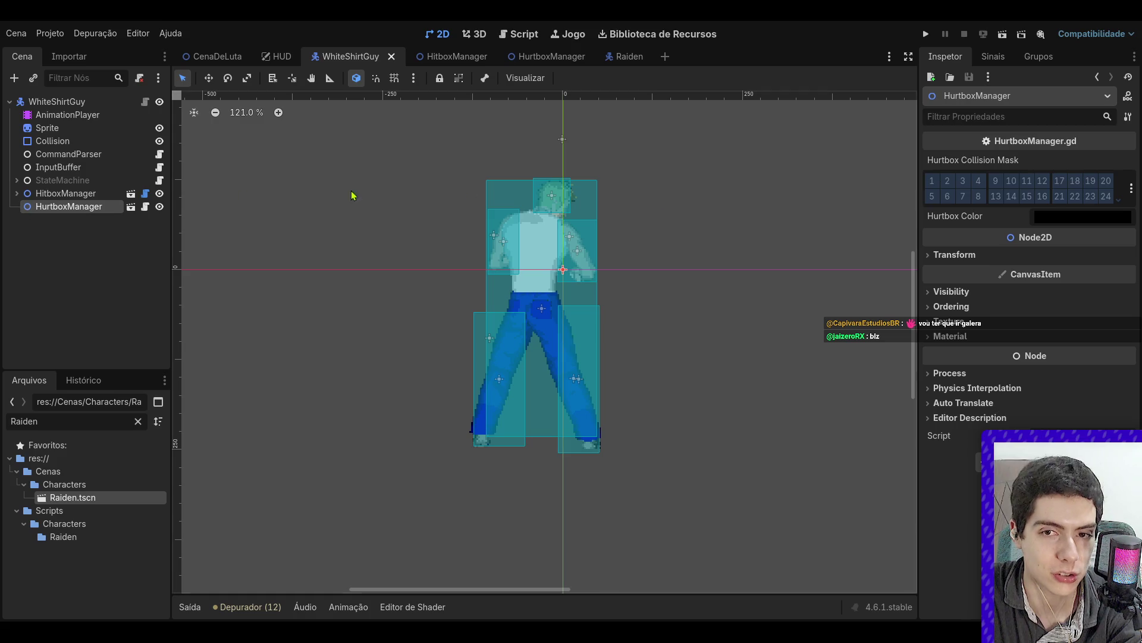
key("Up")
key("Down")
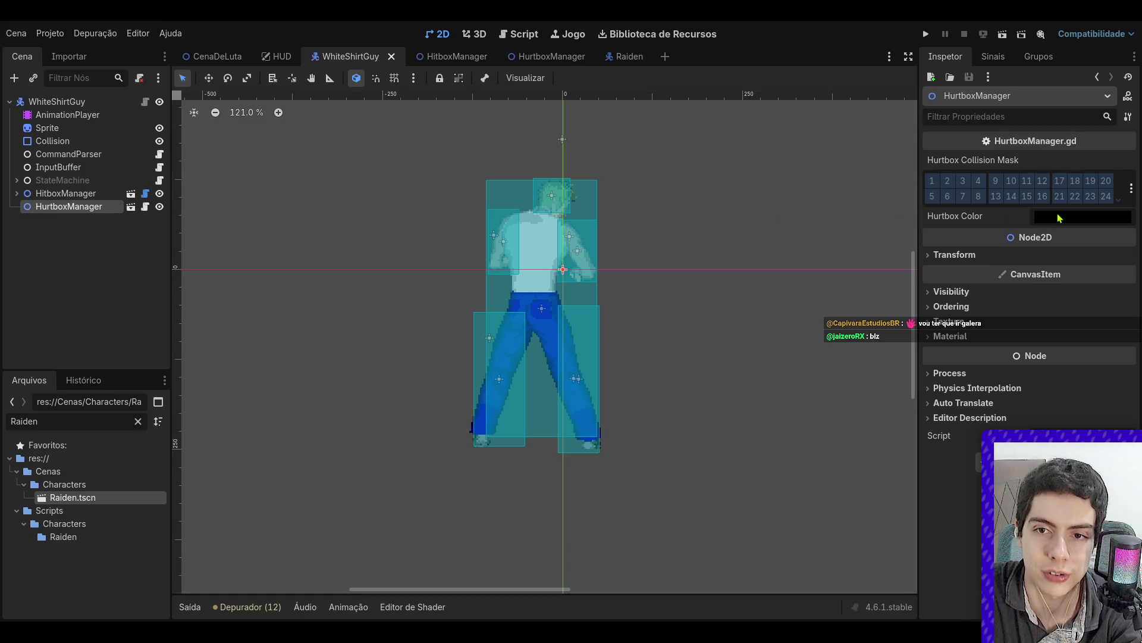
key("ctrl+v")
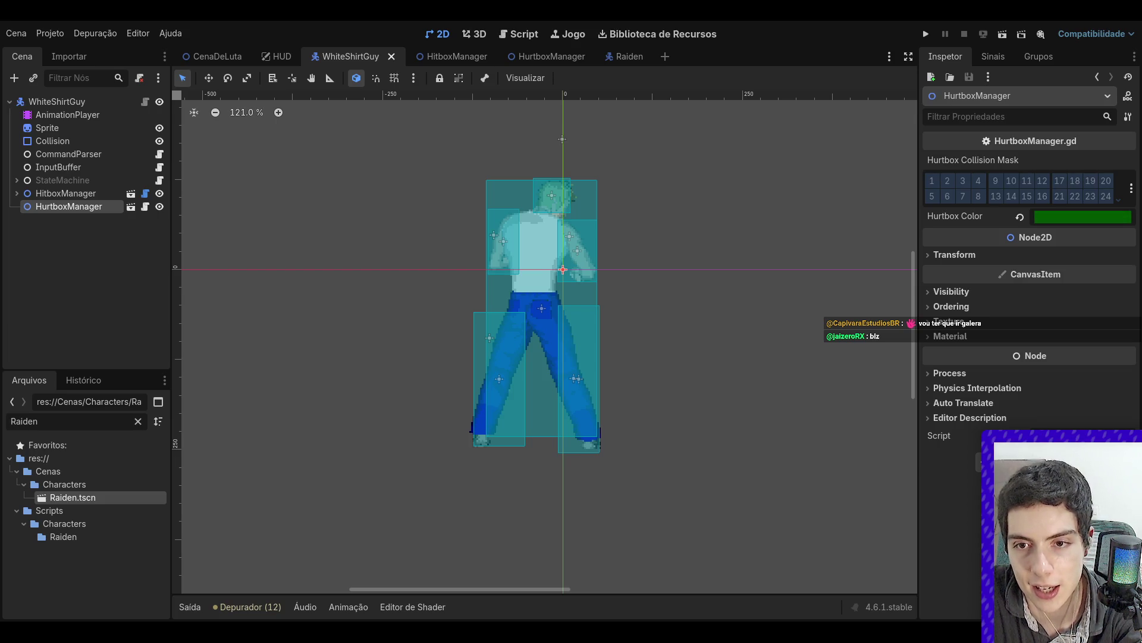
key("ctrl+v")
key("ctrl+v")
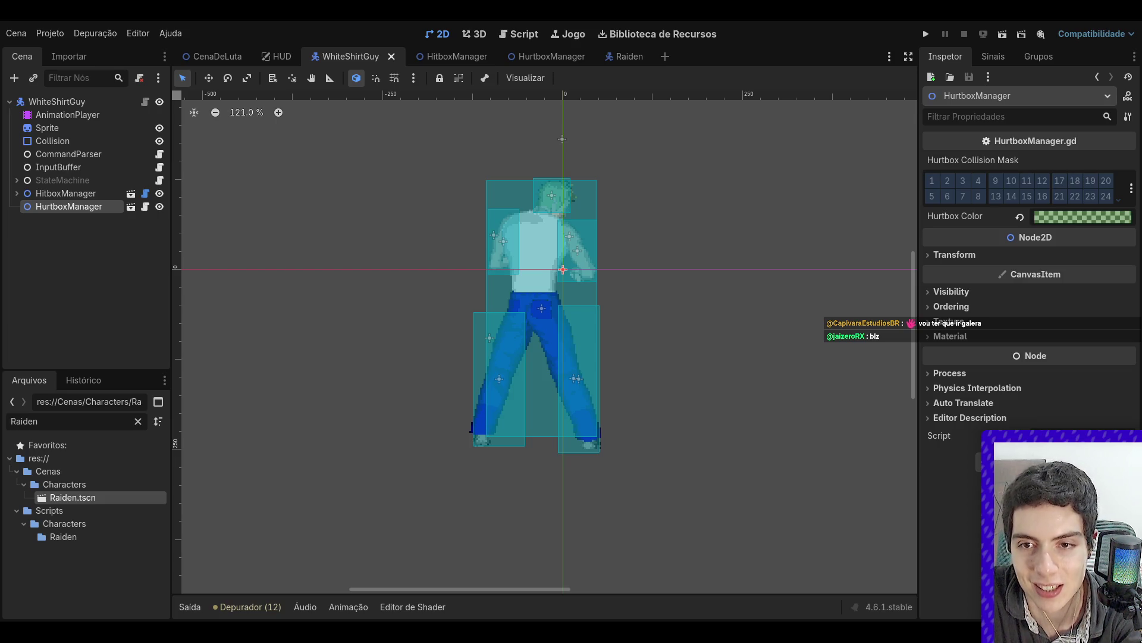
left_click(576, 302)
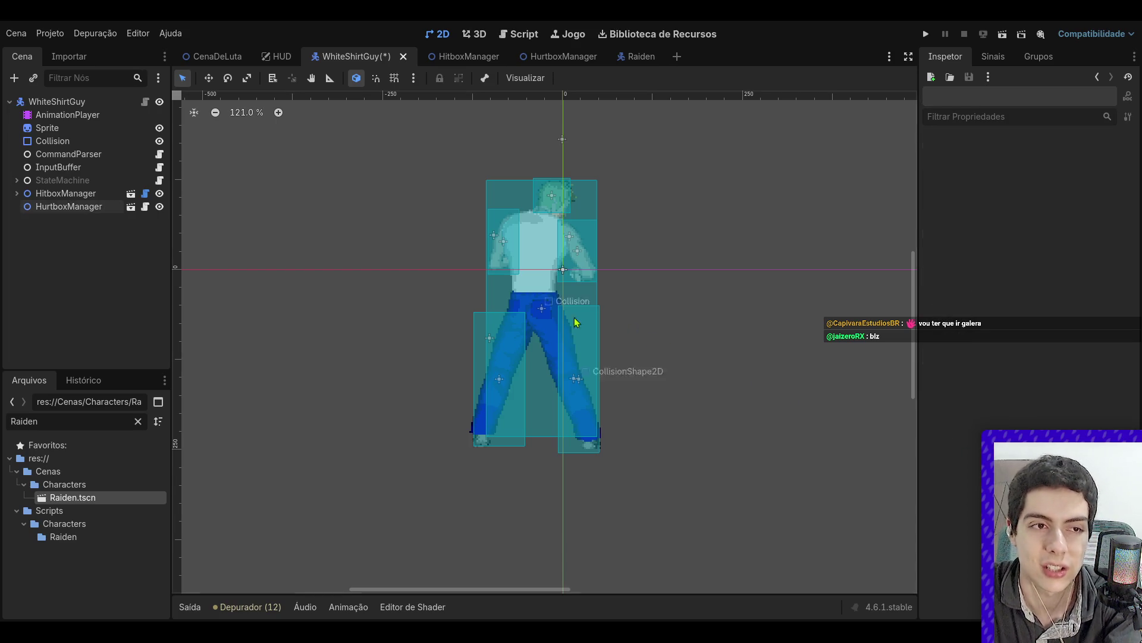
left_click(64, 208)
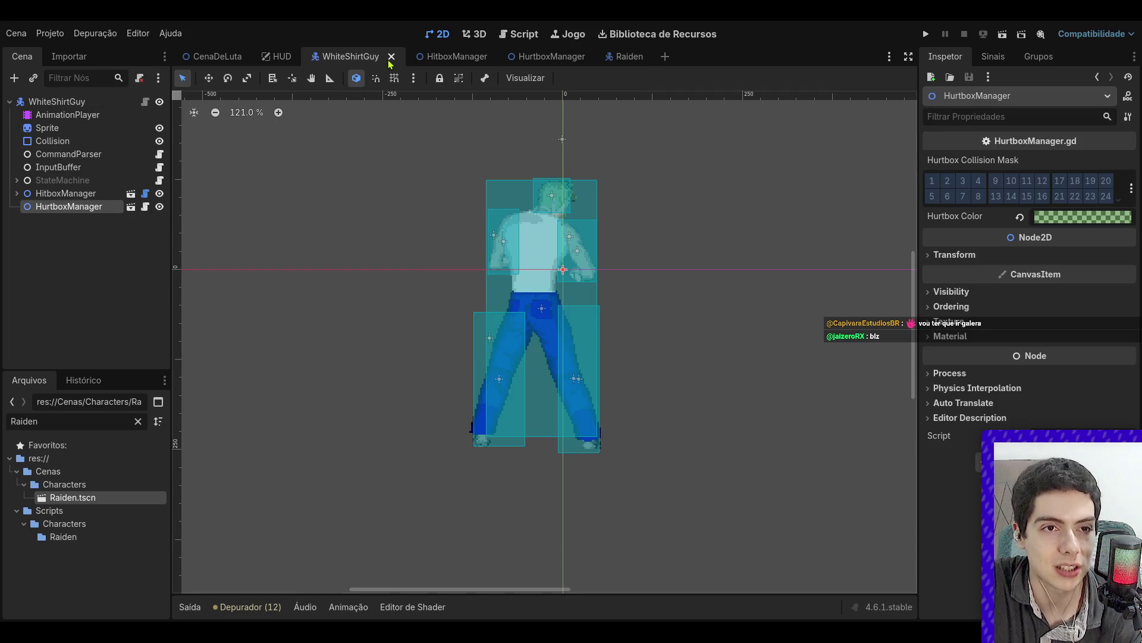
- Review the HitboxManager script, return to the 2D canvas, and close the WhiteShirtGuy scene
left_click(145, 193)
left_click(94, 195)
left_click(102, 209)
left_click(440, 34)
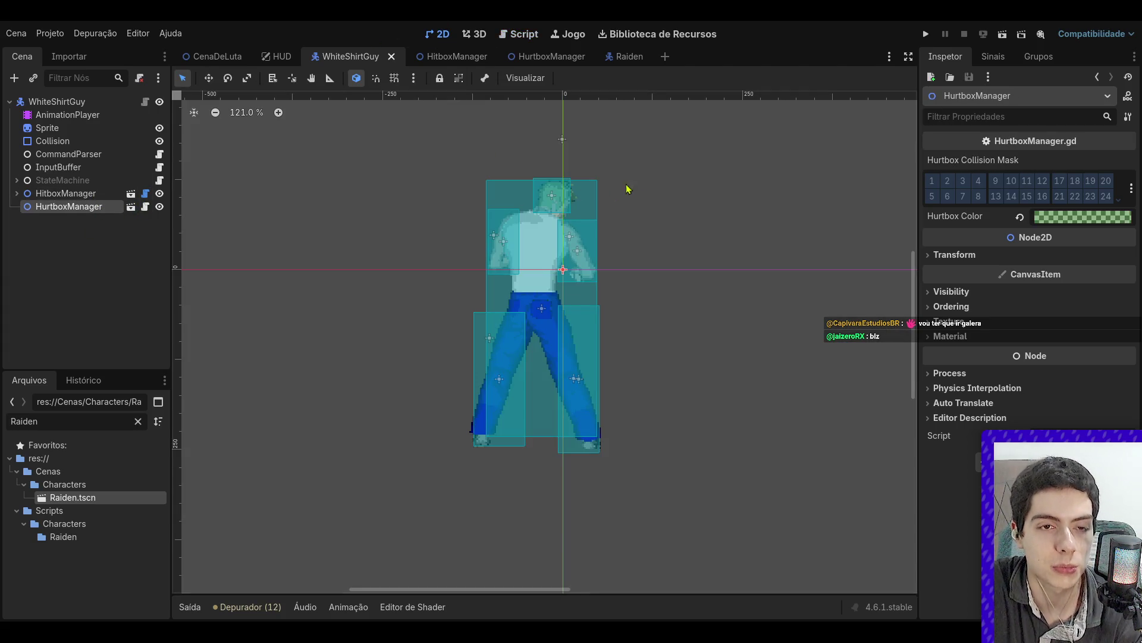
left_click(612, 191)
left_click(392, 58)
- Filter the FileSystem by 'White', correcting the 'Wite' typo, and open WhiteShirtGuy.tscn
double_click(118, 422)
type("WiteShirt")
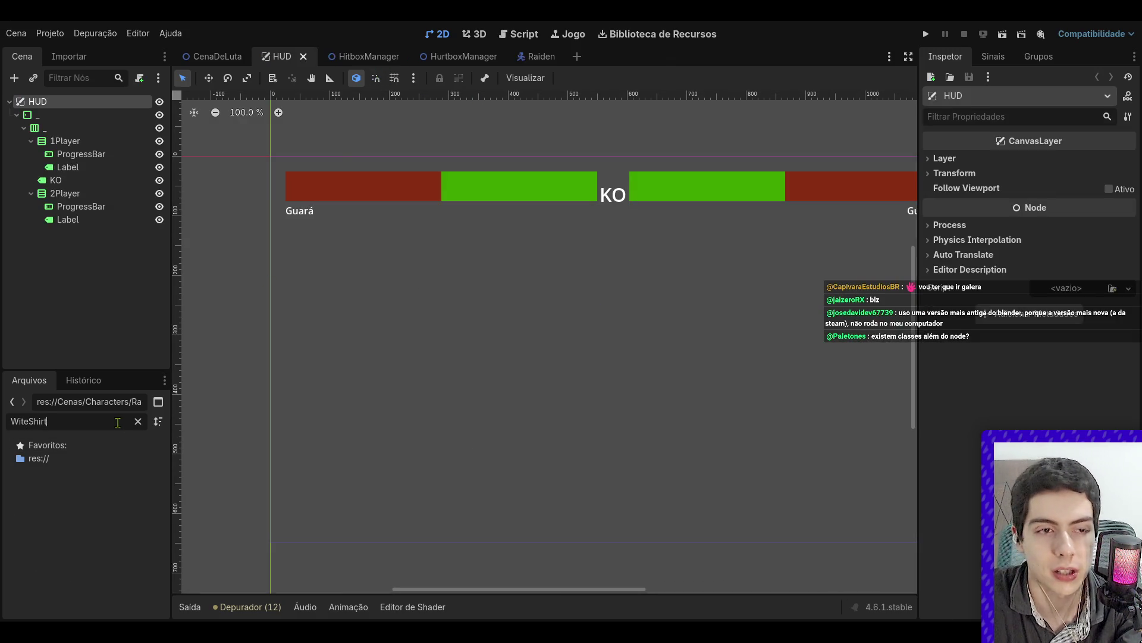
double_click(71, 422)
key("BackSpace")
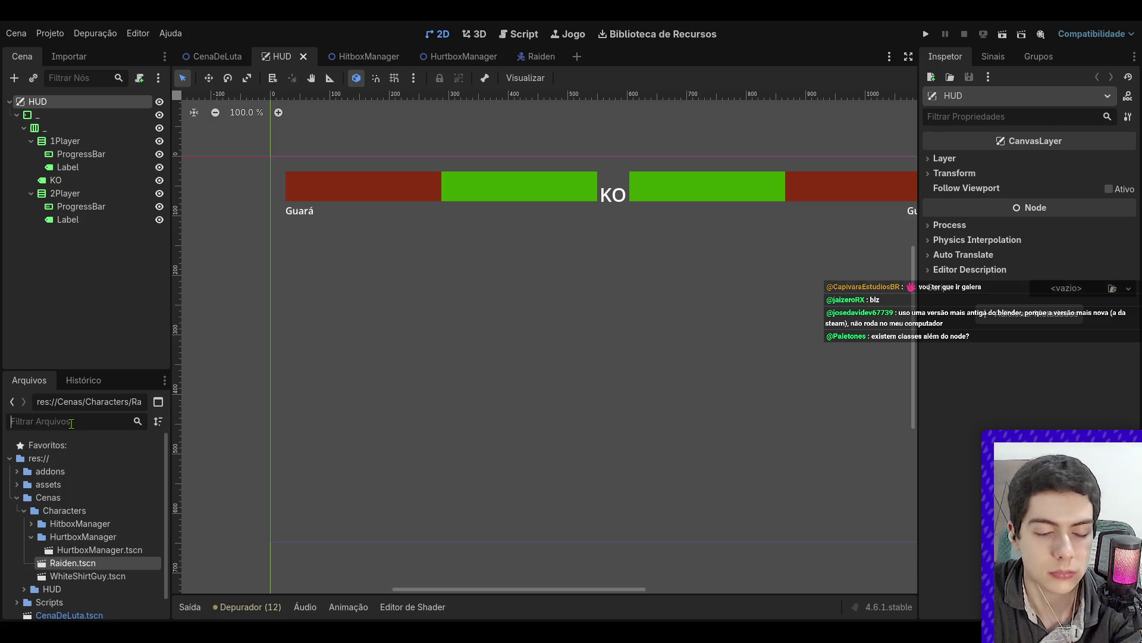
type("White")
left_click(89, 510)
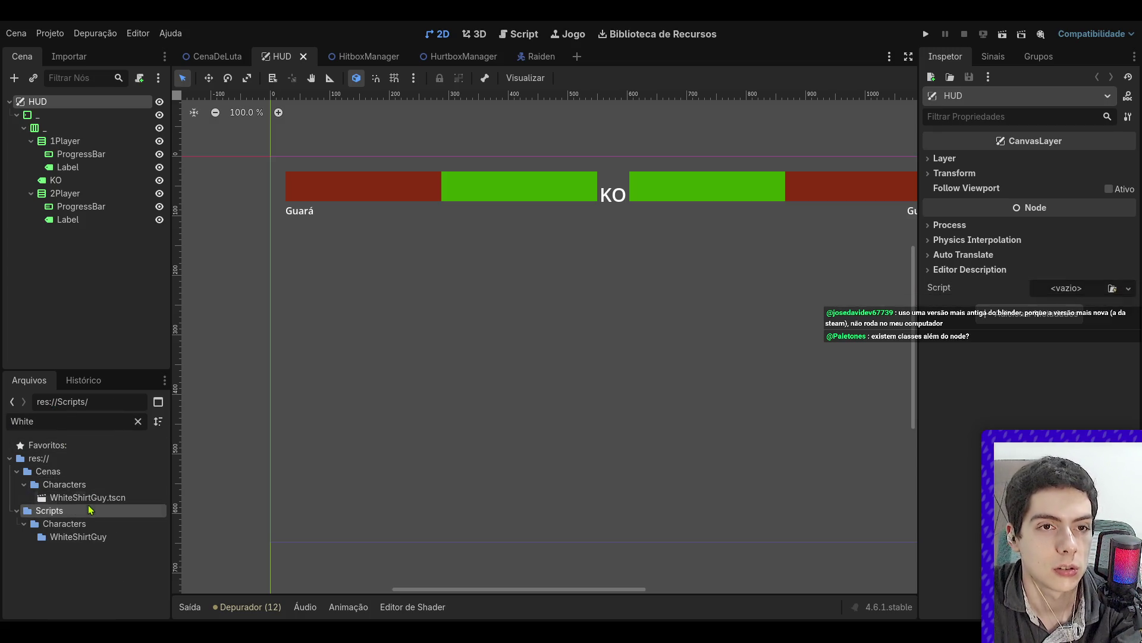
double_click(89, 499)
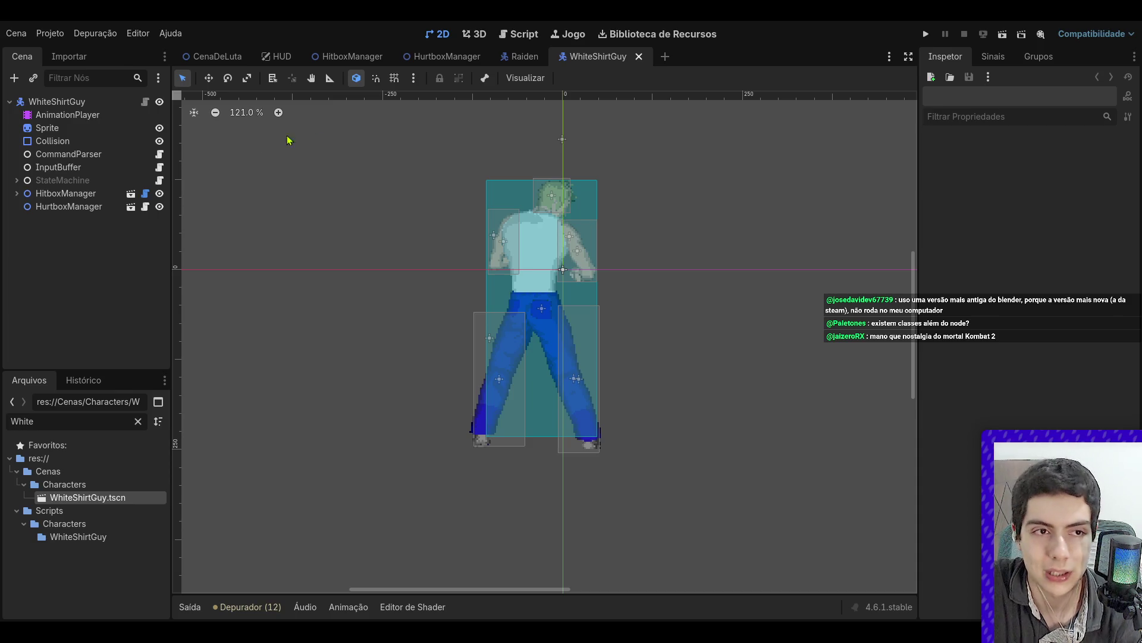
- Show Player.gd in the script editor and bring up the built-in help search
left_click(516, 36)
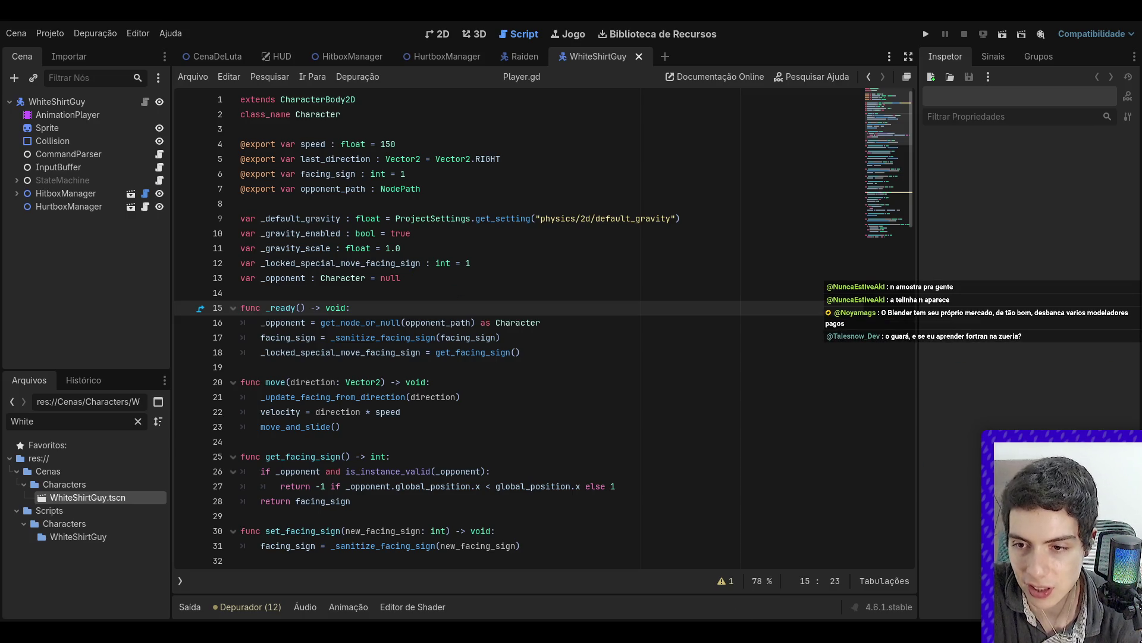
key("F1")
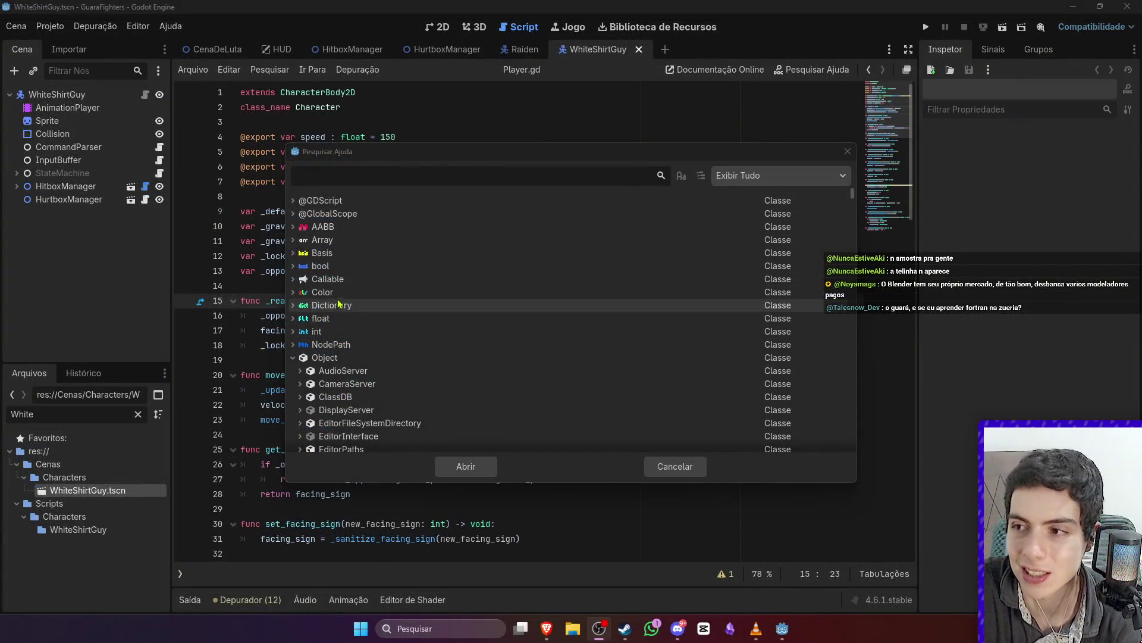
- Reopen the help search and collapse, then re-expand, the Object class branch
left_click(847, 151)
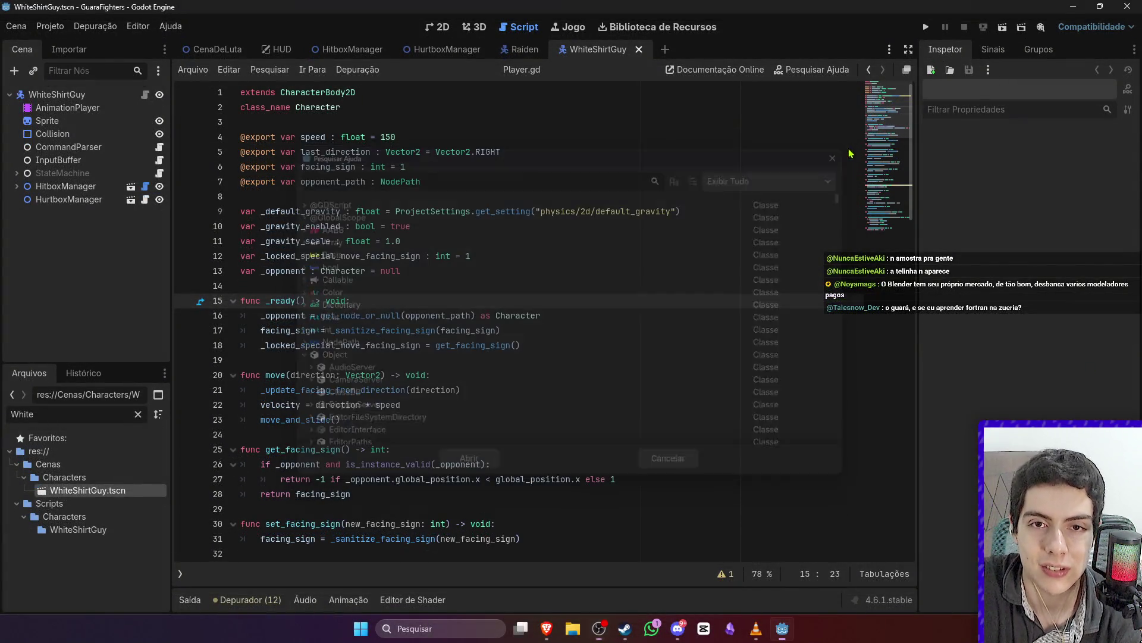
left_click(817, 70)
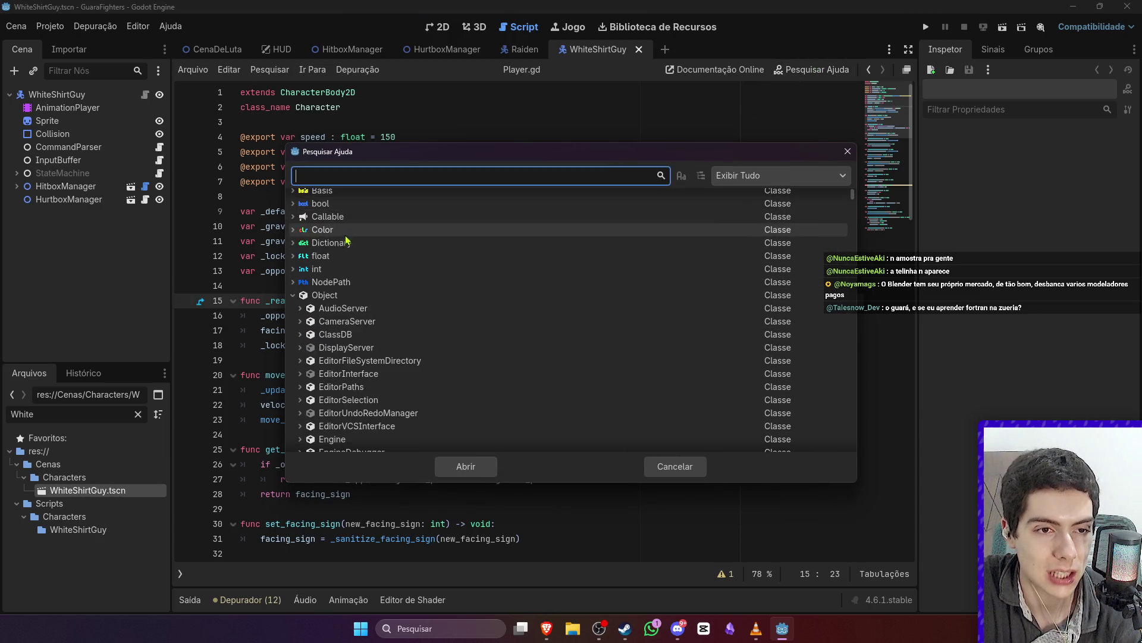
scroll(348, 256, "up", 2)
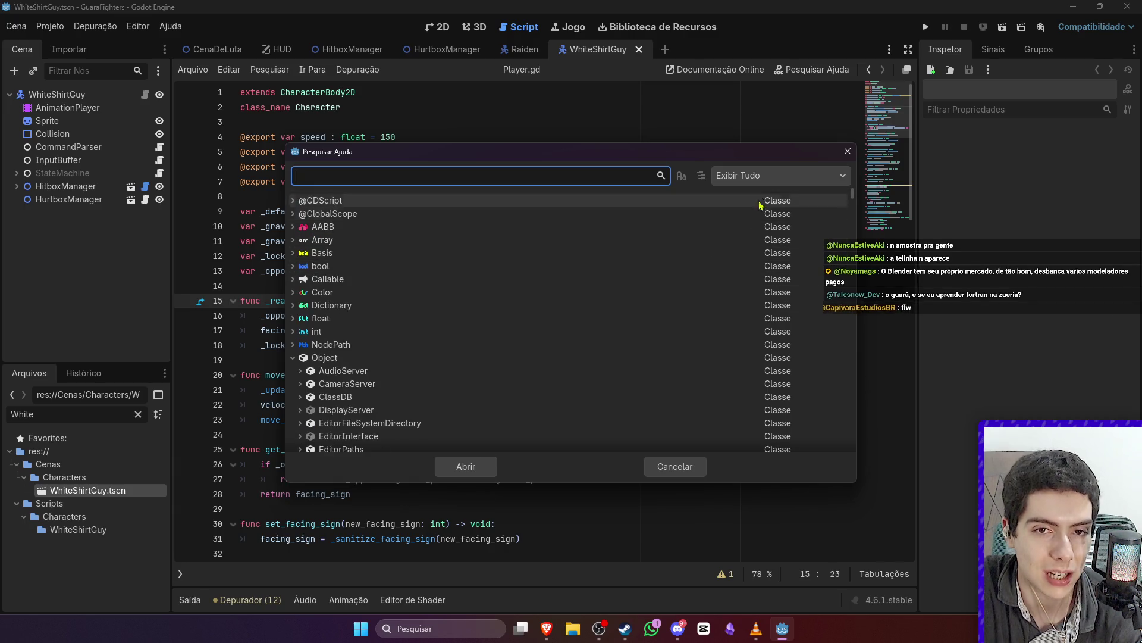
scroll(357, 336, "down", 3)
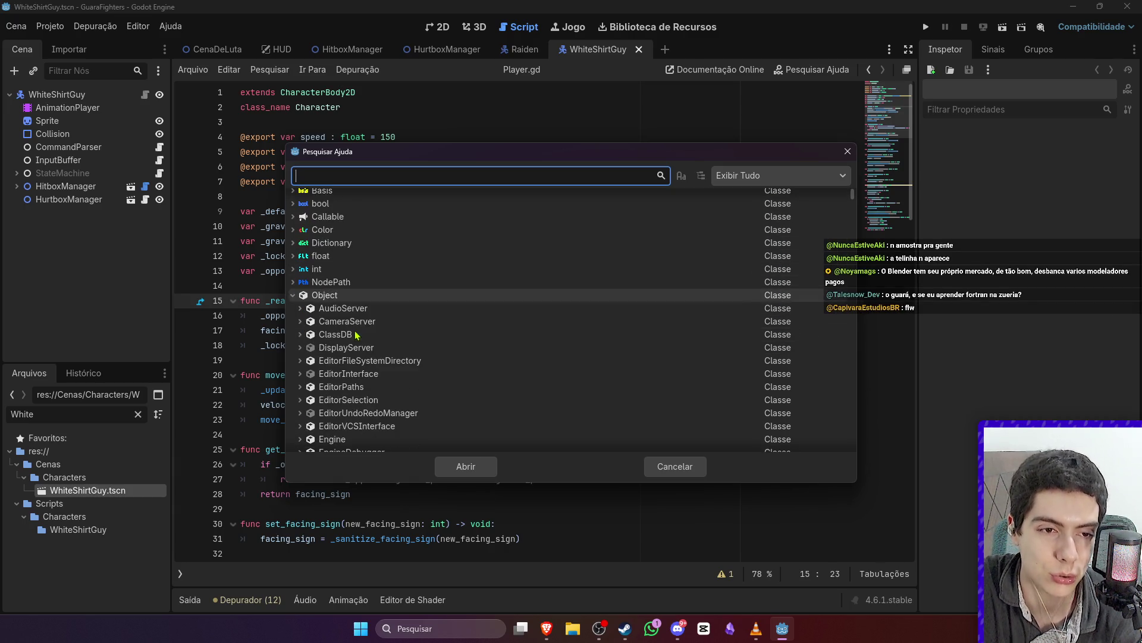
left_click(294, 296)
scroll(296, 301, "down", 1)
scroll(296, 300, "up", 1)
left_click(293, 296)
- Scroll through the classes under Node, then close the help search
scroll(301, 299, "down", 15)
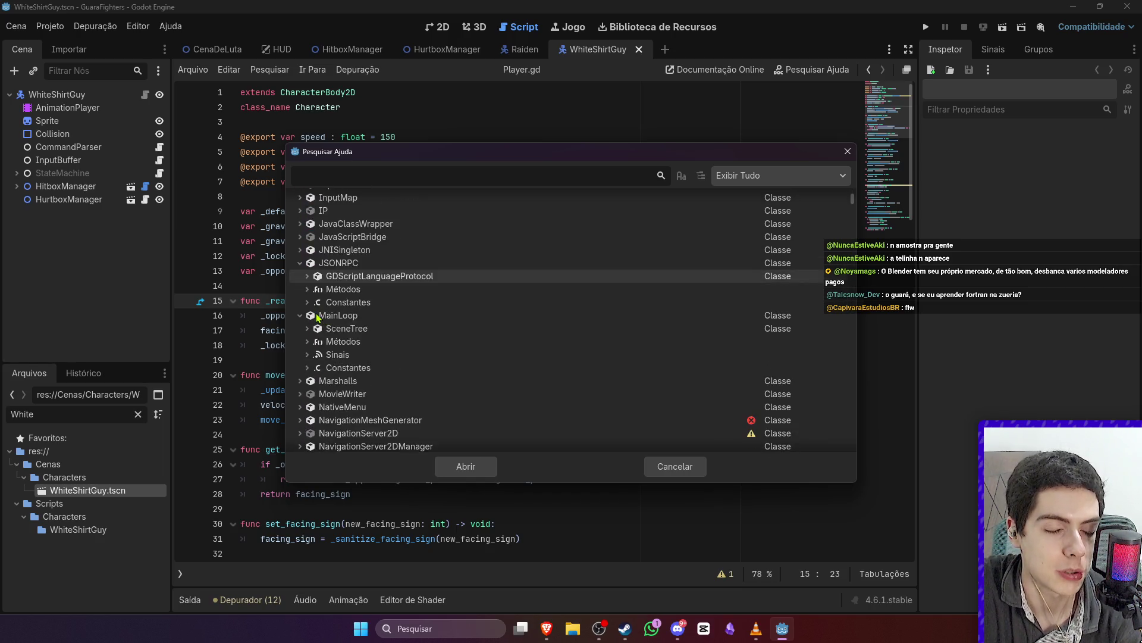
scroll(317, 319, "down", 4)
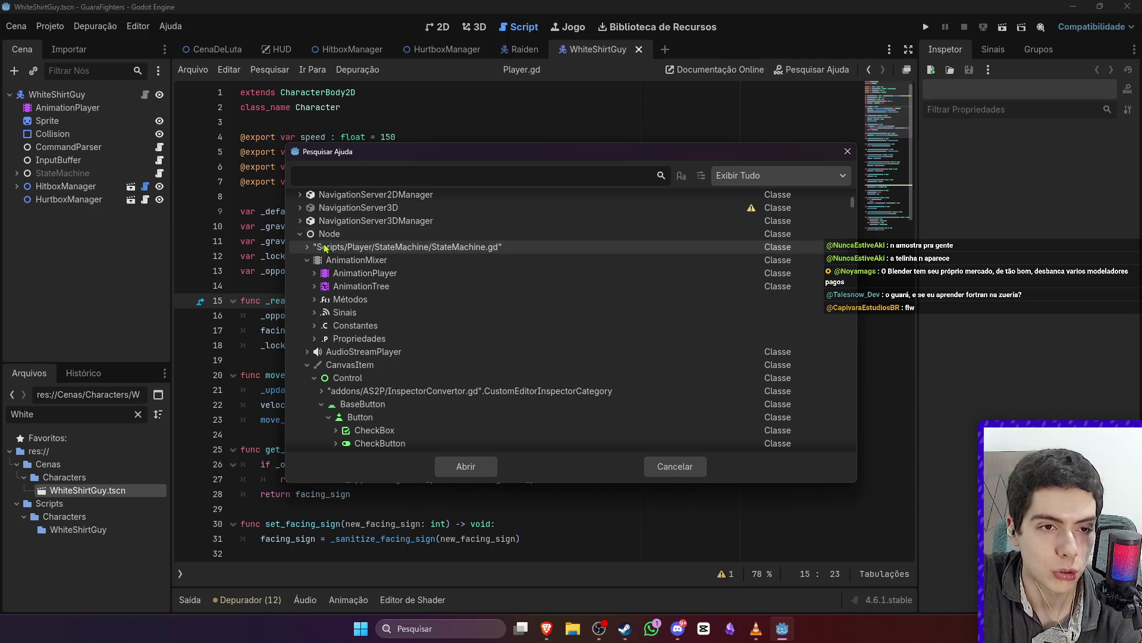
scroll(350, 259, "up", 3)
scroll(350, 259, "up", 1)
scroll(348, 274, "down", 3)
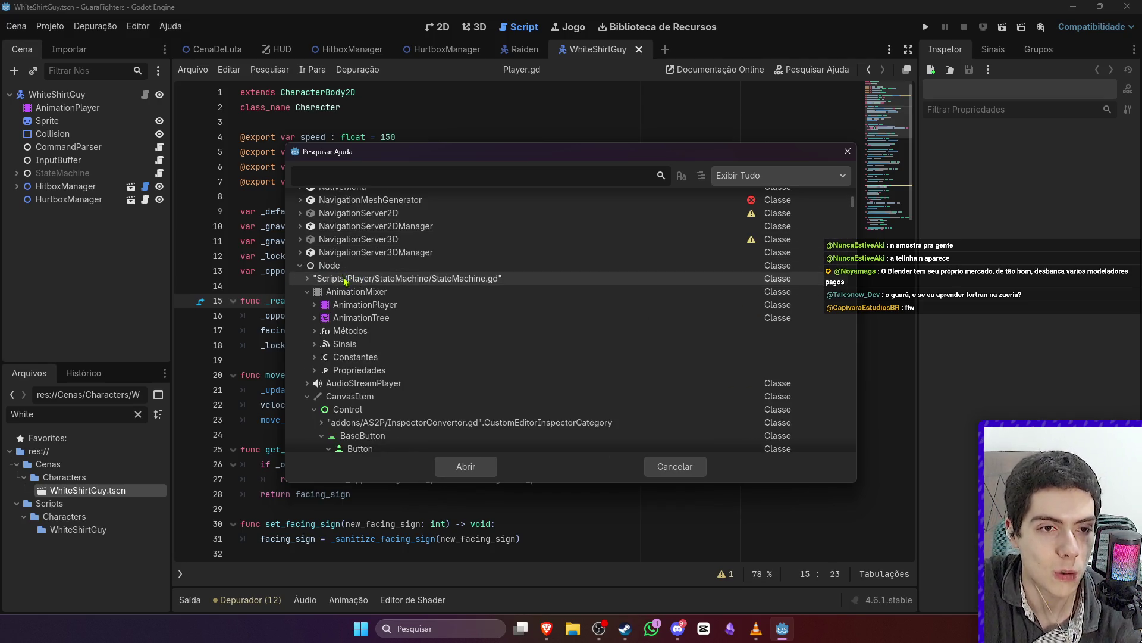
scroll(346, 290, "down", 1)
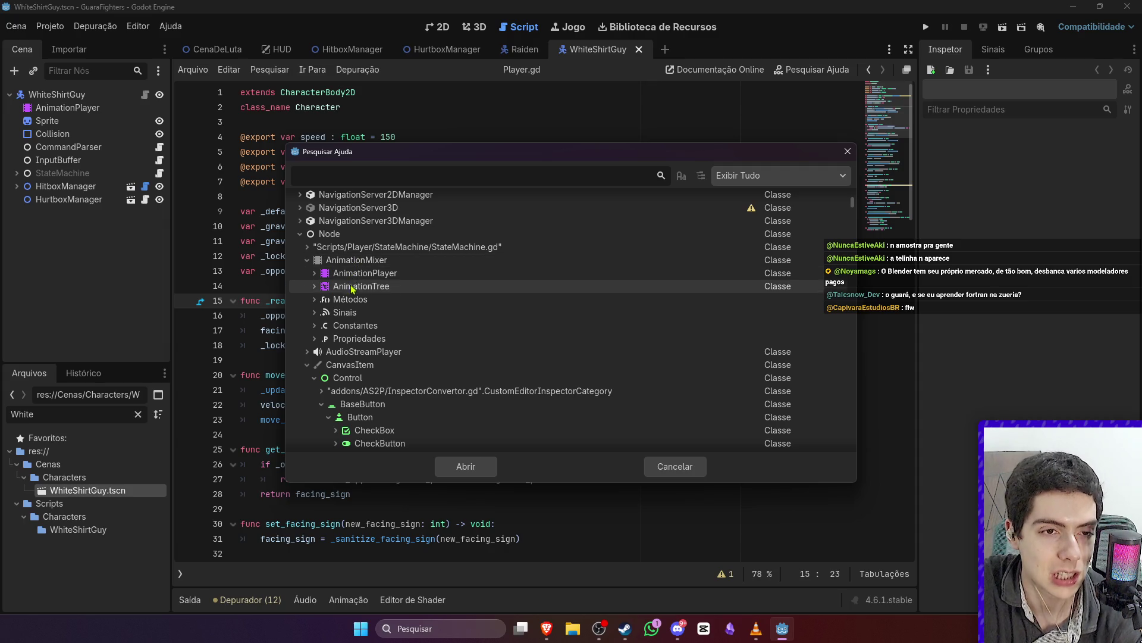
scroll(363, 321, "down", 3)
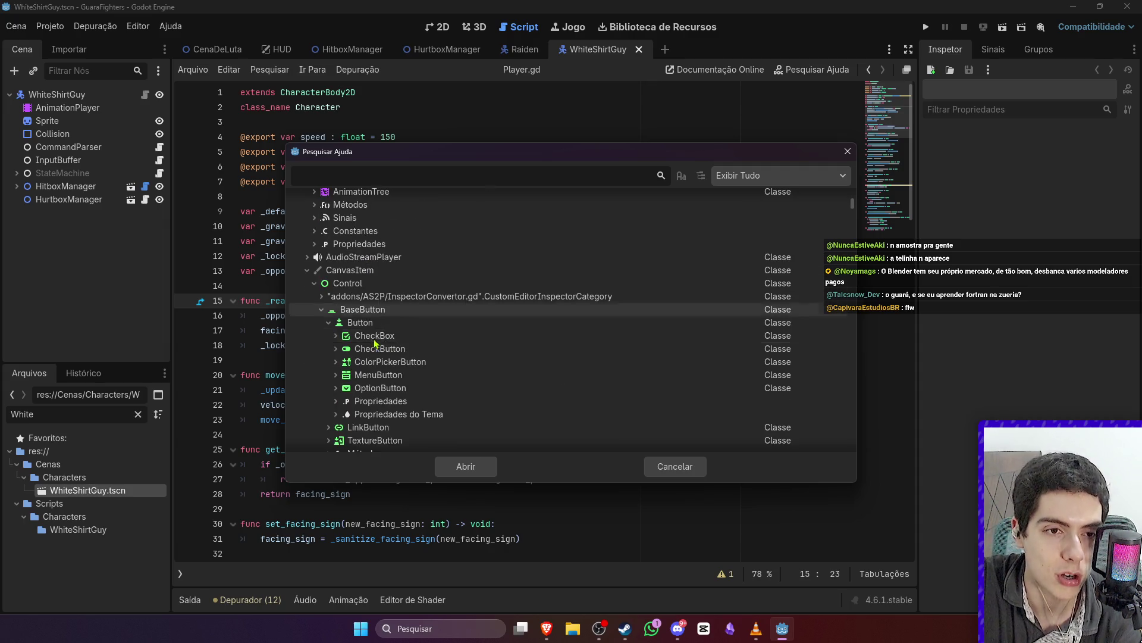
scroll(371, 298, "up", 2)
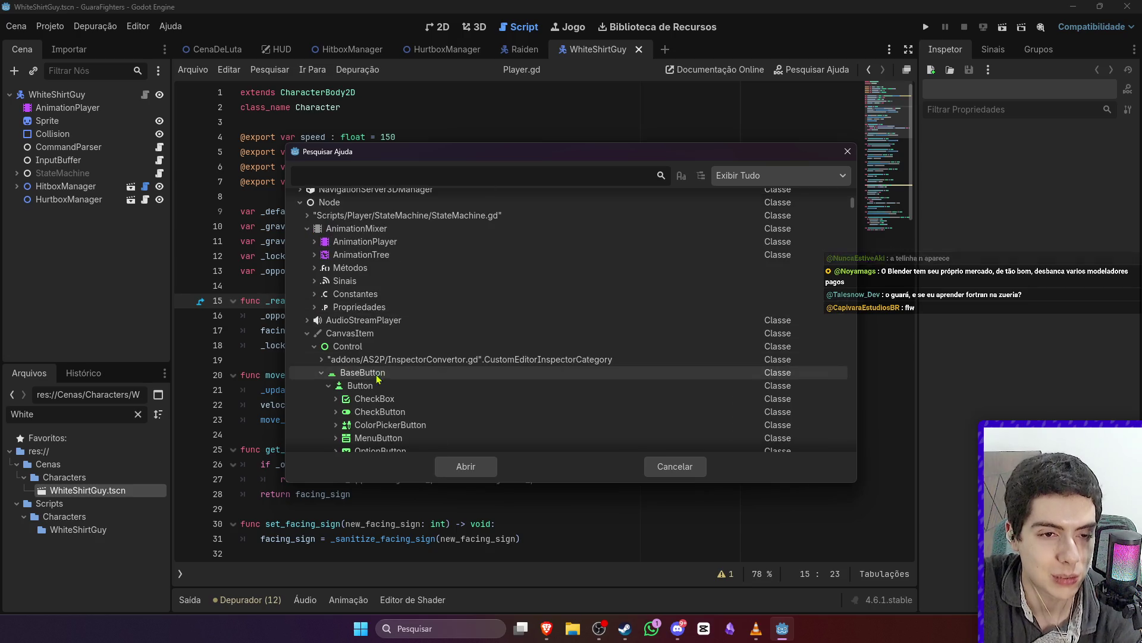
scroll(368, 363, "up", 2)
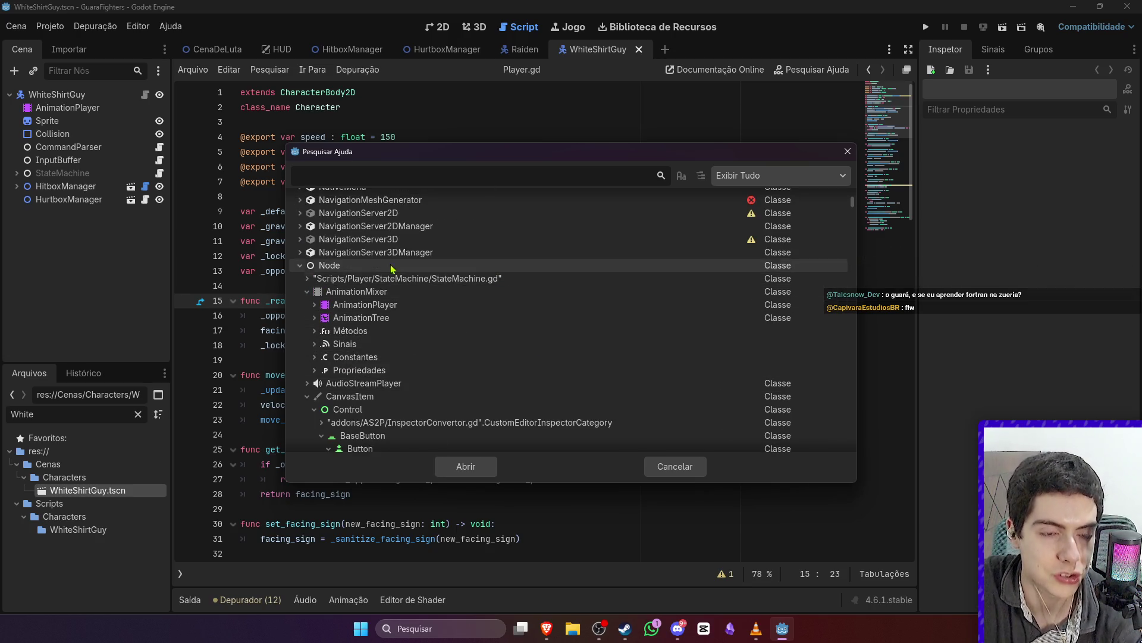
scroll(595, 333, "up", 3)
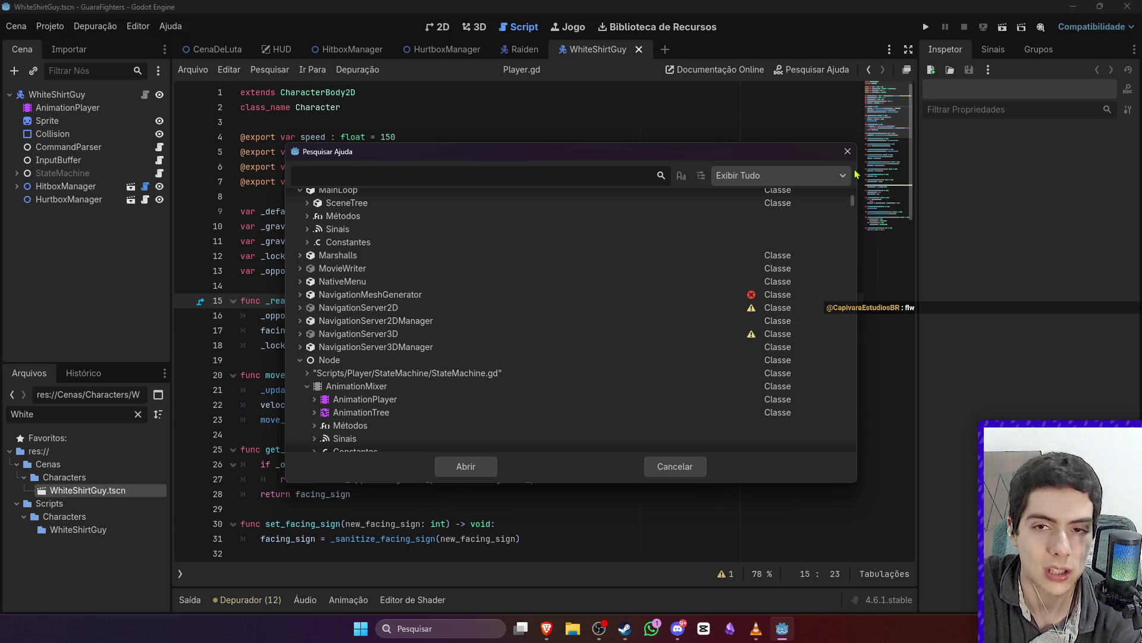
left_click(848, 151)
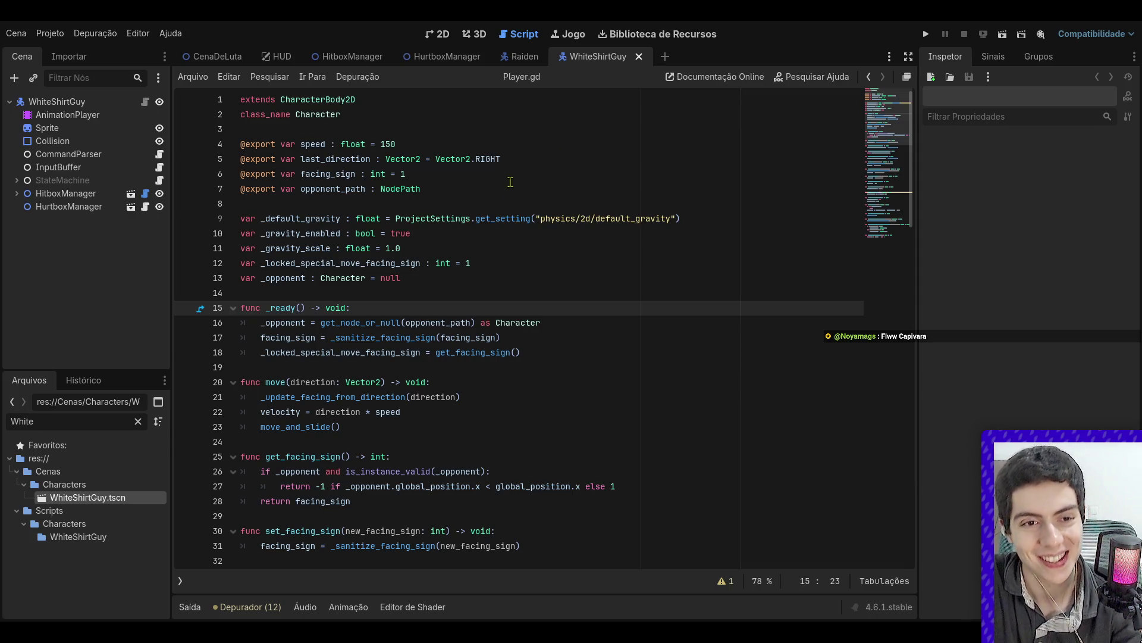
- Read through lines 10–14 of Player.gd
left_click(528, 233)
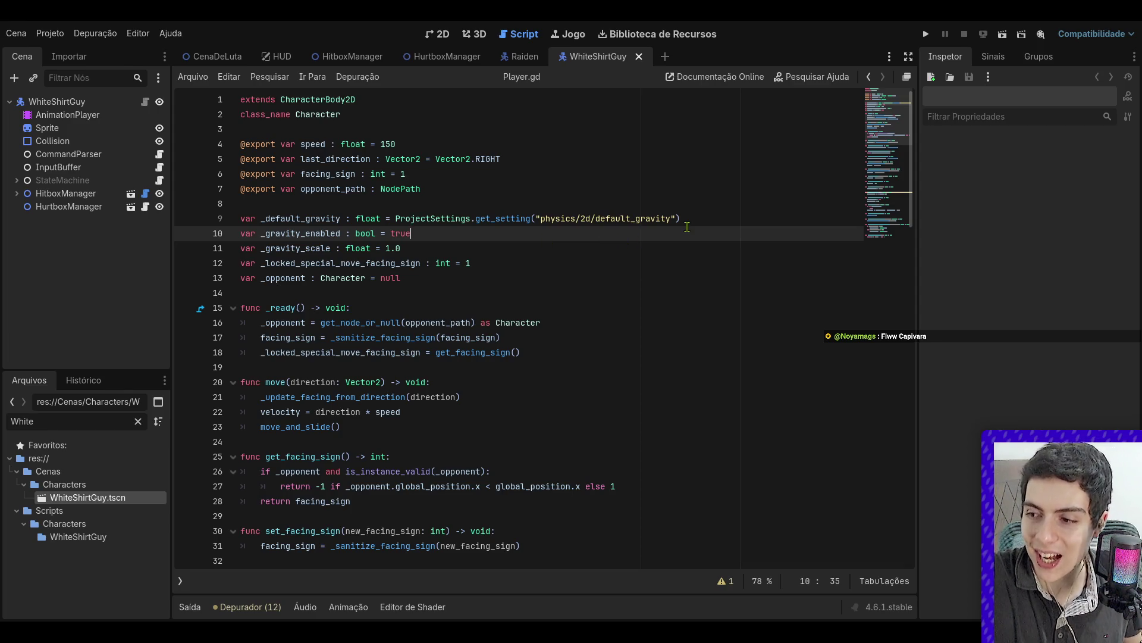
left_click(526, 278)
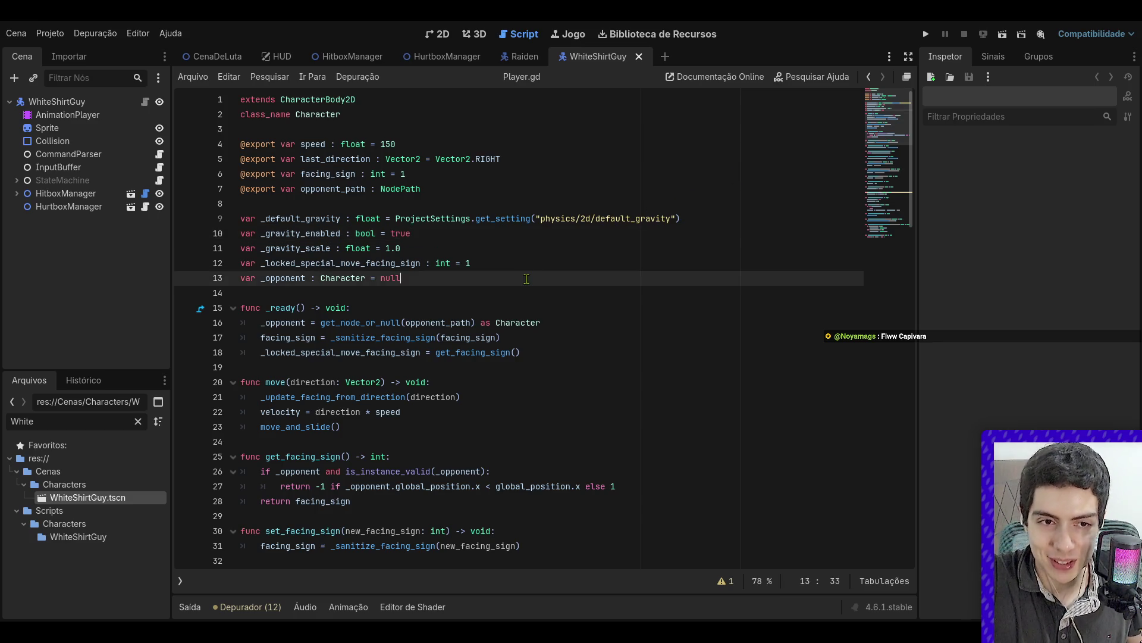
left_click(479, 248)
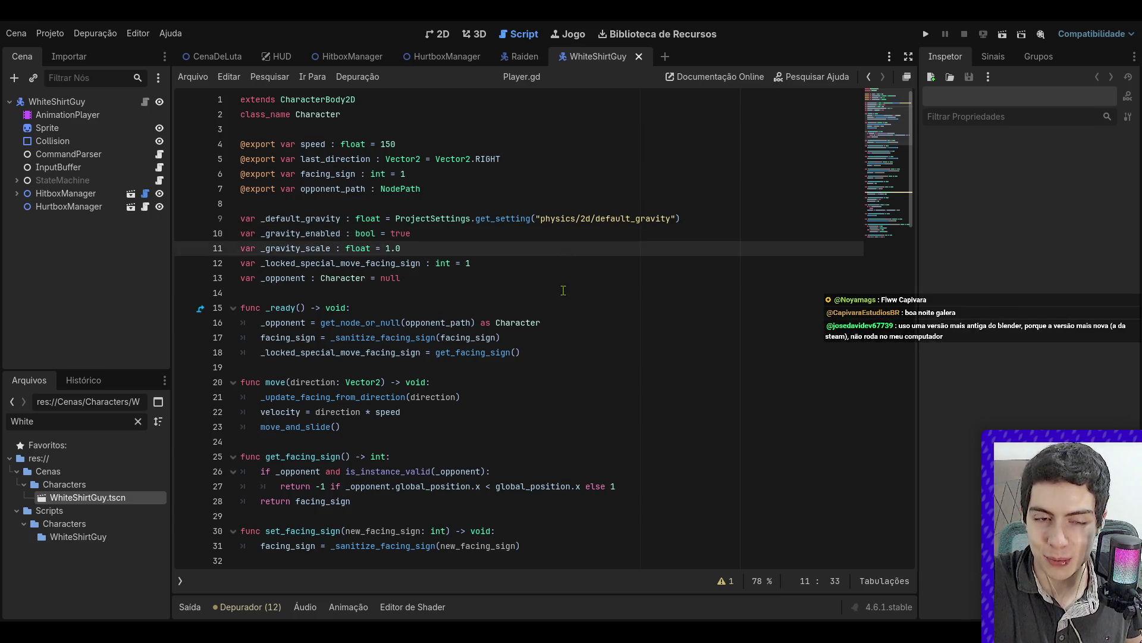
left_click(441, 290)
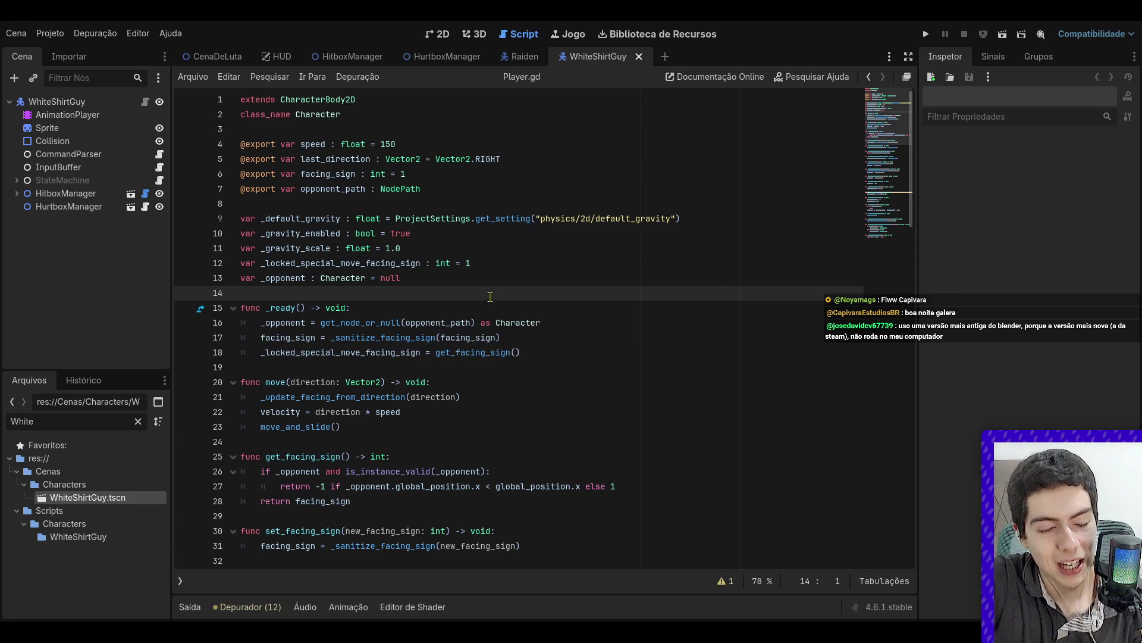
scroll(487, 295, "down", 20)
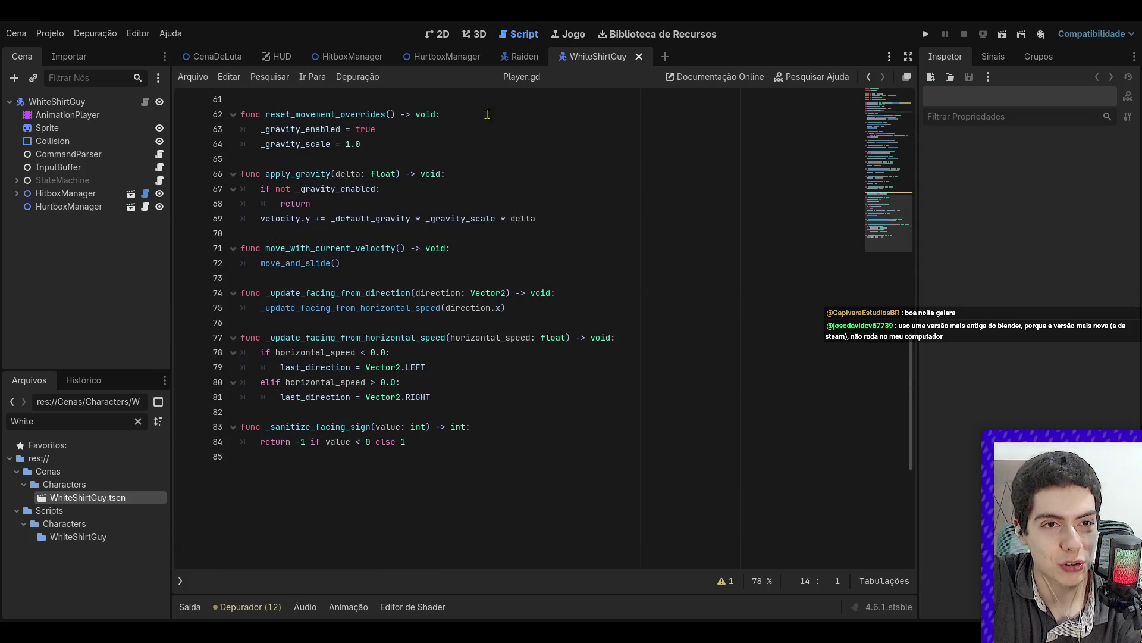
- Show the HurtboxManager scene in 2D, then switch to the Raiden scene
left_click(455, 57)
left_click(441, 34)
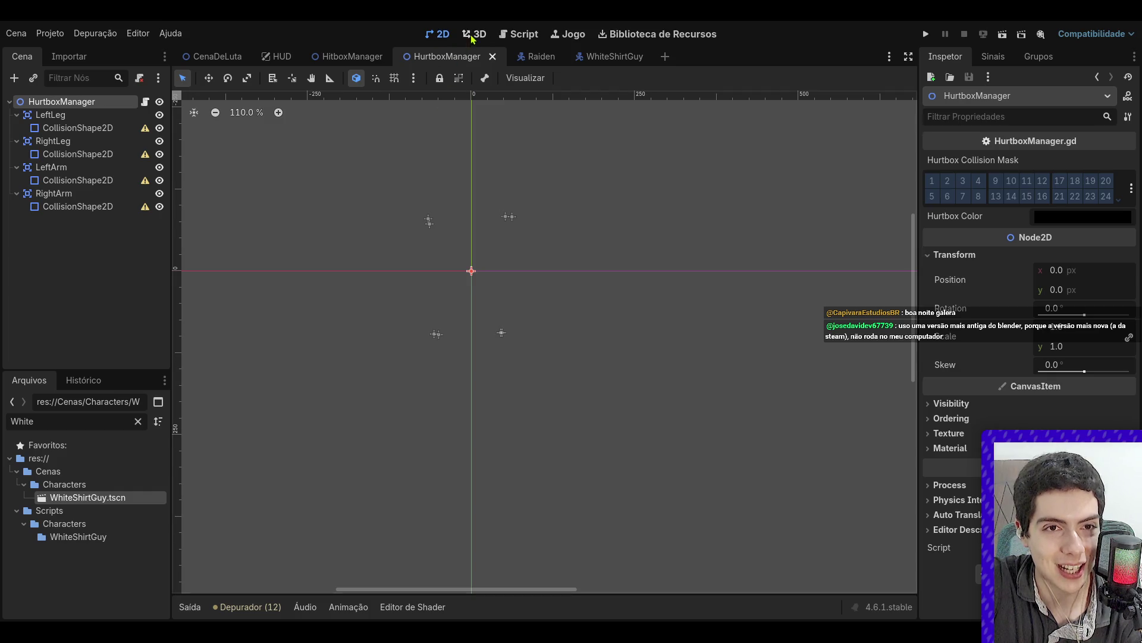
left_click(528, 56)
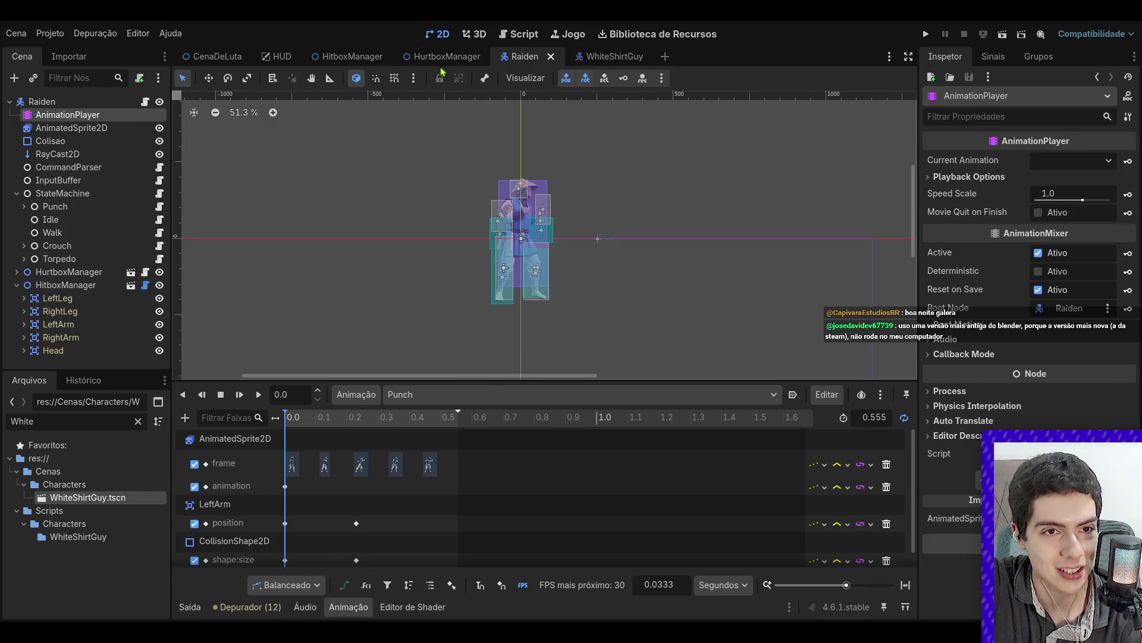
- Expand HurtboxManager, select its LeftLeg area and open the HurtboxManager script
left_click(502, 215)
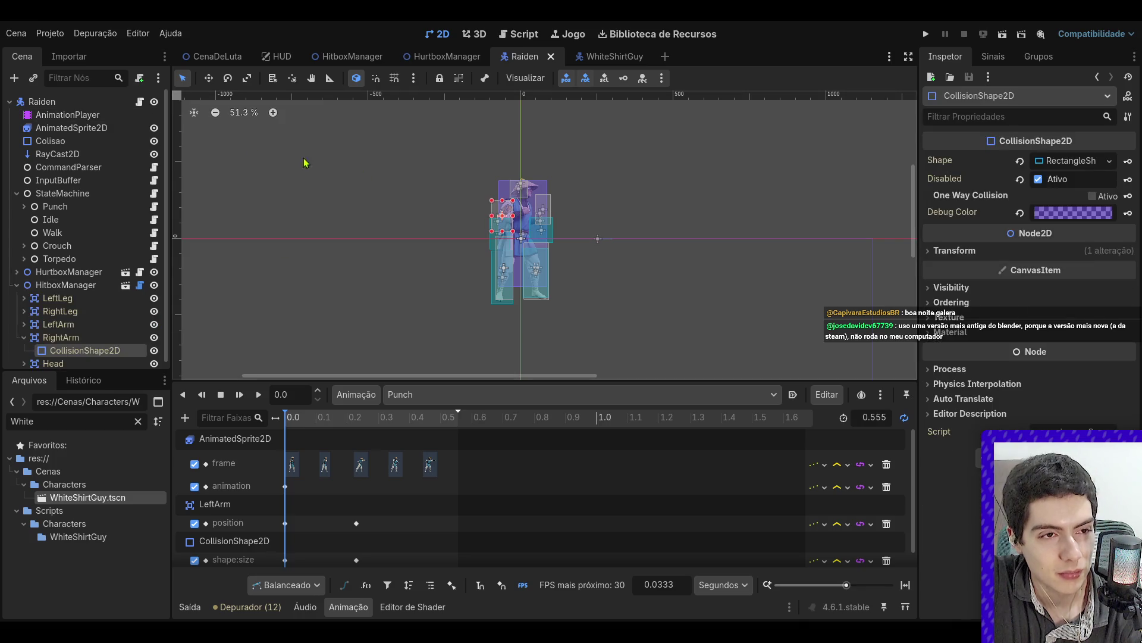
left_click(18, 284)
left_click(19, 272)
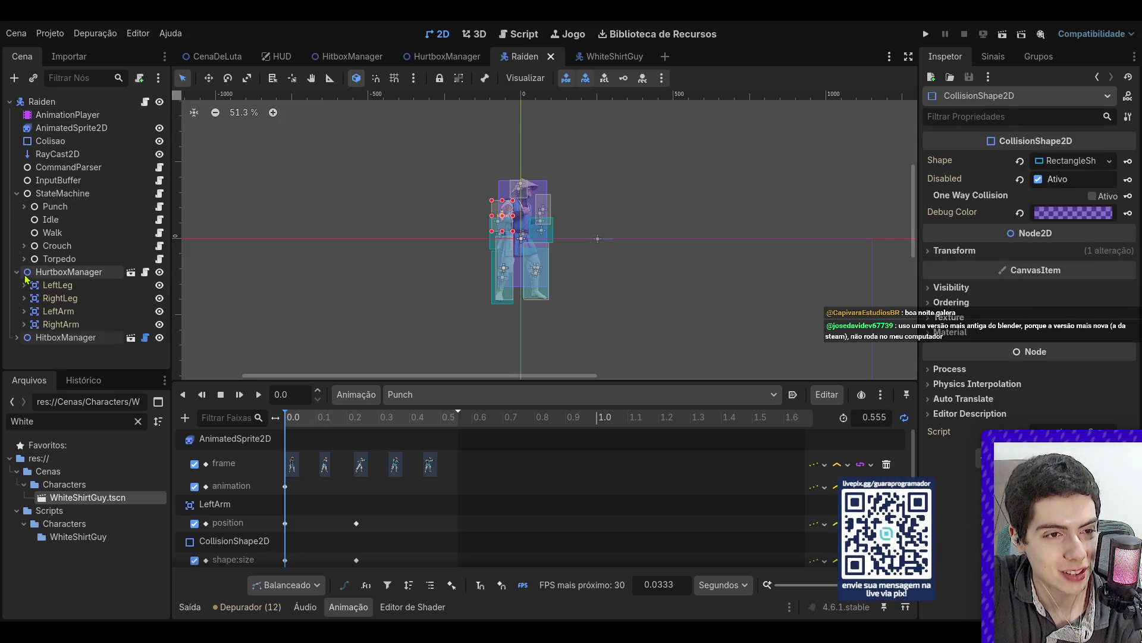
left_click(57, 285)
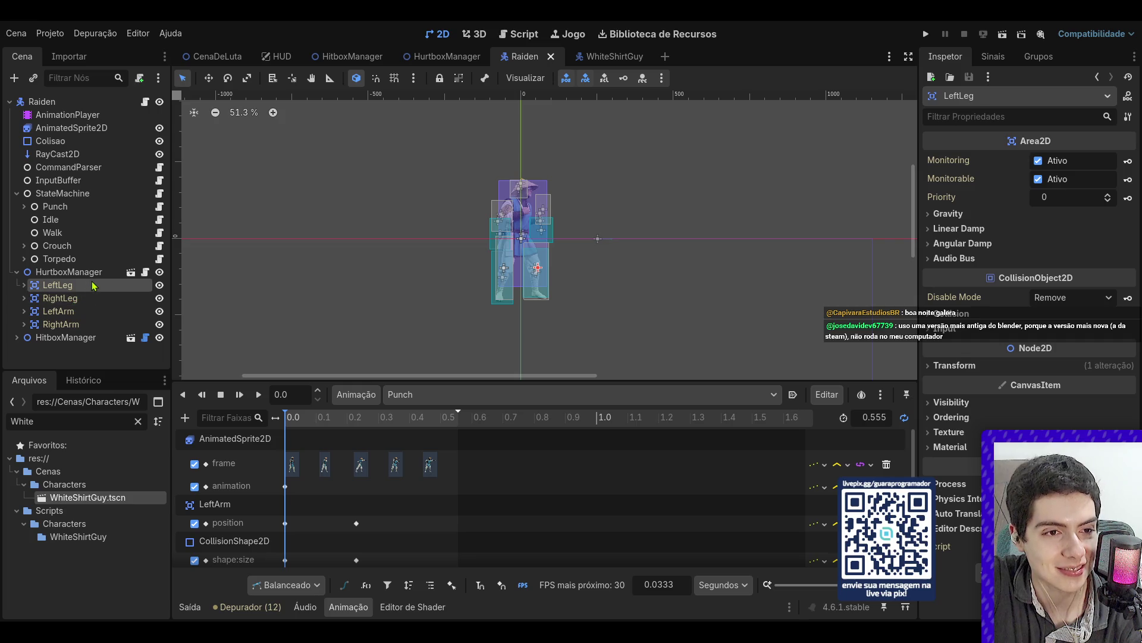
left_click(146, 272)
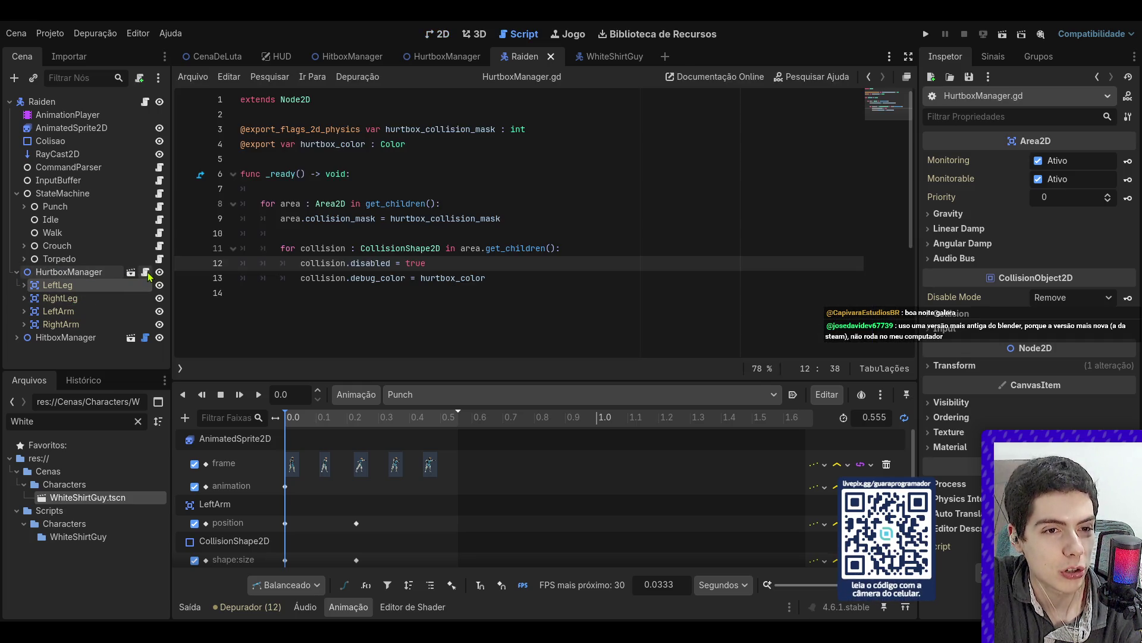
- Change line 12 to collision.disabled = false and save the script
triple_click(469, 266)
key("BackSpace")
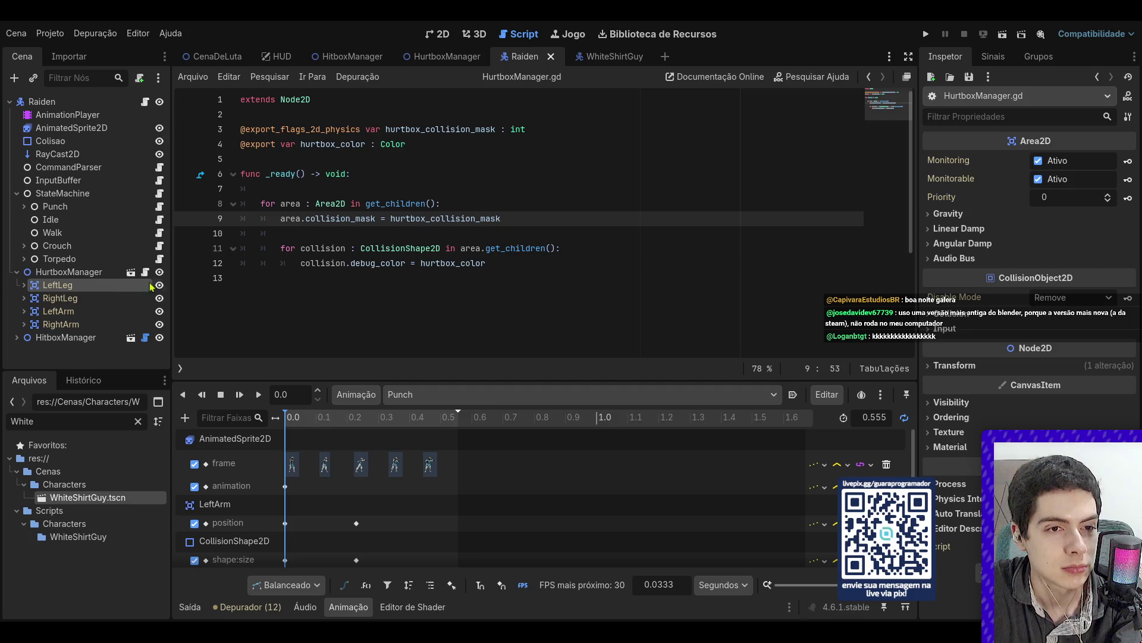
key("ctrl+z")
double_click(415, 263)
type("false")
key("ctrl+s")
left_click(681, 224)
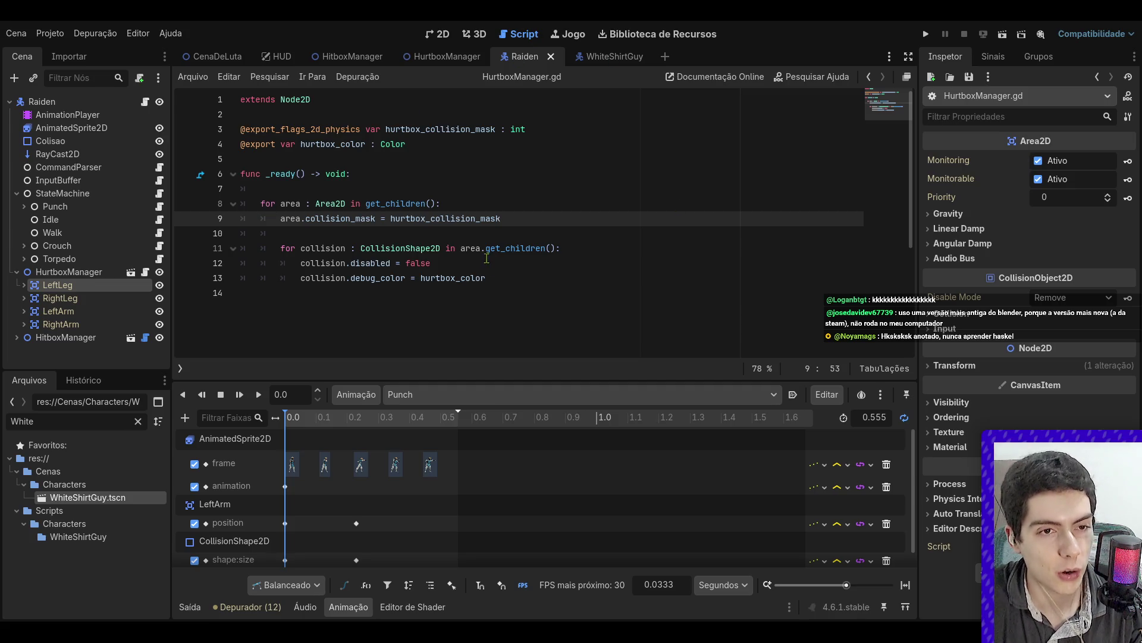
- Add a blank line after _ready and show the node's signals list
left_click(554, 294)
key("Return")
key("Return")
key("Up")
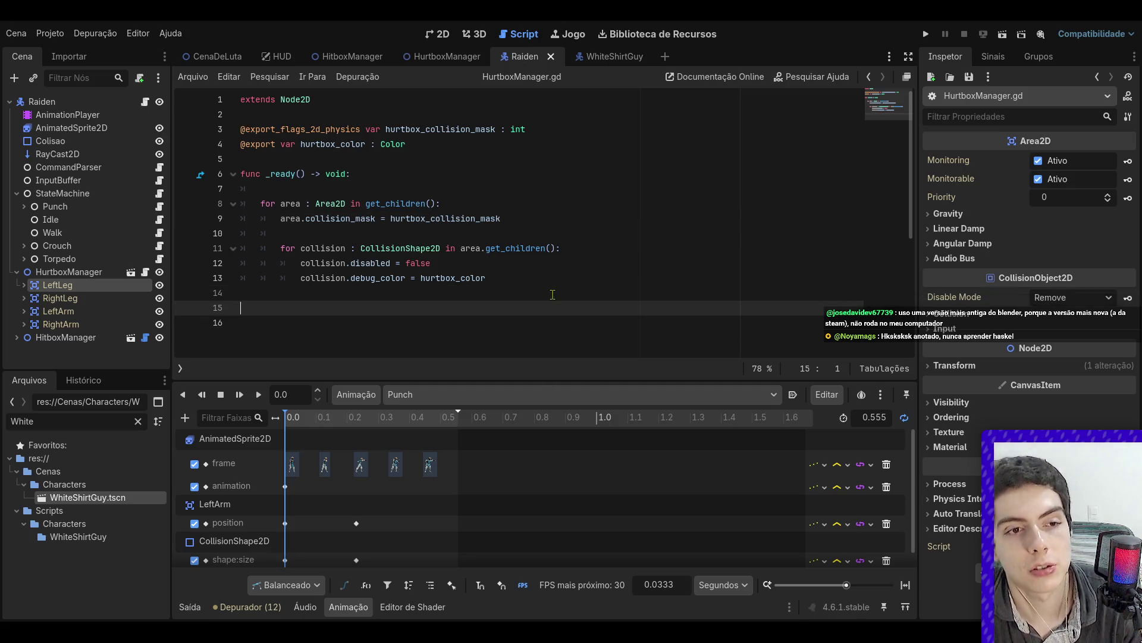
left_click(994, 56)
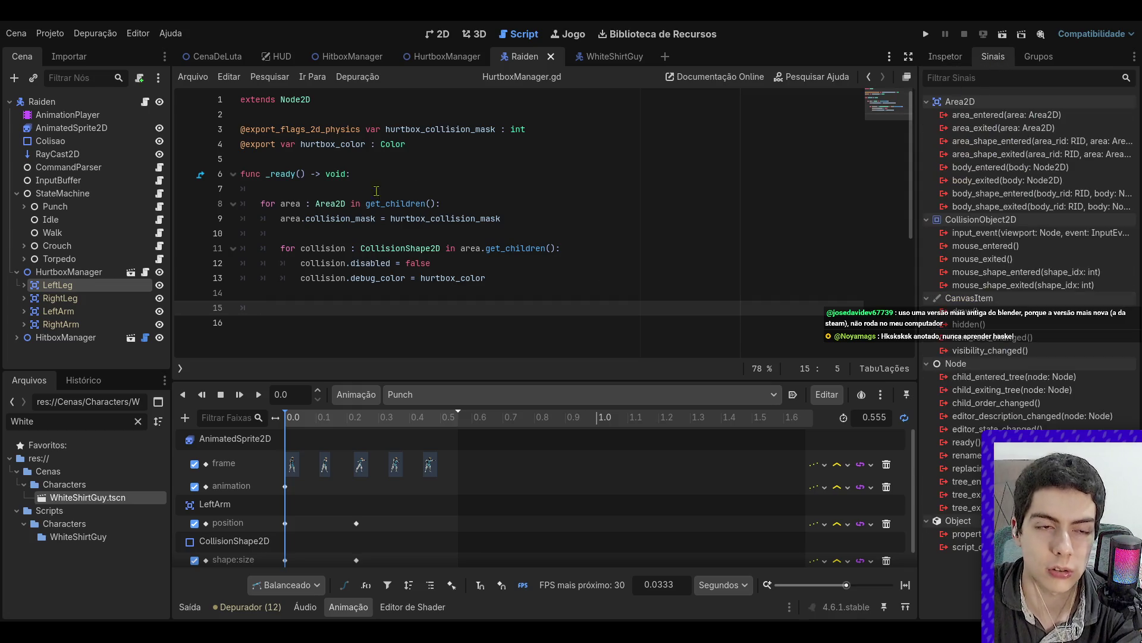
- Add 'signal hit_detected(area: Area2D)' on line 3 of HurtboxManager.gd and save
left_click(314, 115)
key("Return")
key("Return")
key("Up")
type("signal ")
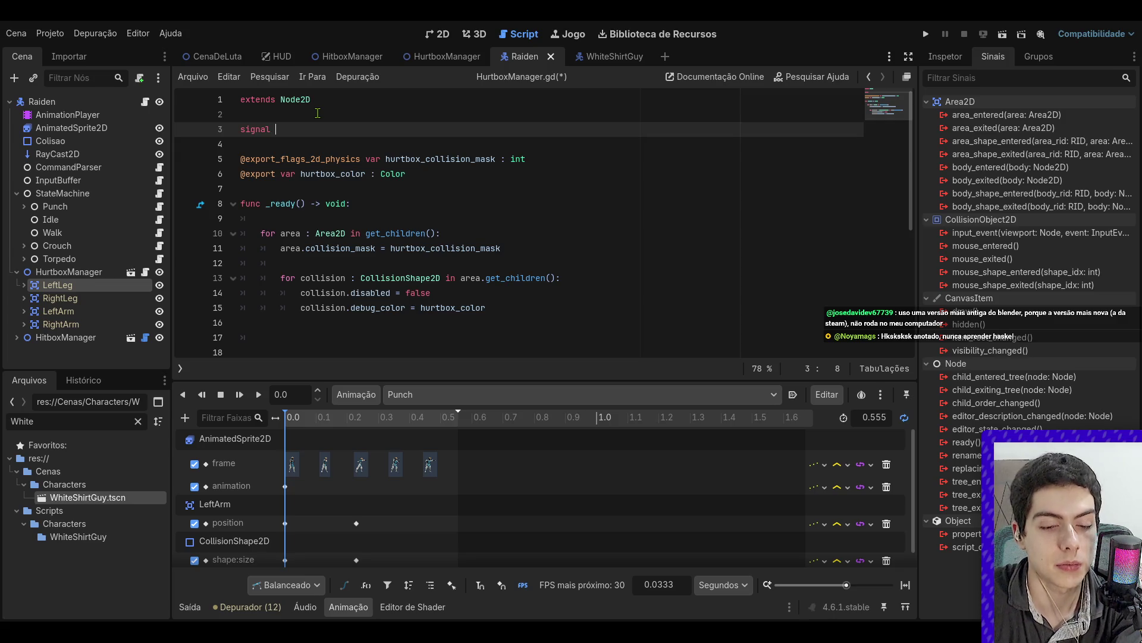
type("hit")
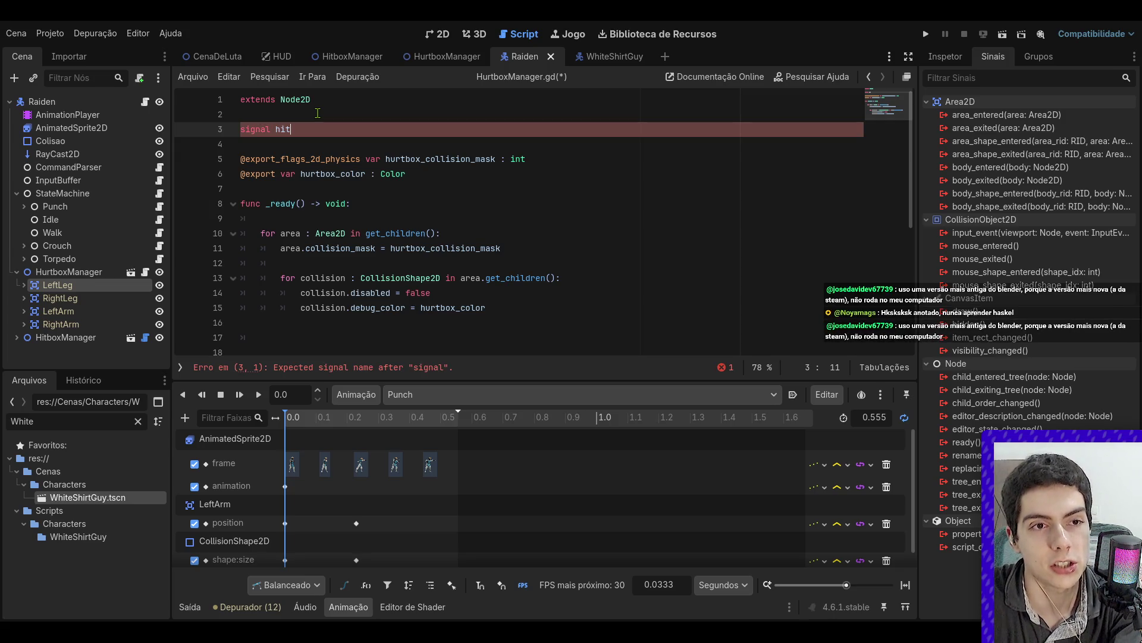
type("_detected(")
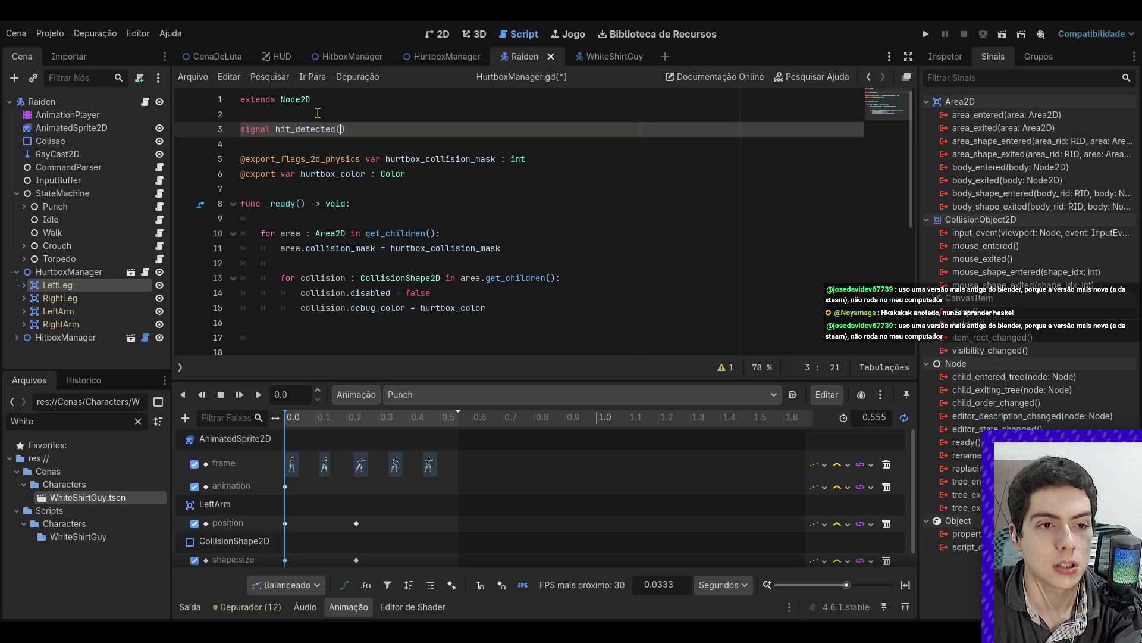
type("area: A")
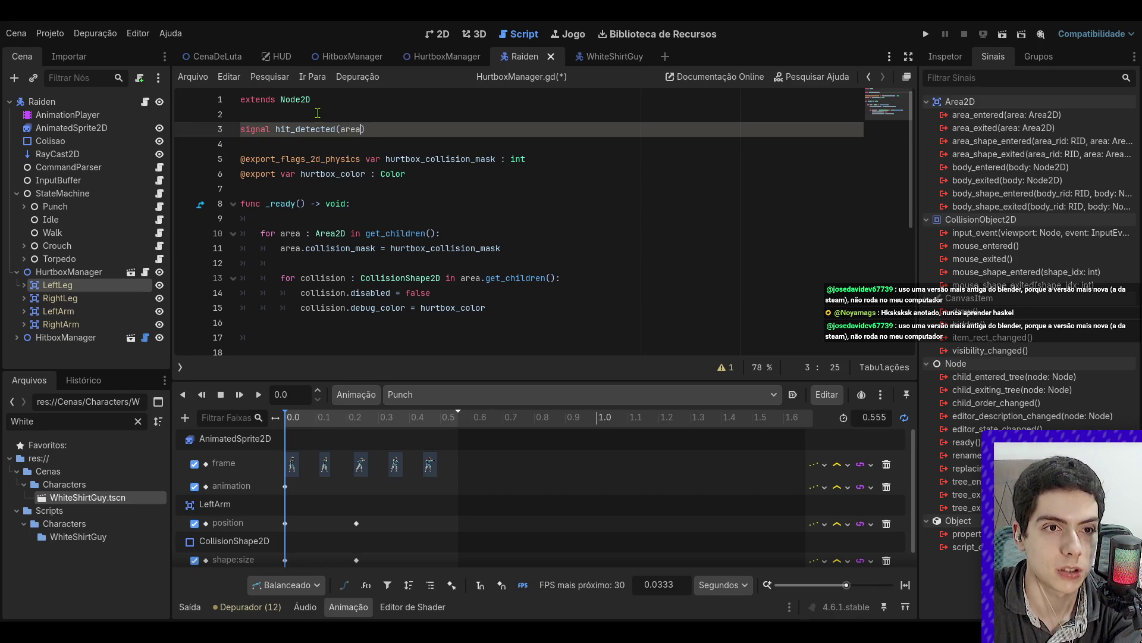
type("rea2D")
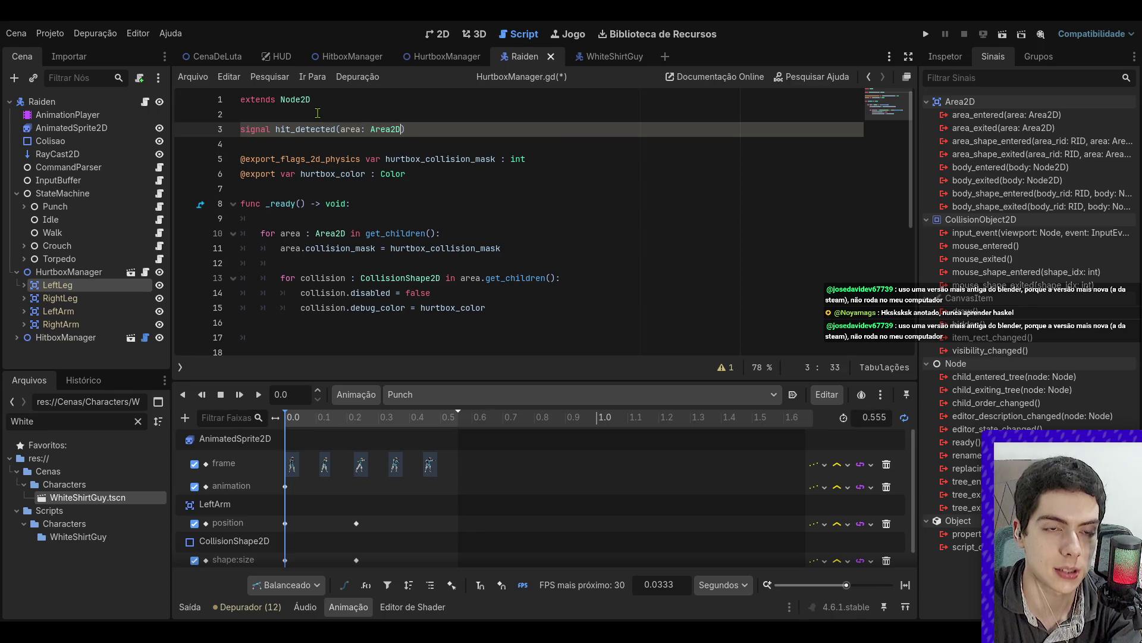
key("ctrl+s")
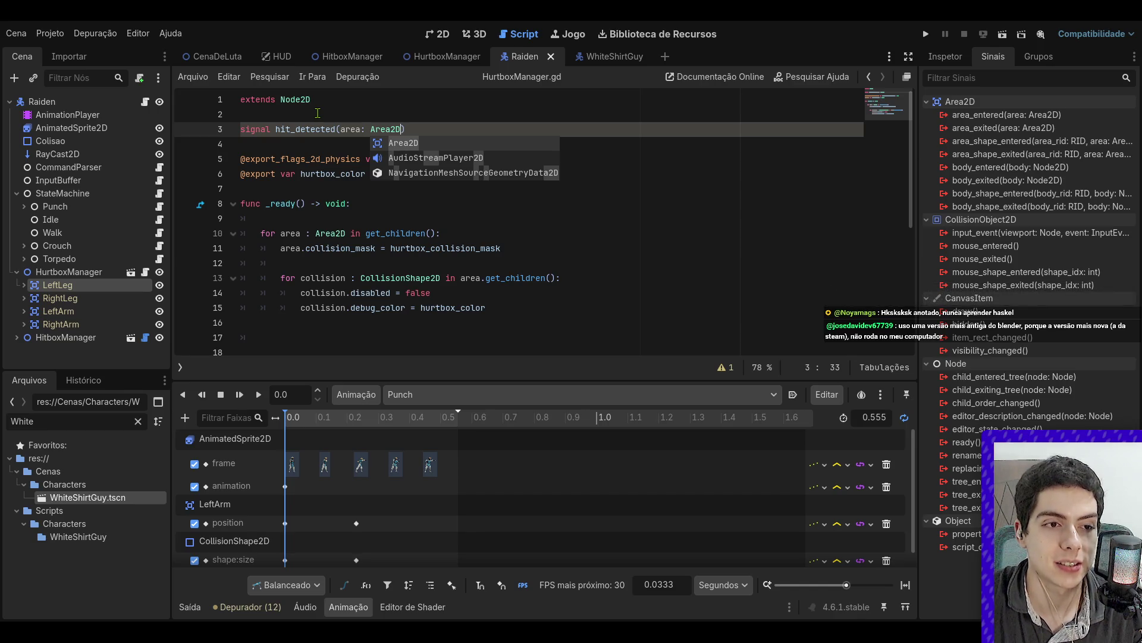
left_click(451, 321)
scroll(450, 303, "down", 2)
scroll(447, 294, "up", 1)
scroll(447, 294, "up", 1)
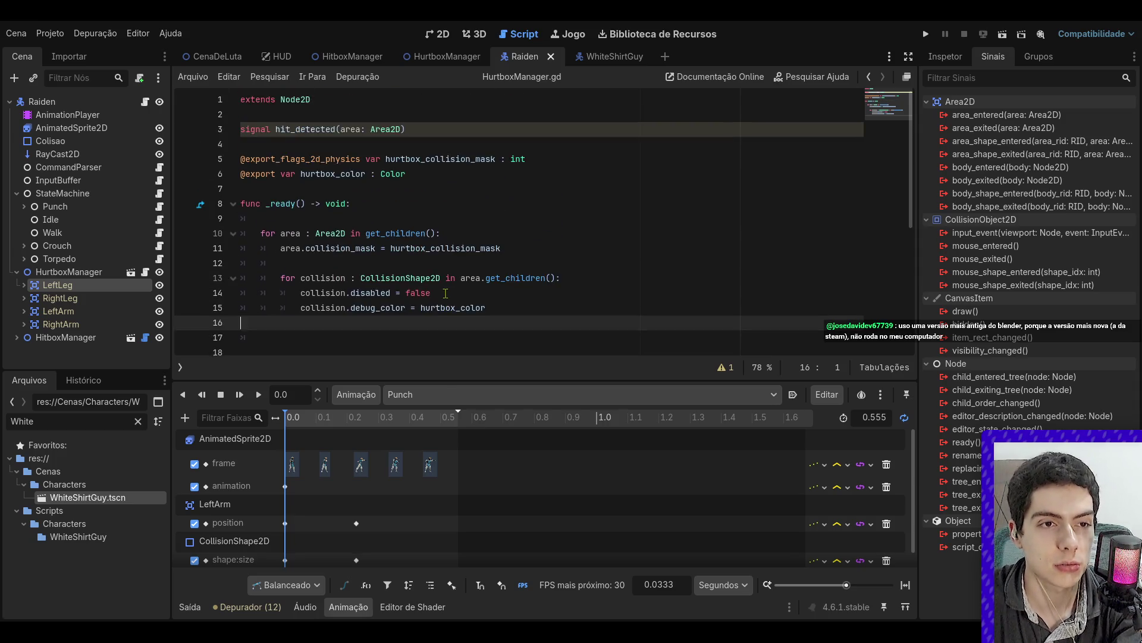
scroll(445, 280, "down", 2)
left_click(441, 253)
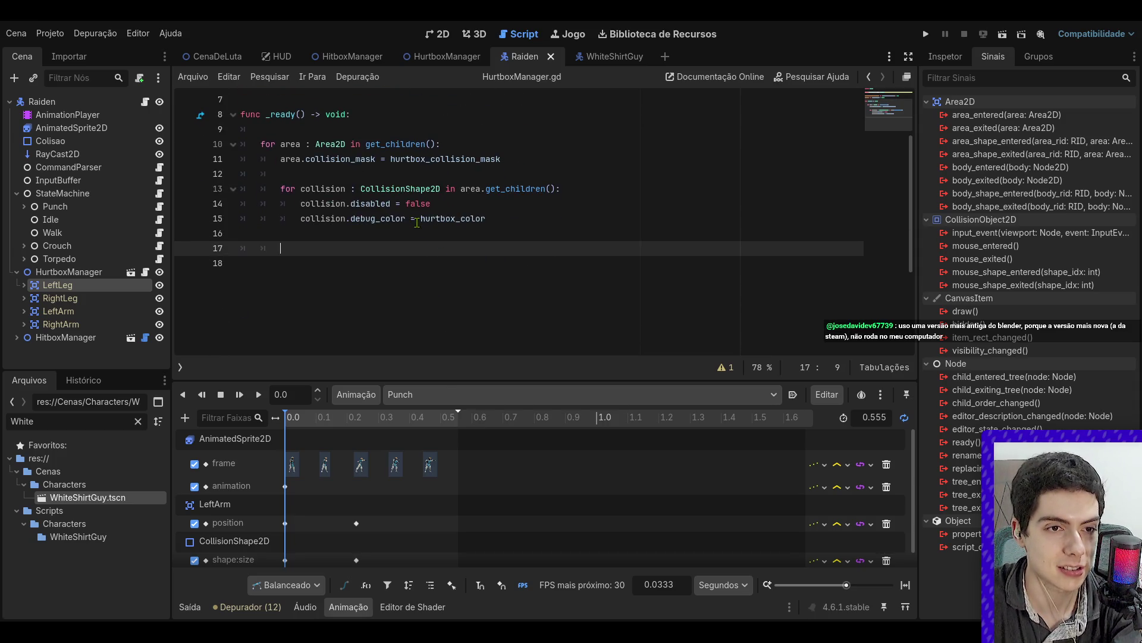
- Add area.area_entered.connect() inside the _ready area loop
left_click(435, 162)
left_click(455, 173)
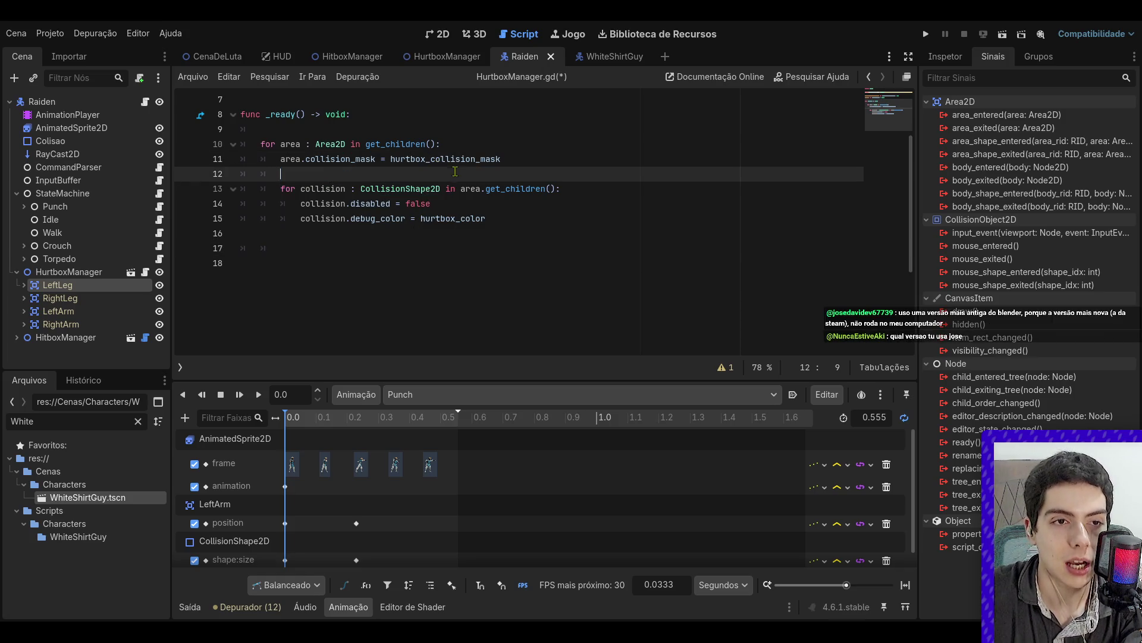
key("Return")
key("Return")
key("Up")
key("BackSpace")
key("BackSpace")
type("area.")
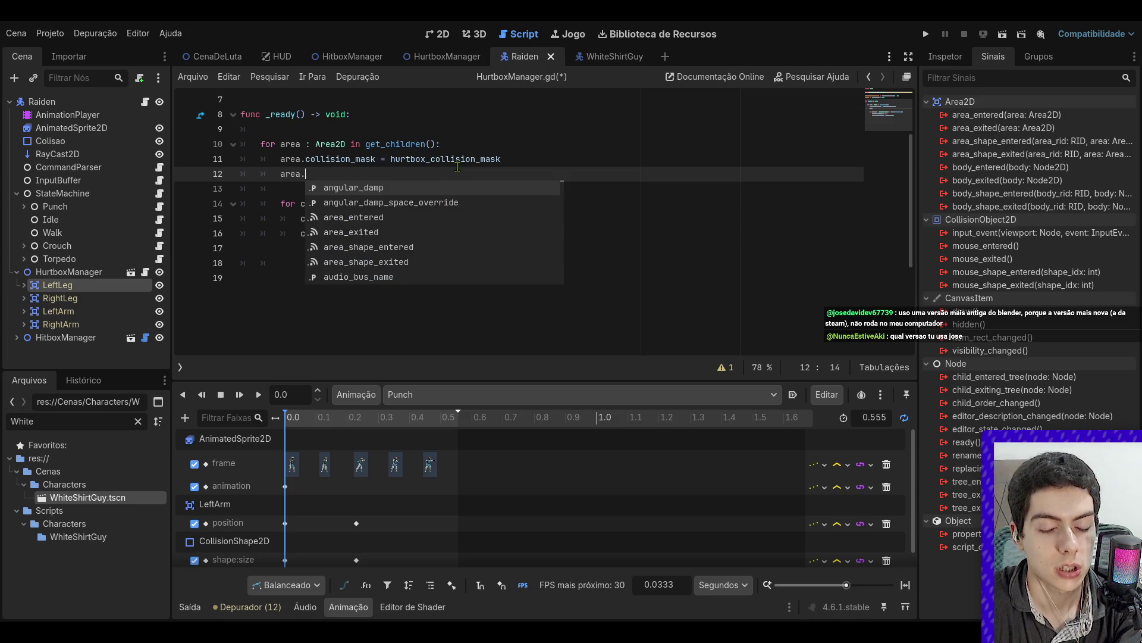
type("area")
key("Return")
type("connect(")
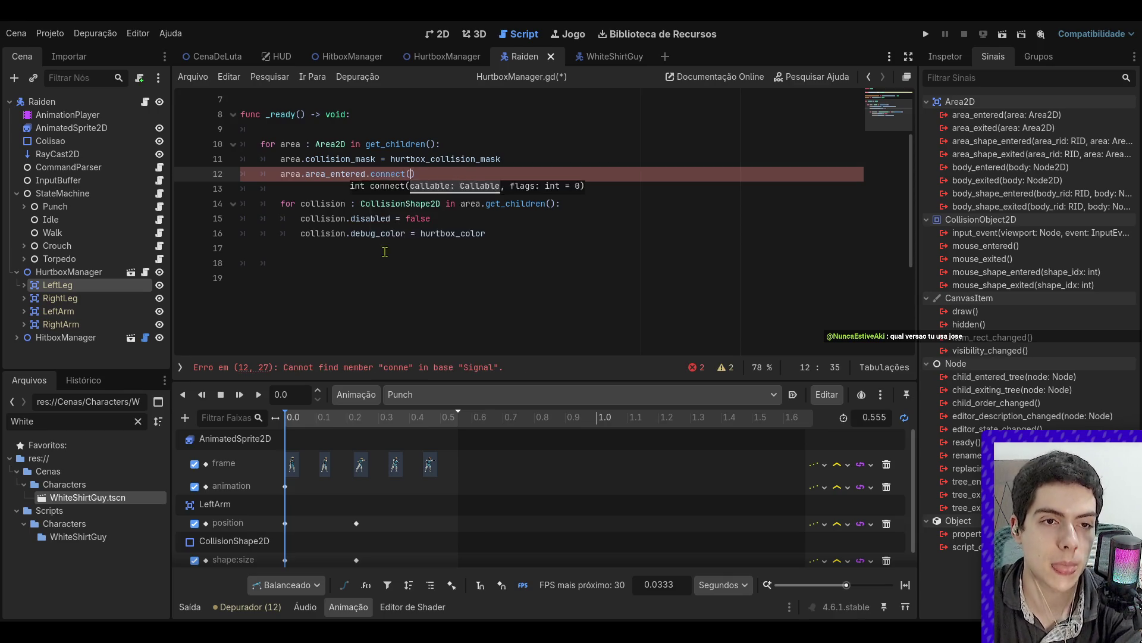
key("Return")
left_click(345, 322)
- Write func _hit_detected(area: Area2D) -> void: that calls hit_detected.emit(area)
type("nc ")
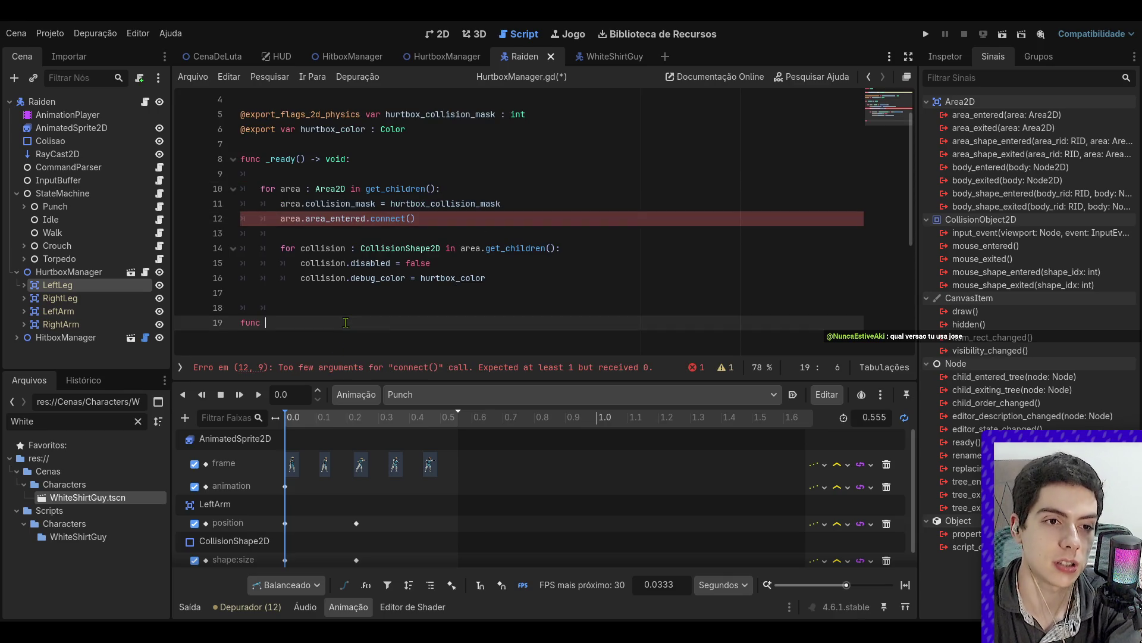
type("_area_ente")
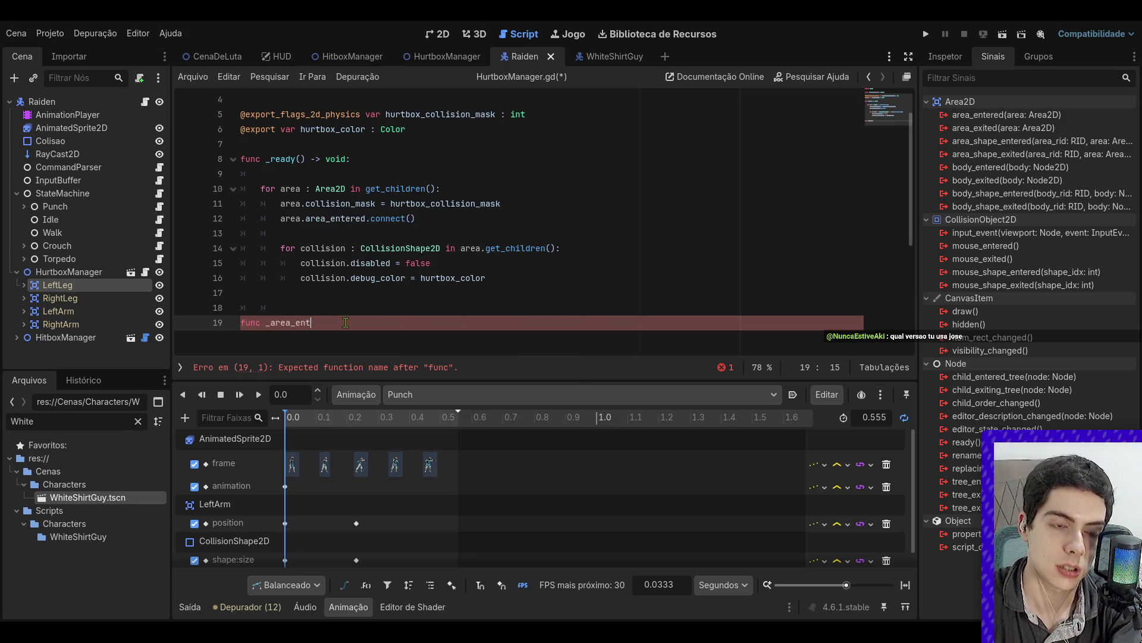
key("BackSpace")
key("BackSpace")
key("BackSpace")
type("hit")
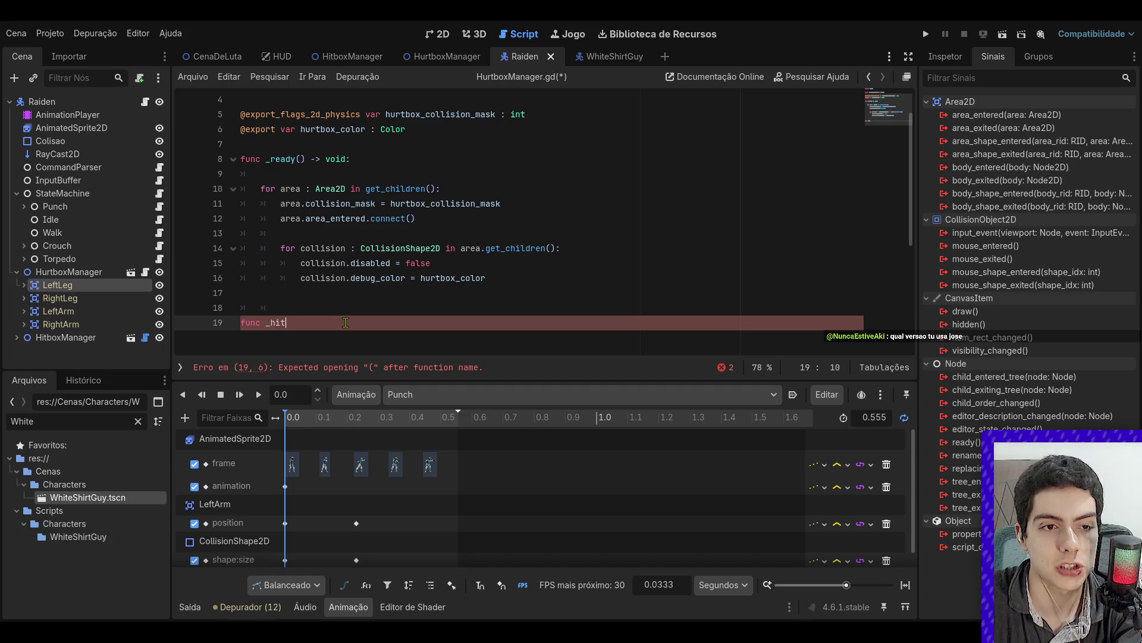
type("_detected()")
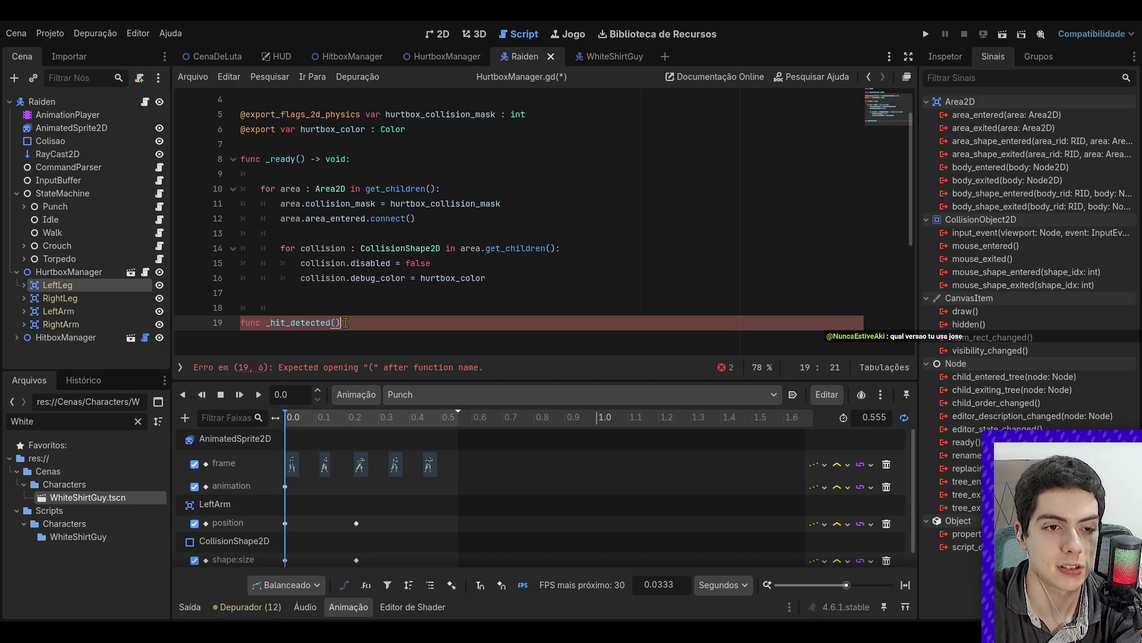
type("area: Ar")
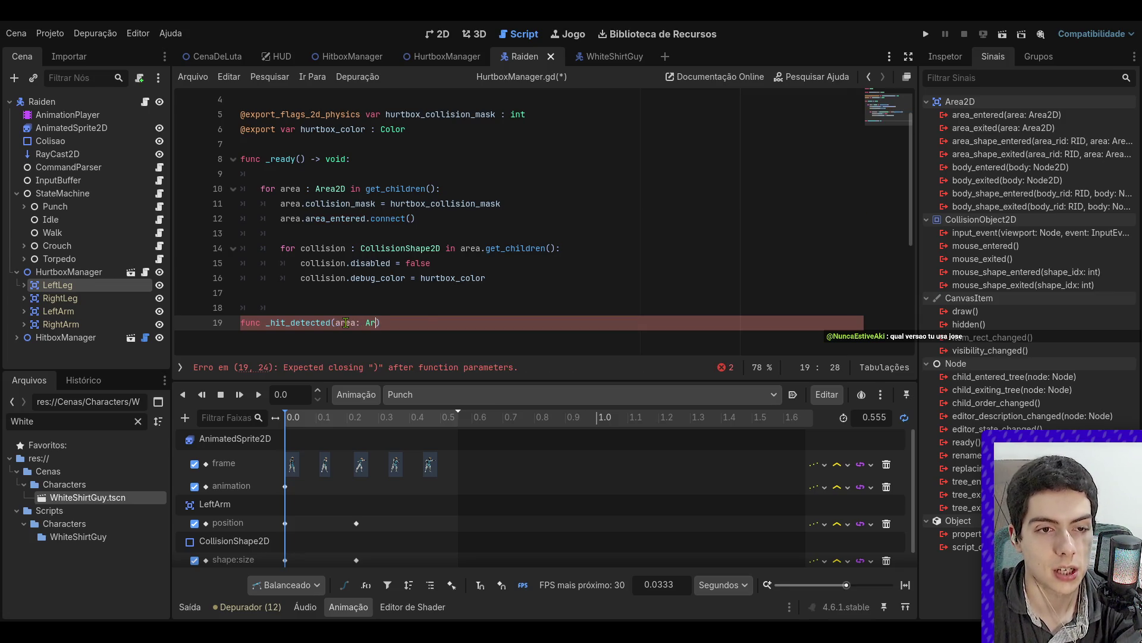
key("ctrl+space")
key("Return")
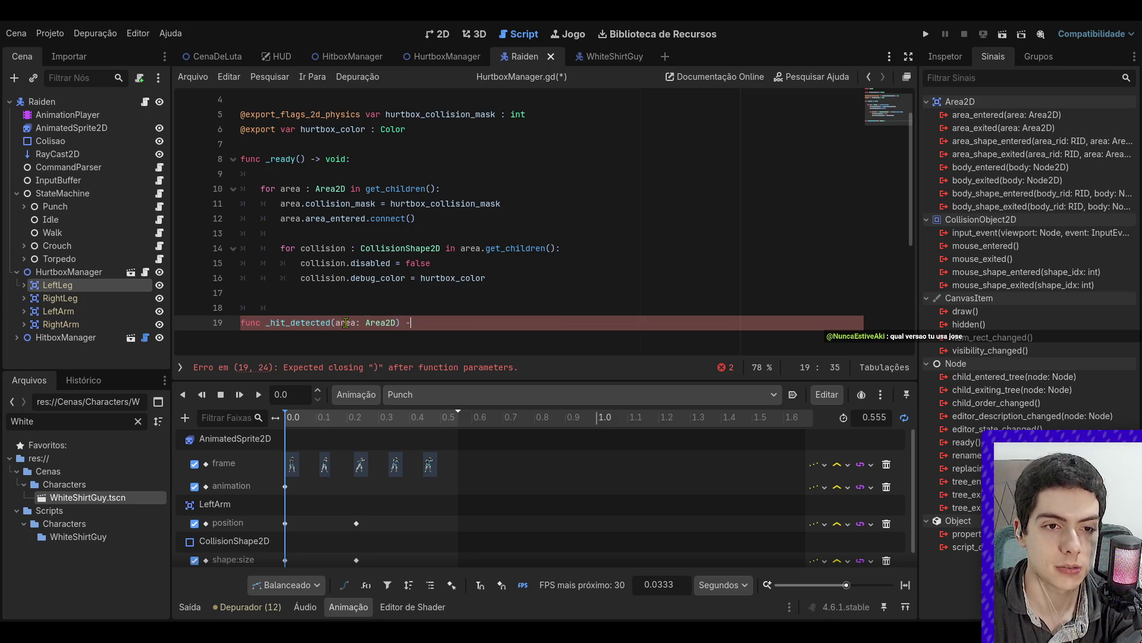
type("void:")
key("Return")
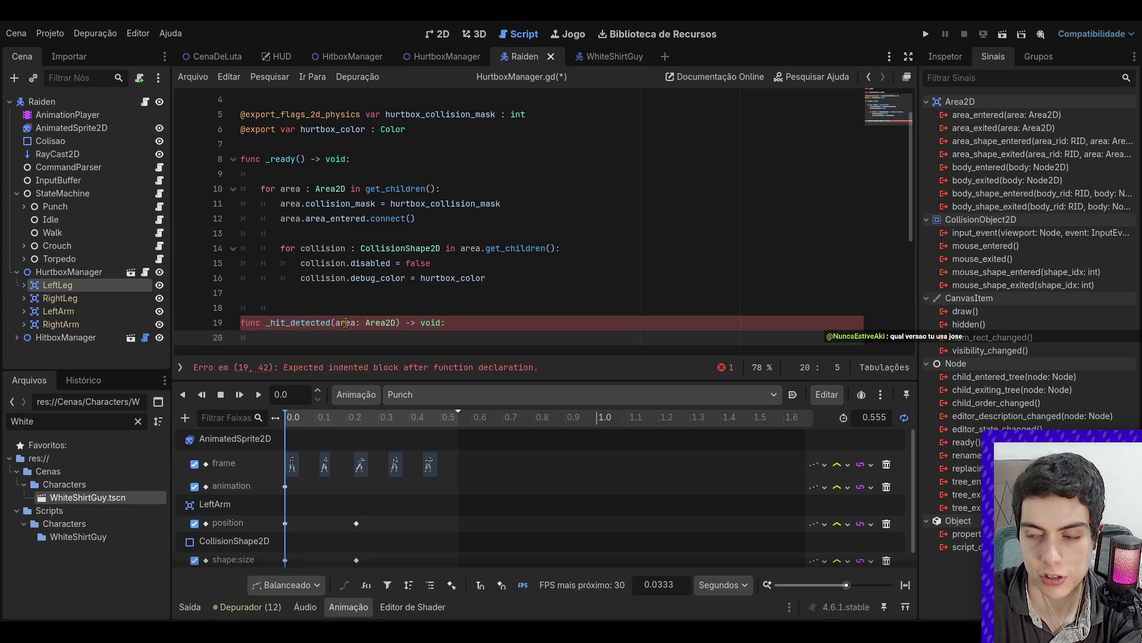
type("retu")
key("BackSpace")
key("BackSpace")
key("BackSpace")
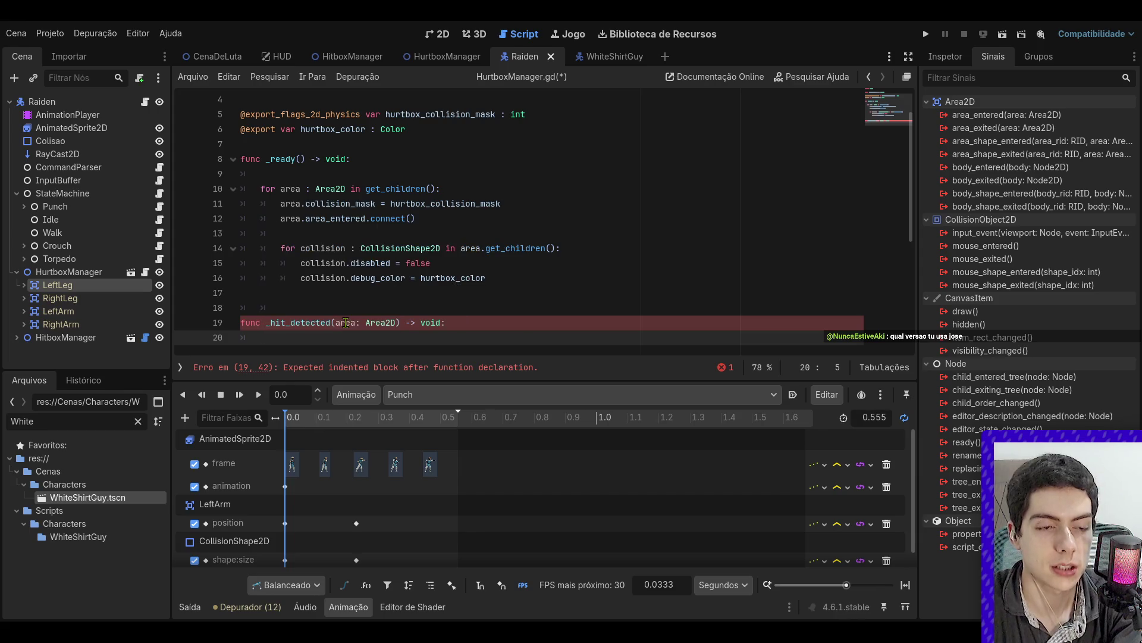
type("ar")
key("BackSpace")
key("BackSpace")
type("hit_detected")
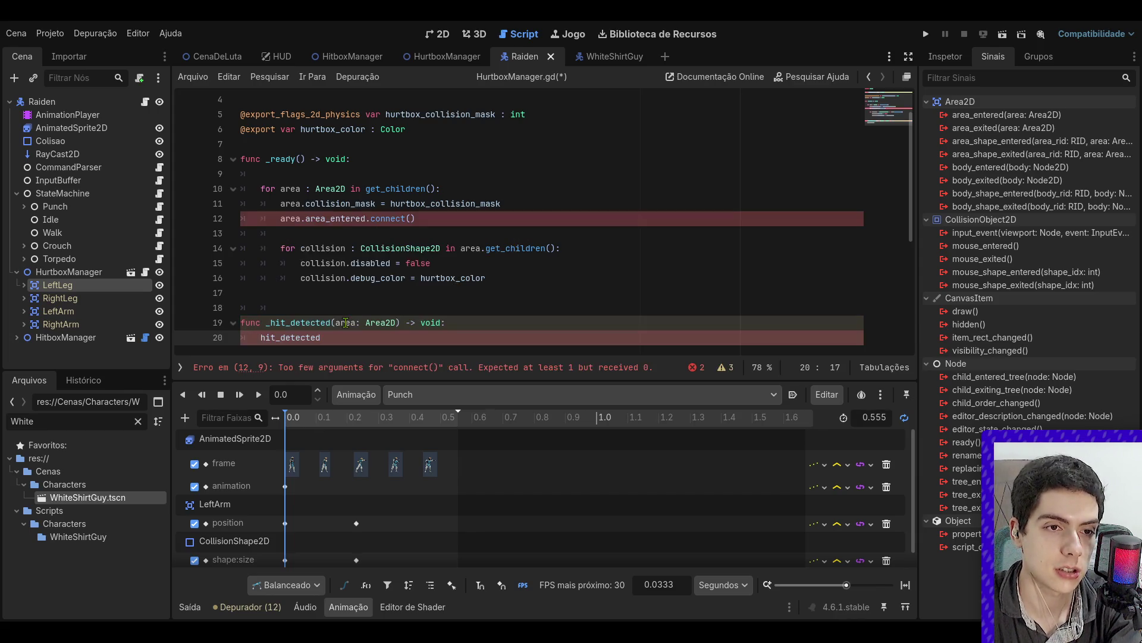
type(".emit(area")
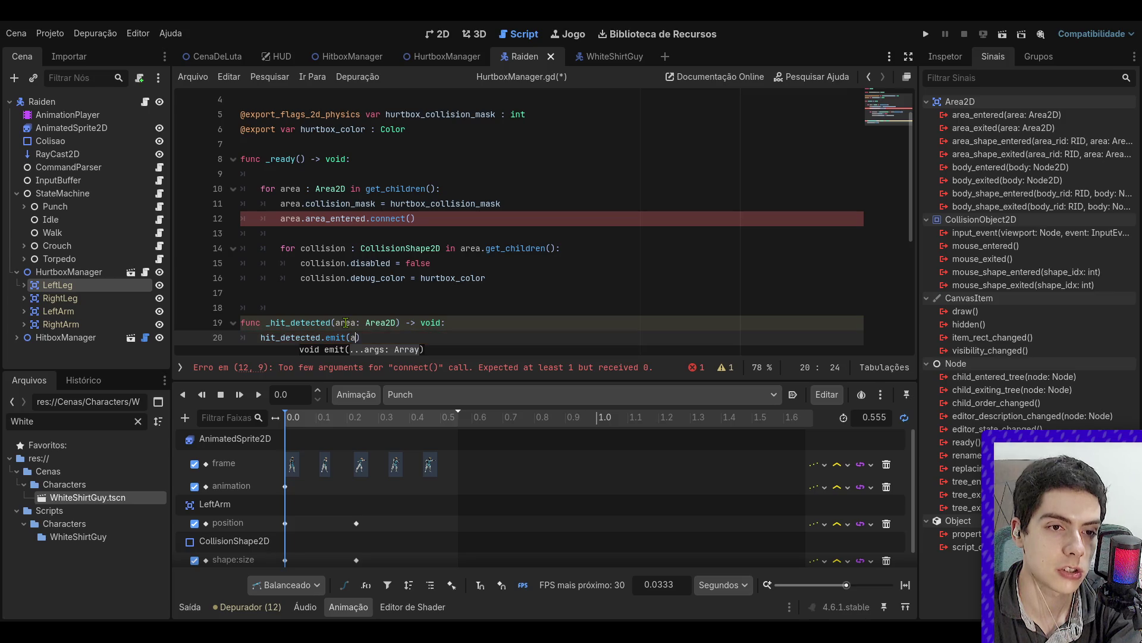
key("ctrl+z")
key("ctrl+z")
key("ctrl+z")
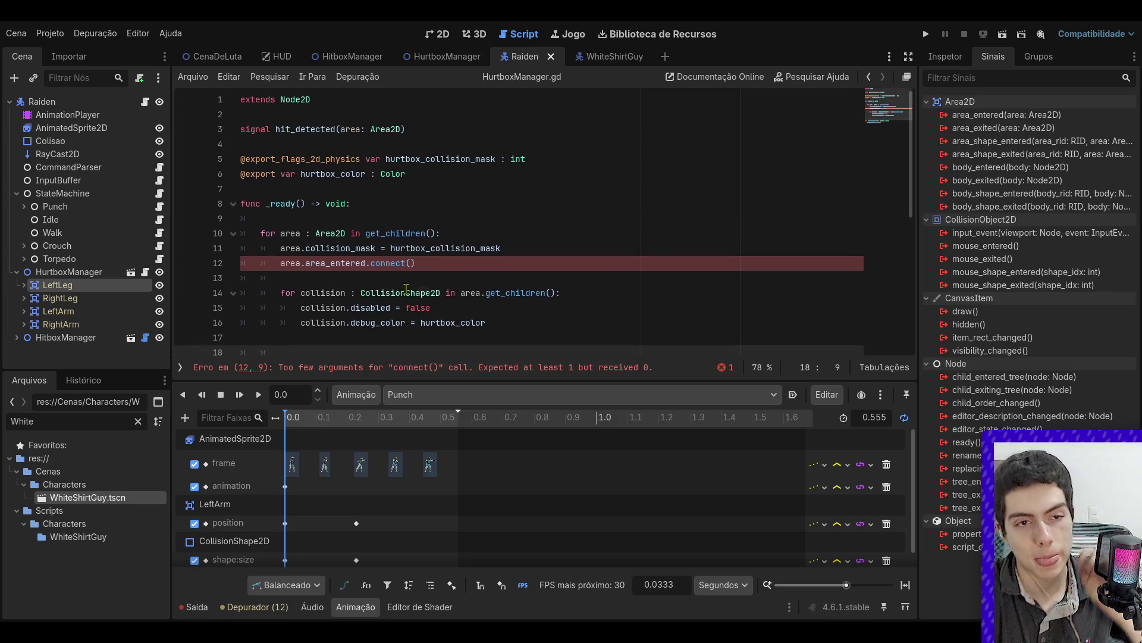
- Pass _hit_detected as the connect argument on line 12 and collapse HurtboxManager
scroll(406, 288, "down", 2)
left_click(408, 176)
type("_hit_detected")
scroll(466, 228, "up", 1)
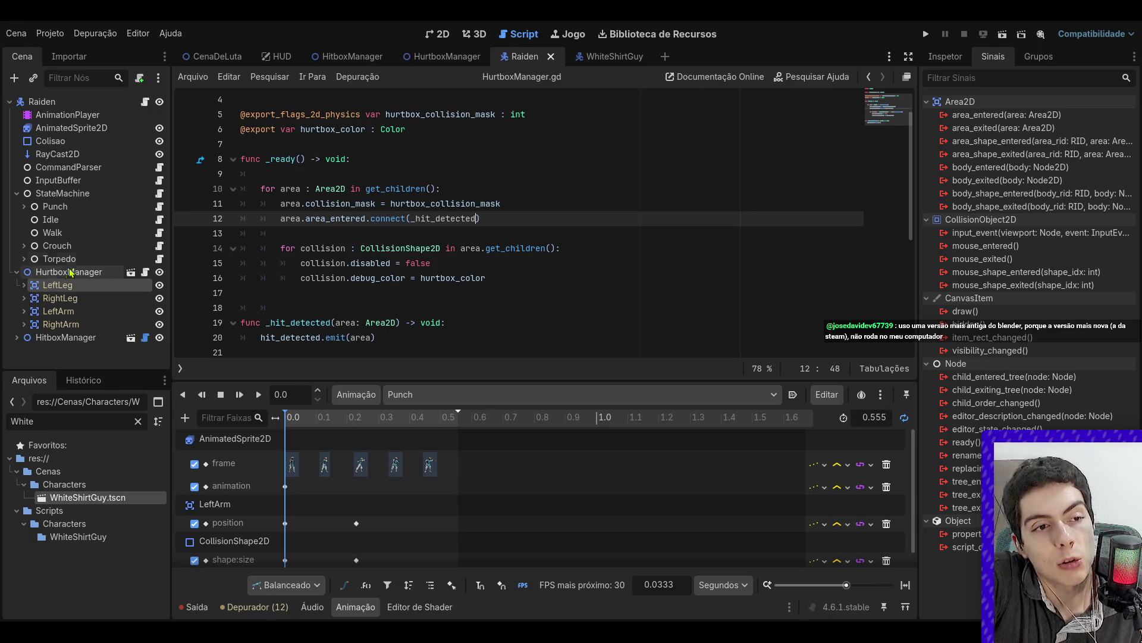
left_click(16, 272)
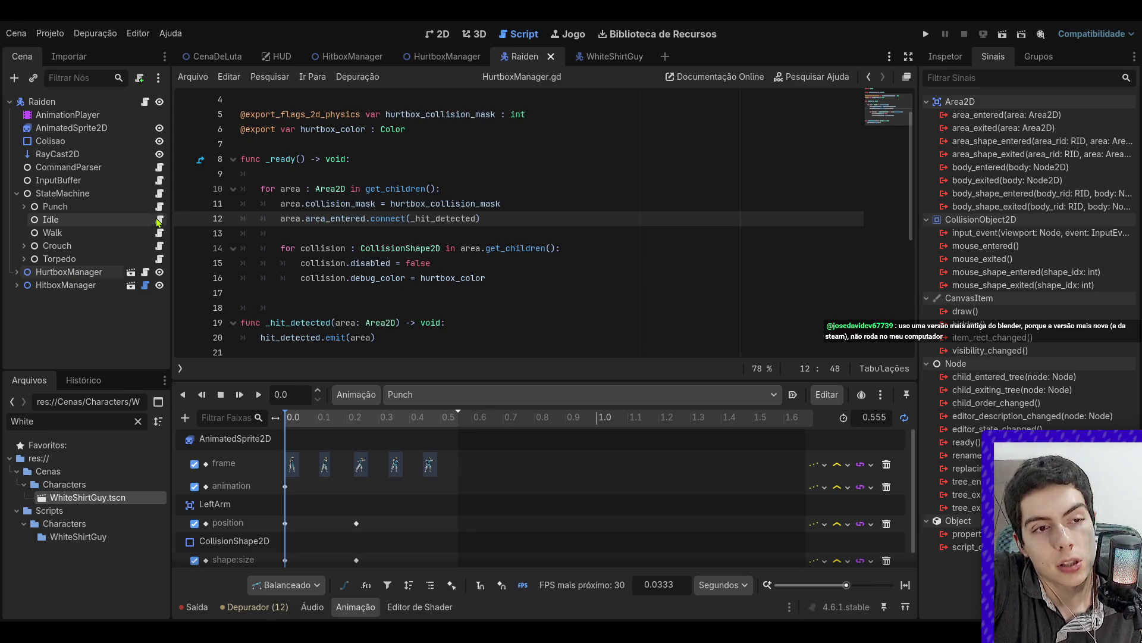
- Create and attach a new WhiteShirtGuy.gd script to the WhiteShirtGuy scene
left_click(80, 276)
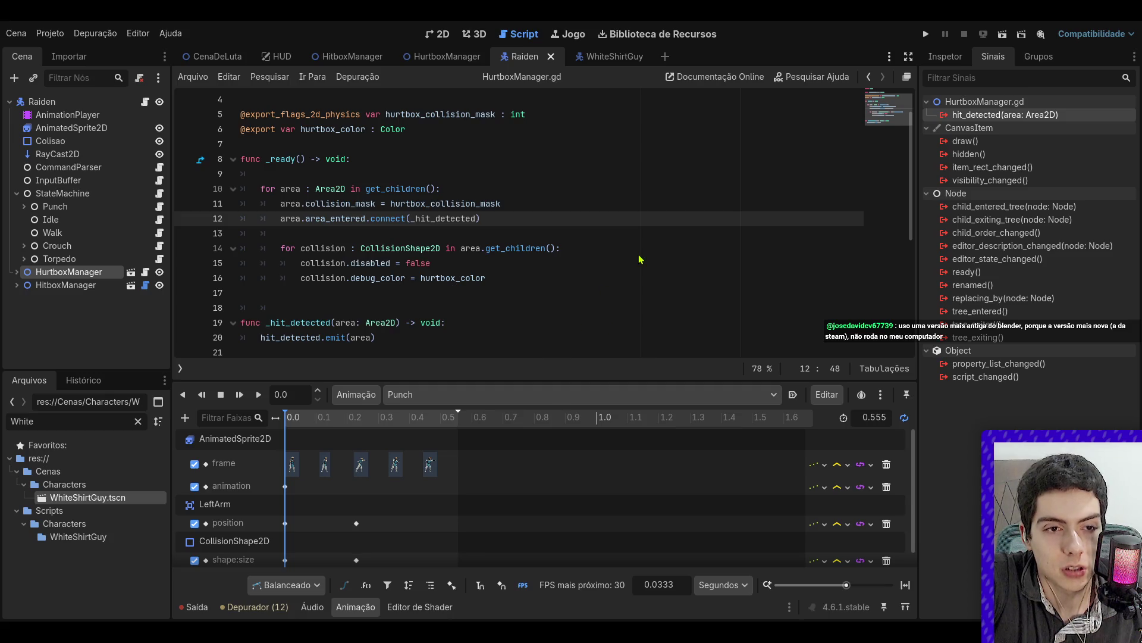
left_click(681, 179)
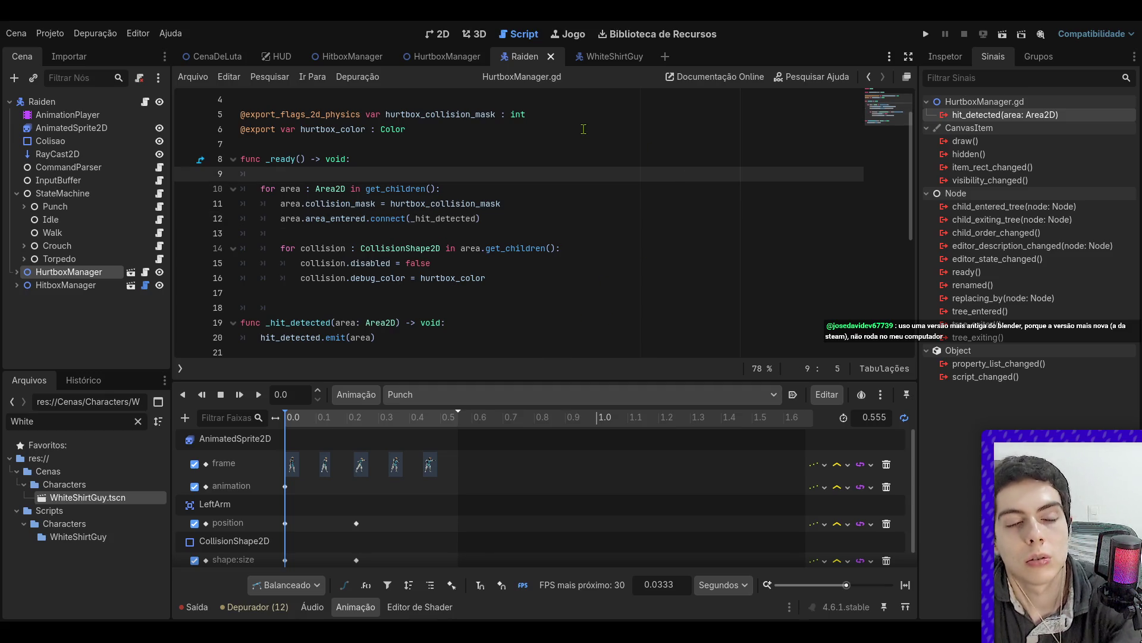
left_click(608, 57)
left_click(134, 104)
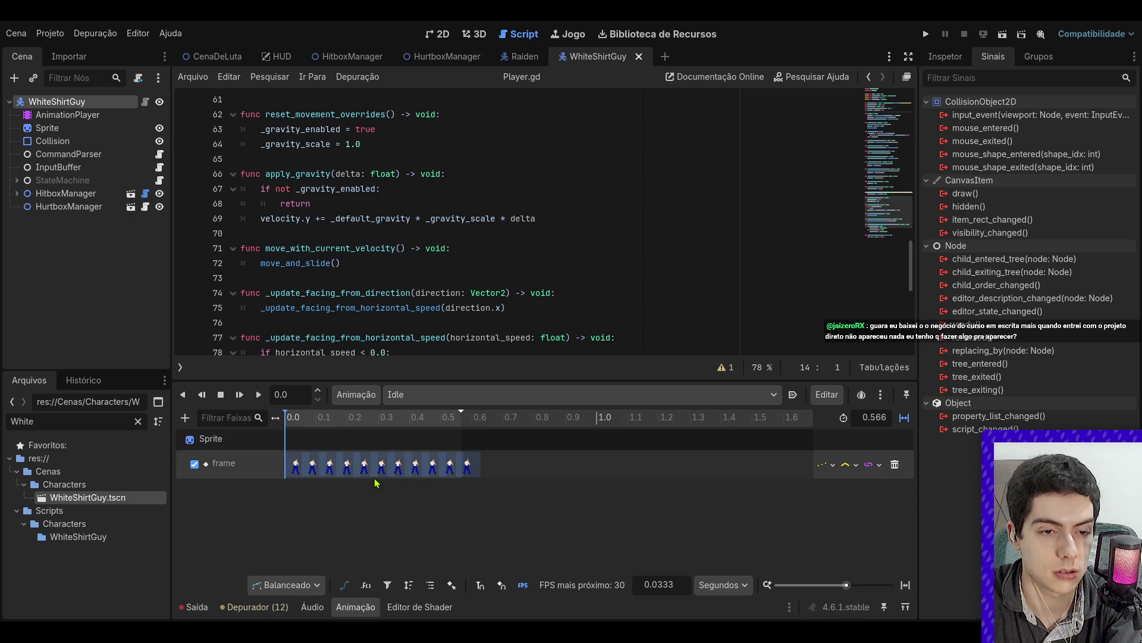
key("ctrl+s")
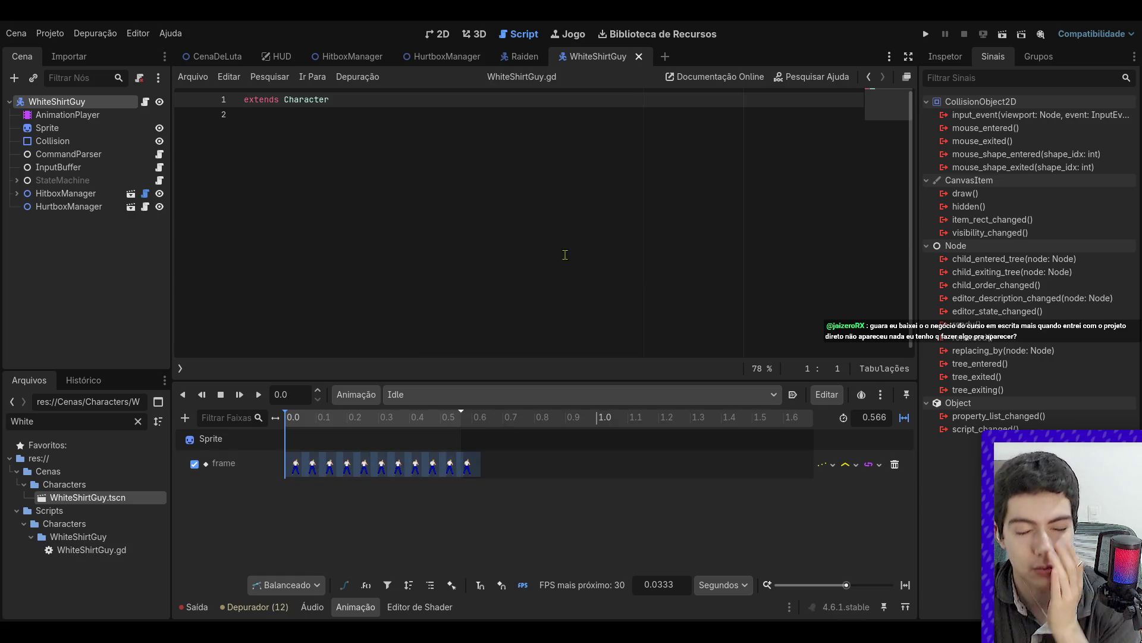
- Connect HurtboxManager's hit_detected signal to a new WhiteShirtGuy handler
left_click(437, 34)
scroll(511, 190, "down", 3)
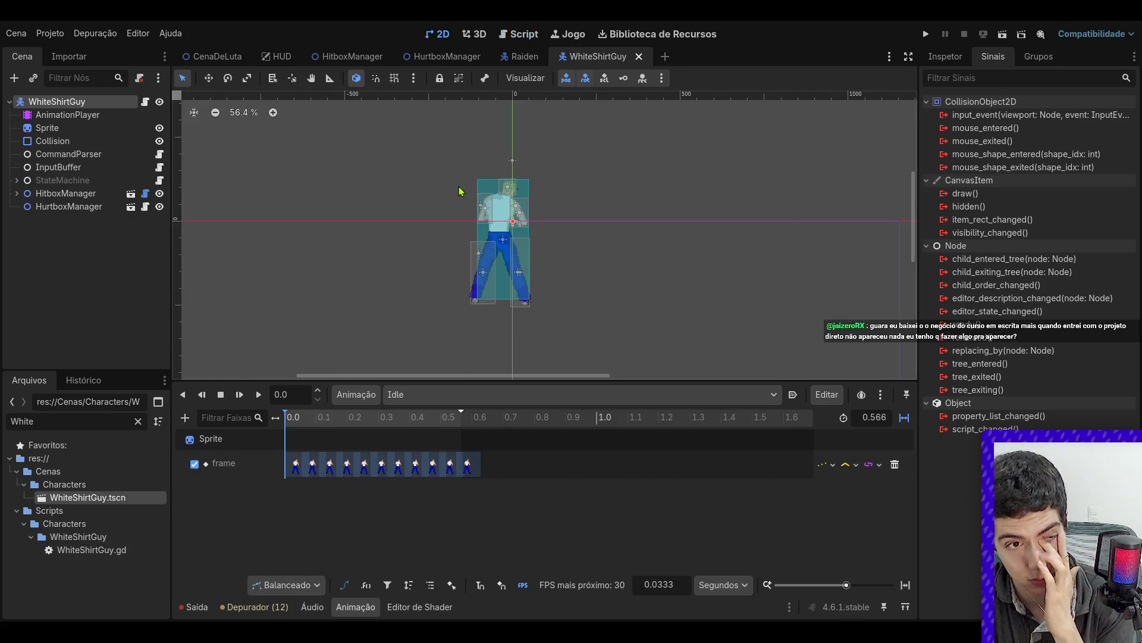
left_click(68, 206)
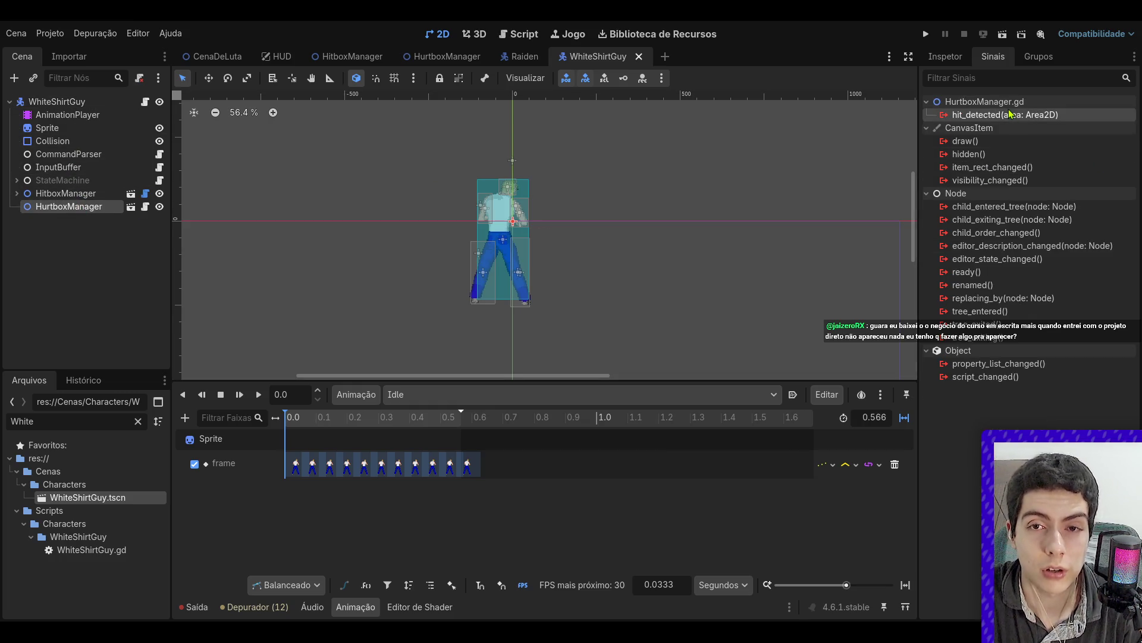
left_click(539, 463)
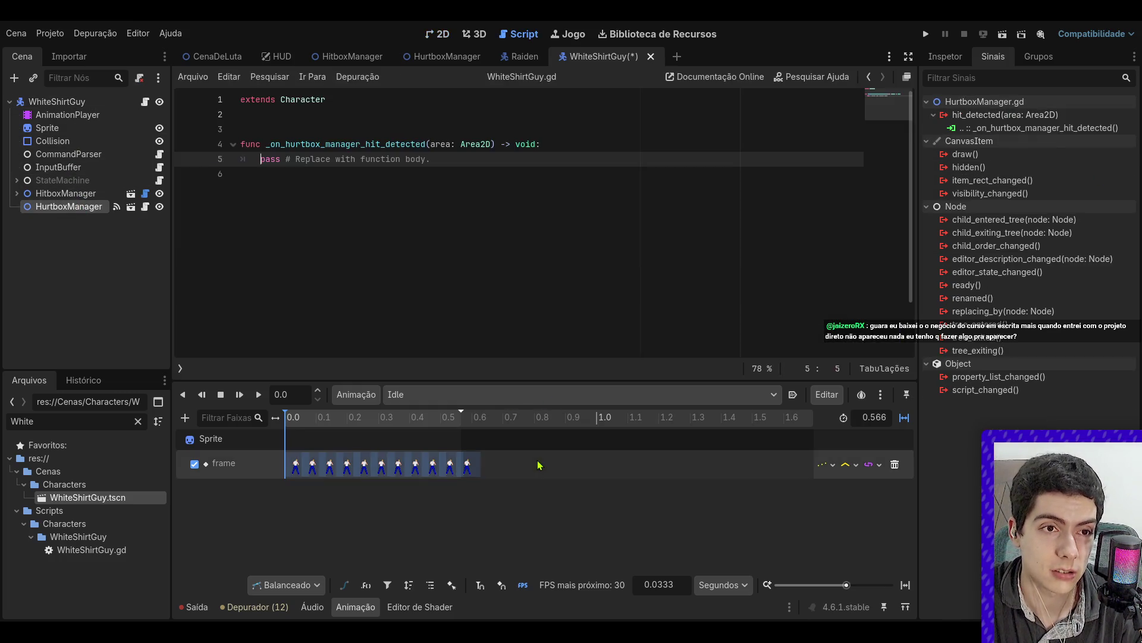
- Make the handler print("area atingida: ", area), then open the CenaDeLuta scene
left_click(273, 161)
key("BackSpace")
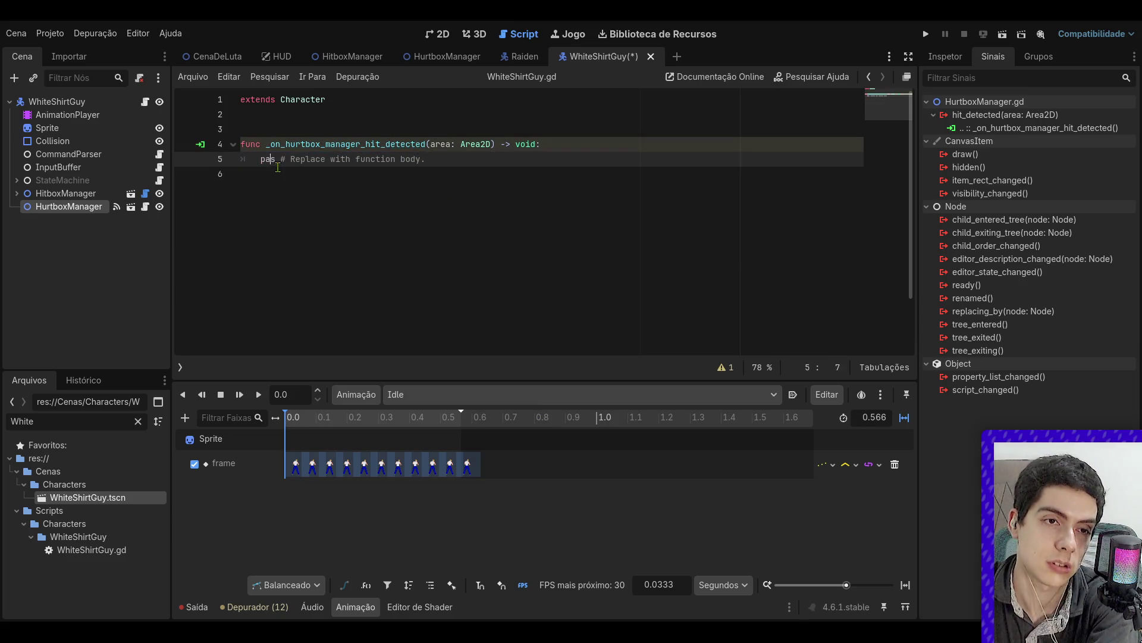
type("s")
left_click(380, 176)
key("ctrl+s")
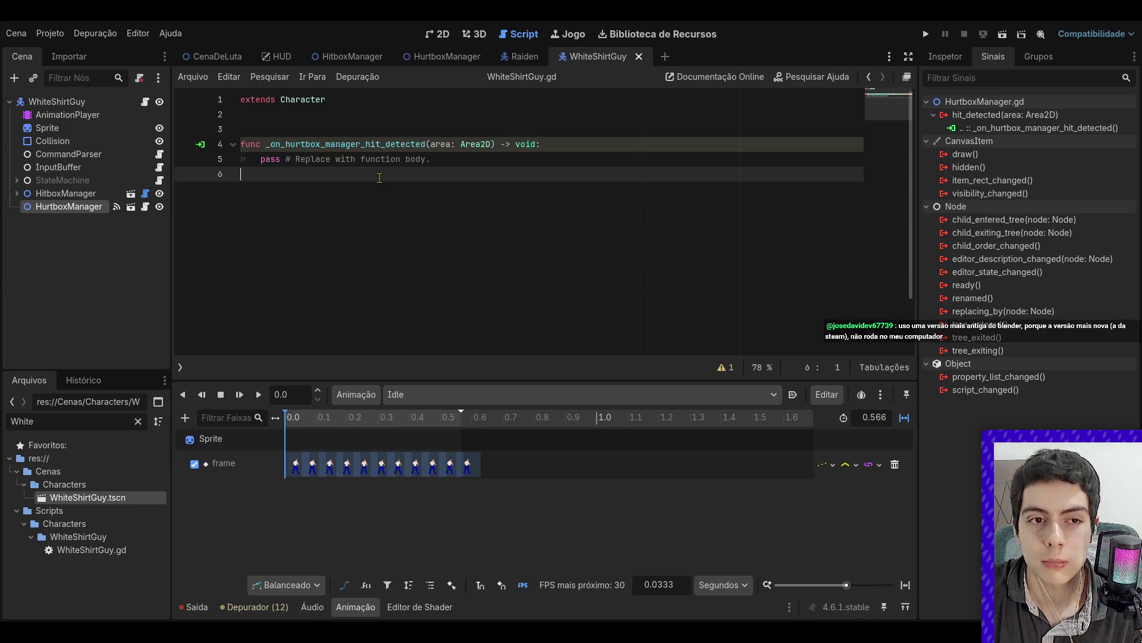
left_click_drag(443, 160, 260, 160)
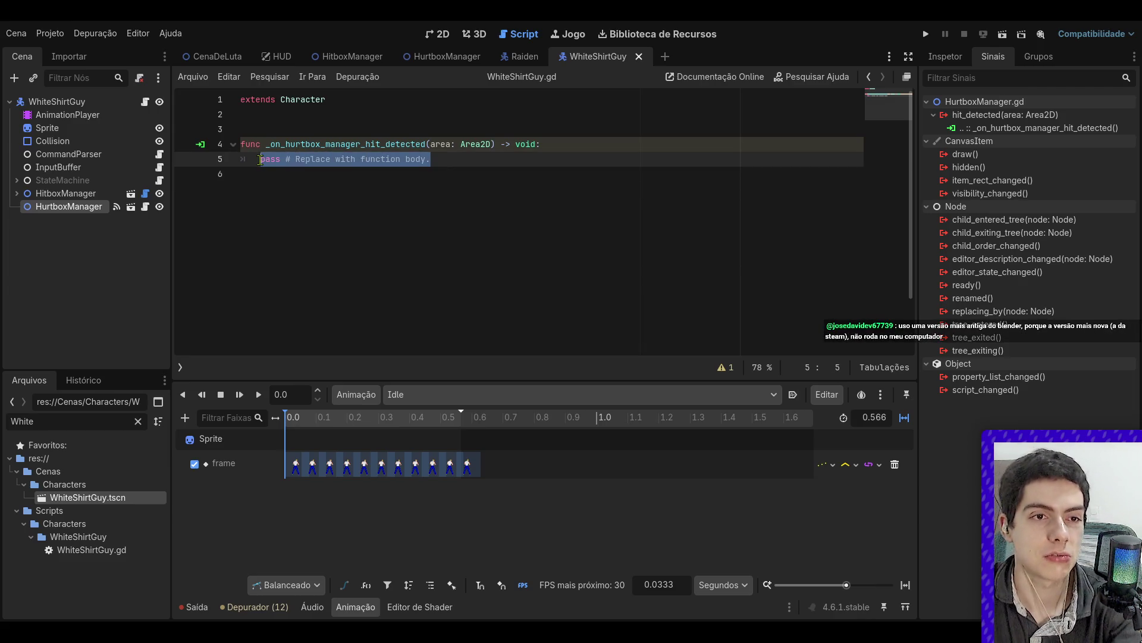
type("print(\"area a")
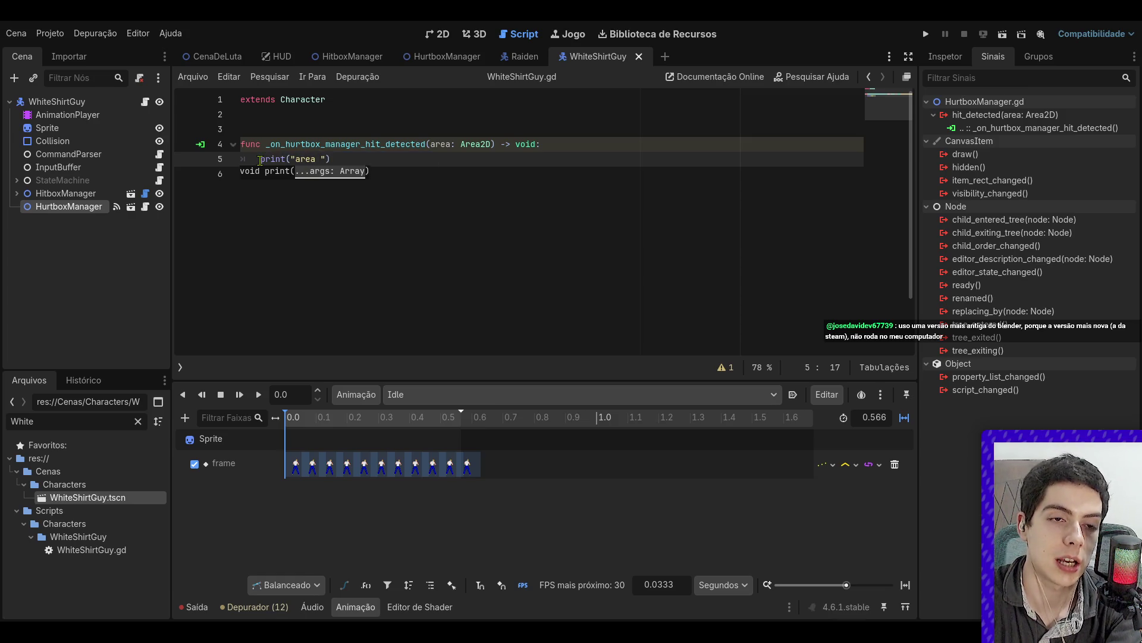
type("tingida: \", ar")
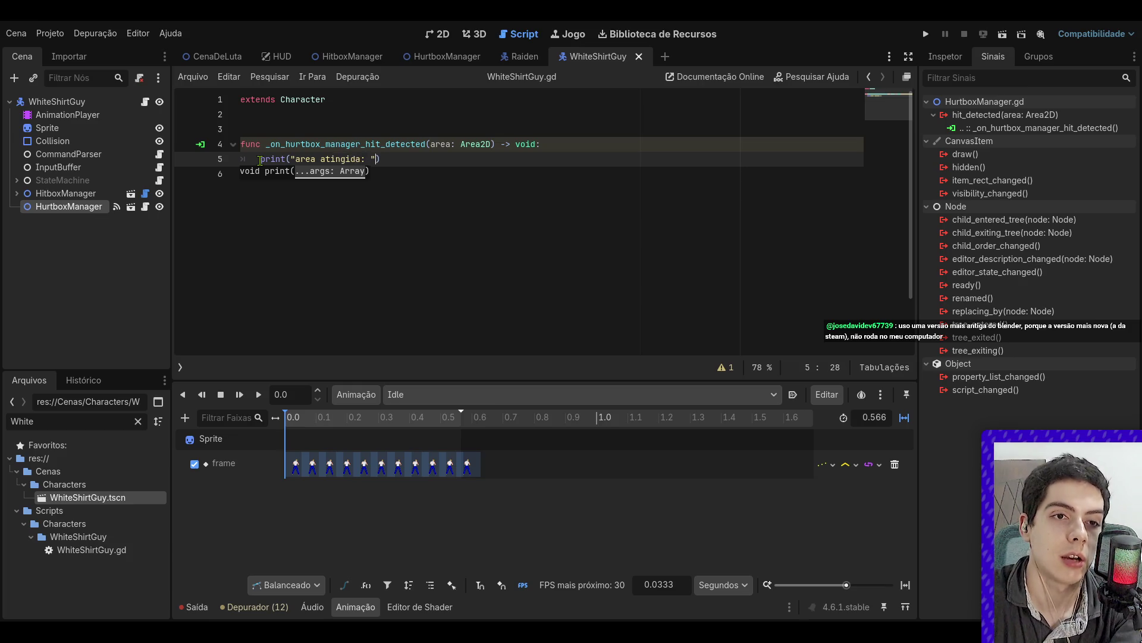
type("e")
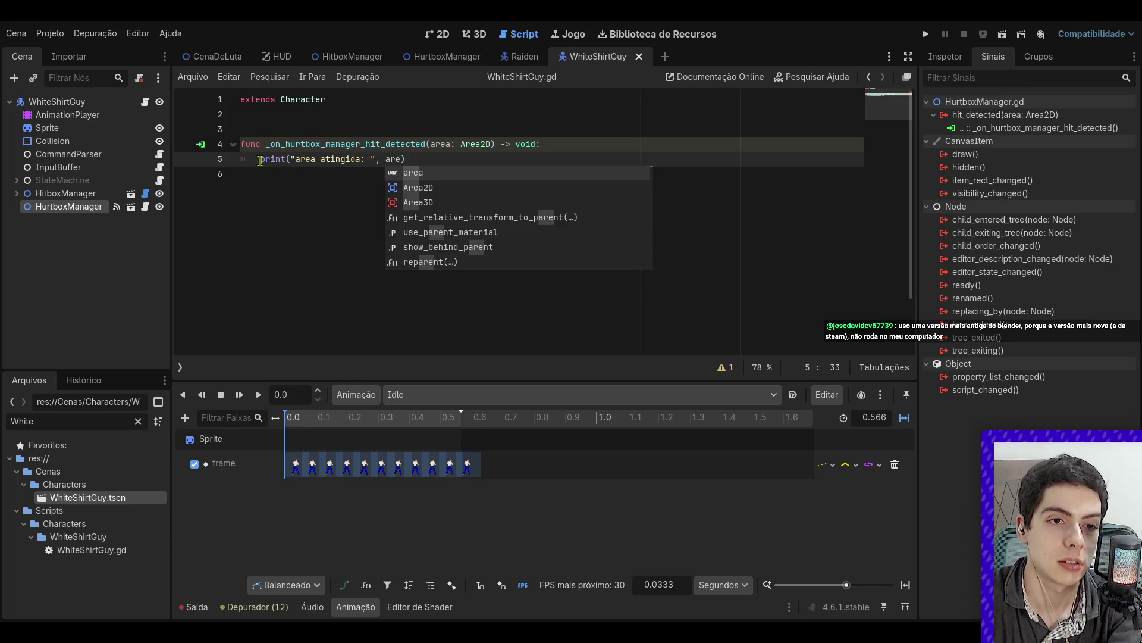
key("Return")
key("Down")
left_click(218, 58)
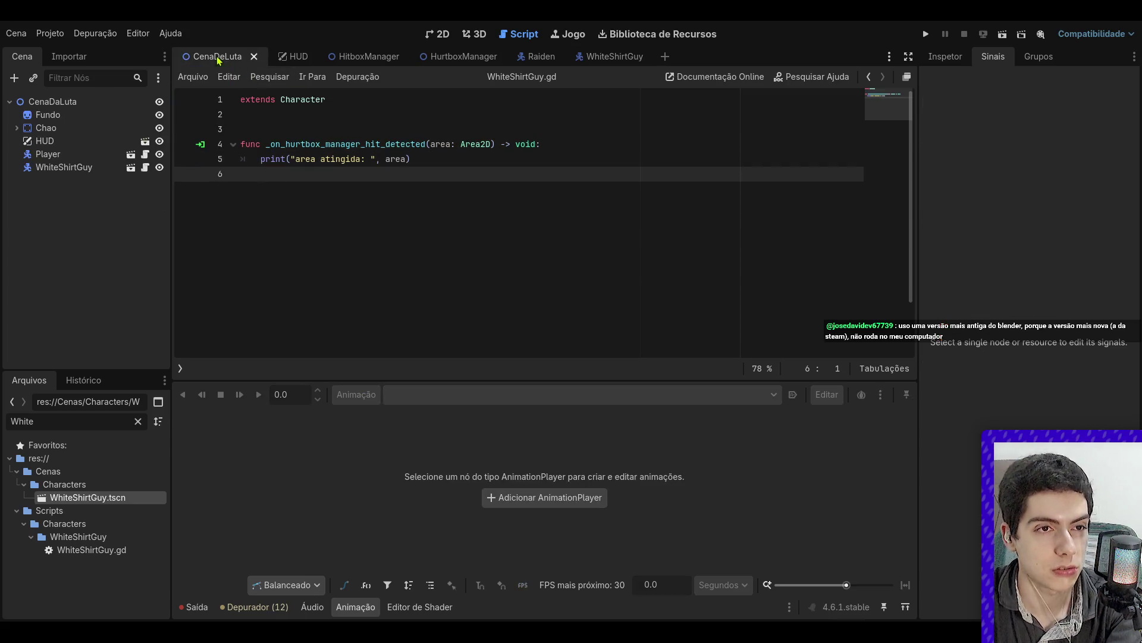
- Run the fight scene, walk Raiden right into WhiteShirtGuy and back, then stop
left_click(1002, 34)
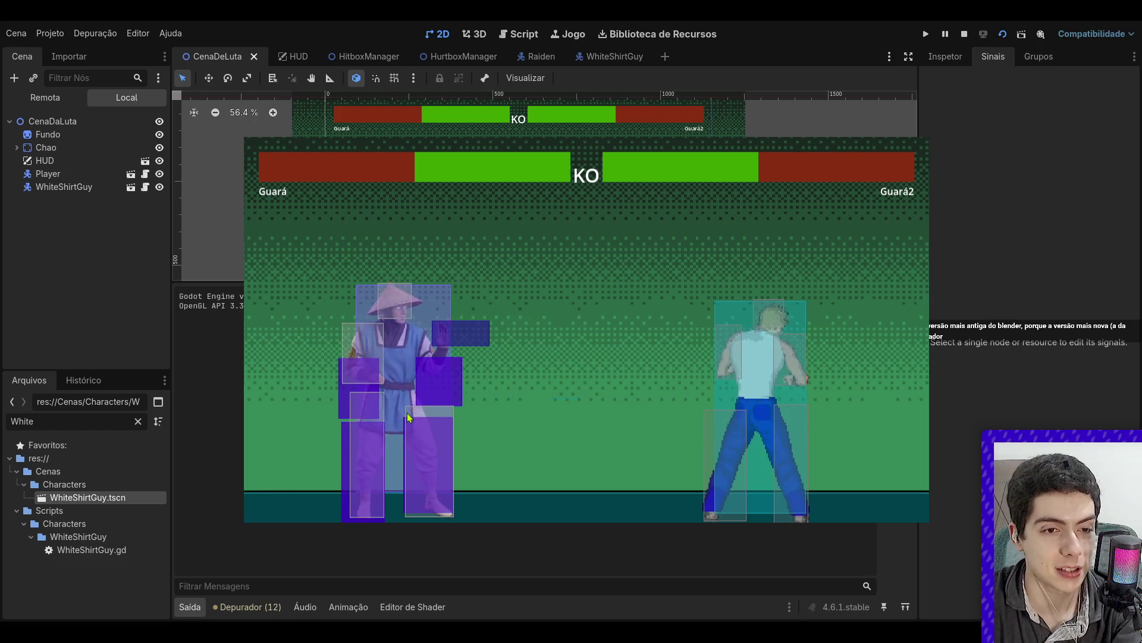
key("Right")
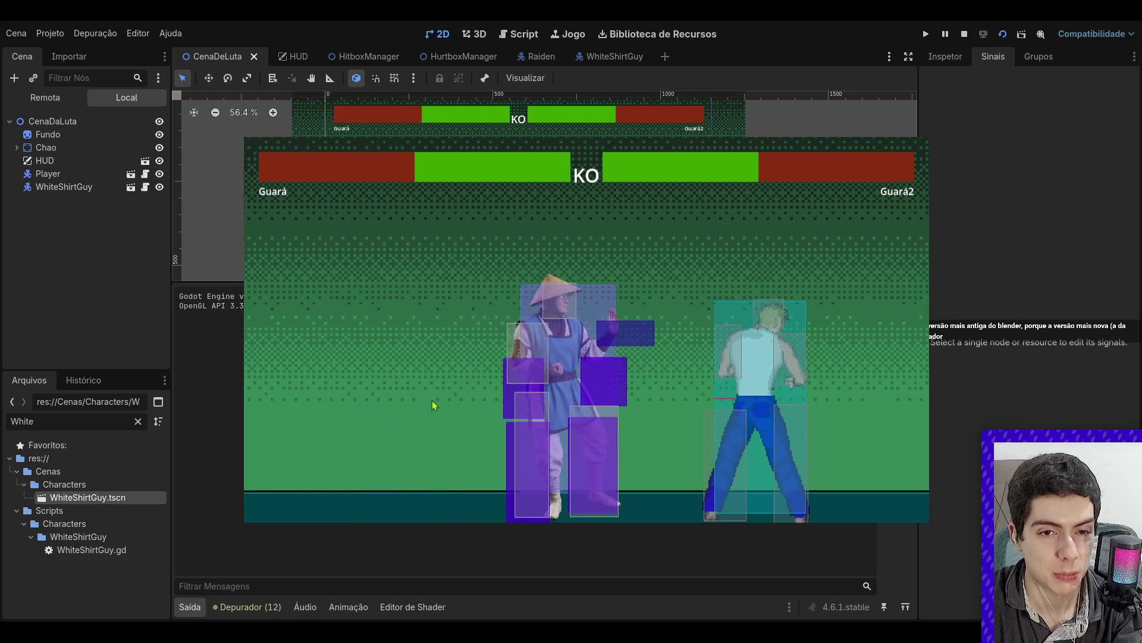
key("Right")
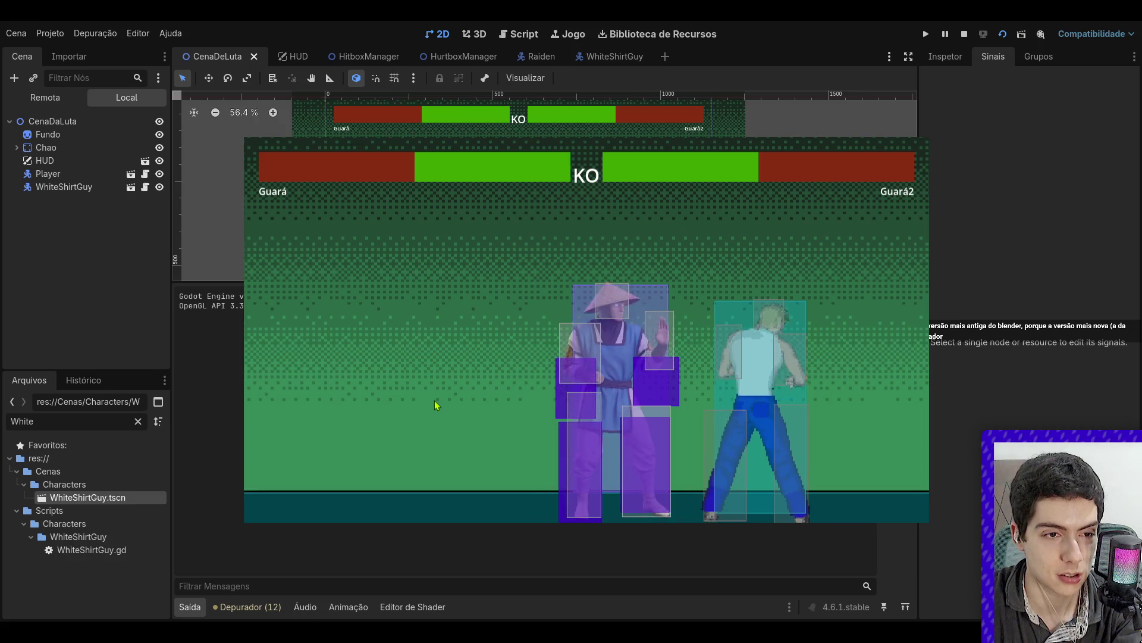
key("Right")
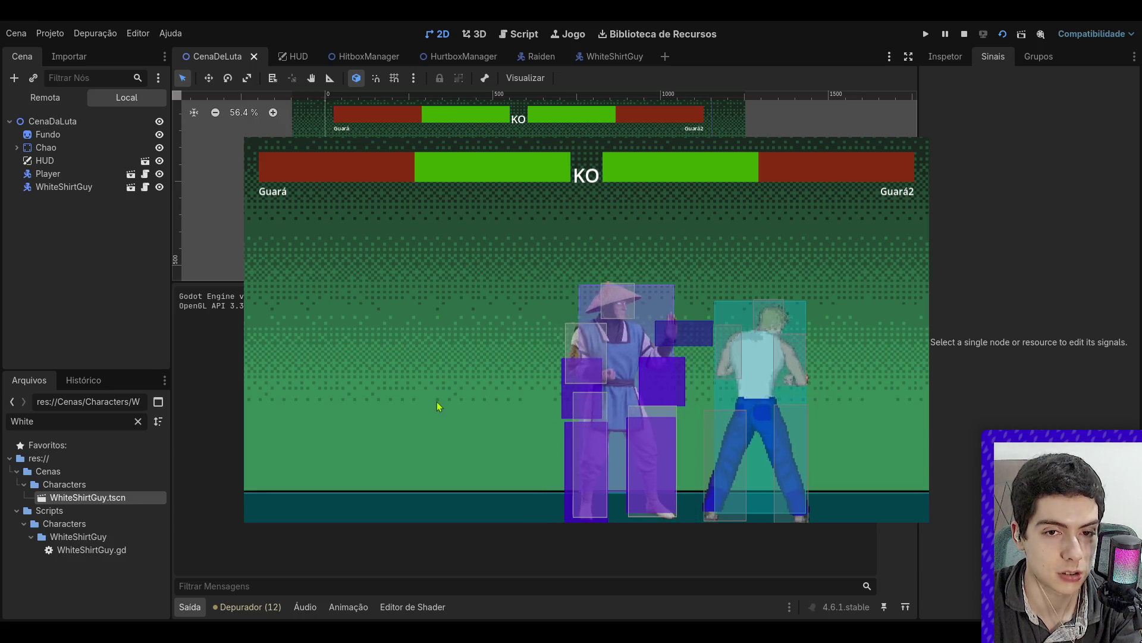
key("Left")
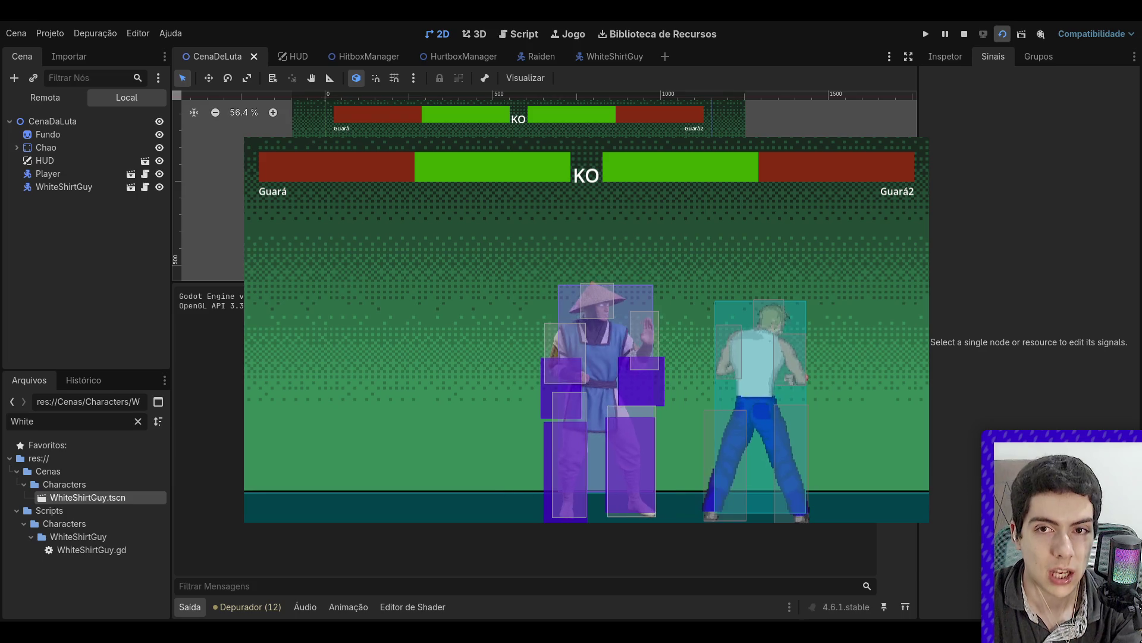
key("F8")
left_click(613, 56)
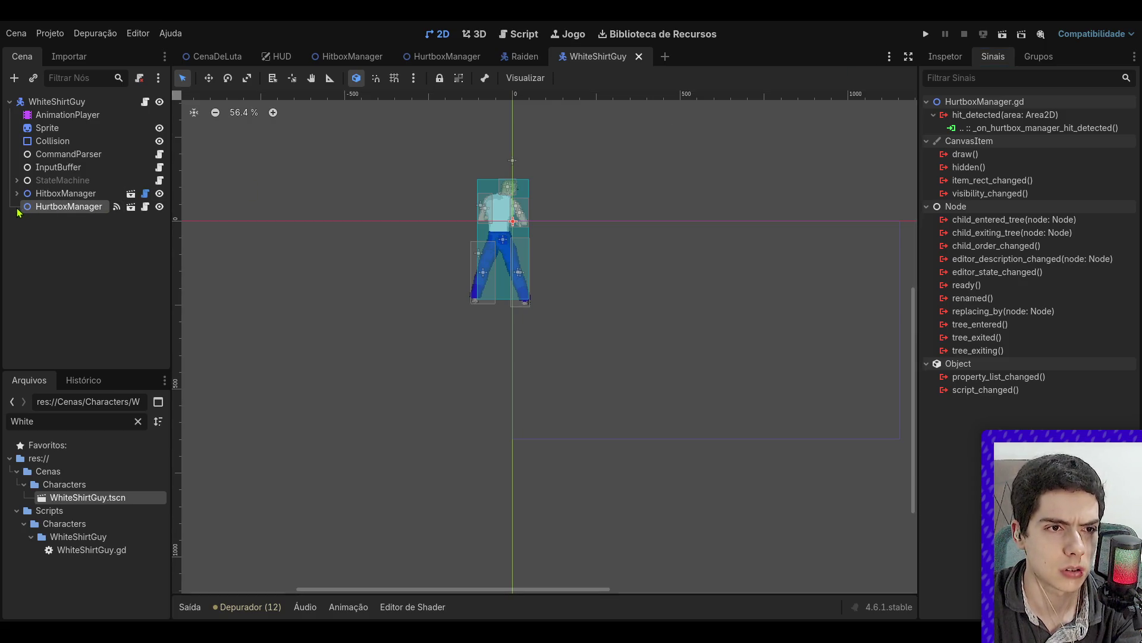
- Give LeftLeg's collider a new RectangleShape2D, shift the LeftLeg area 44 px left, and save
key("f")
left_click(159, 194)
scroll(501, 330, "up", 4)
left_click(72, 233)
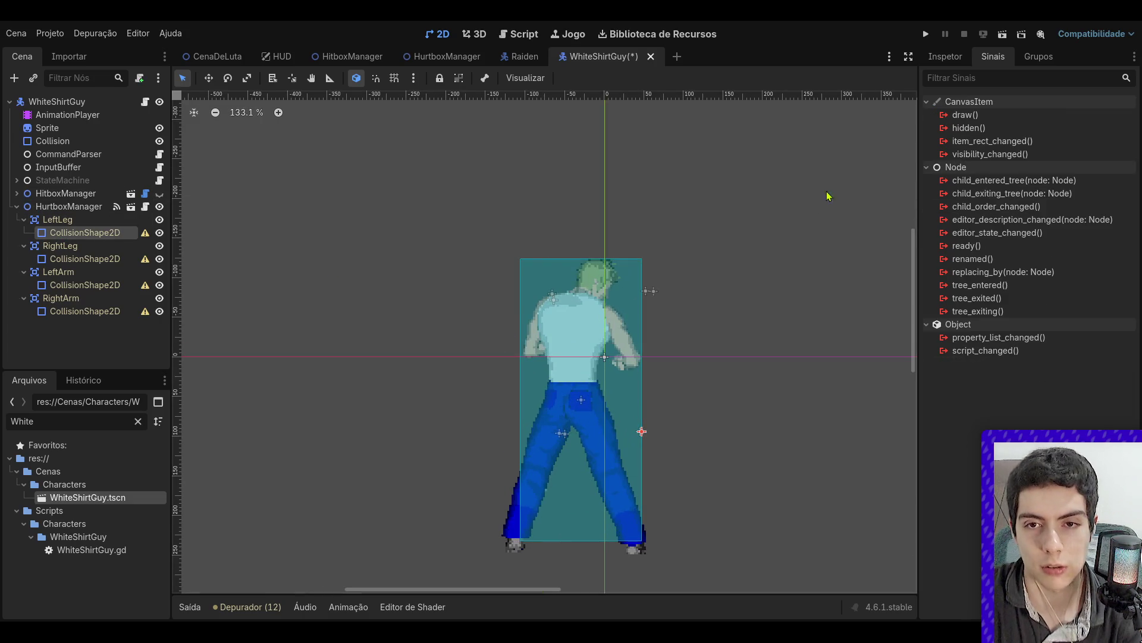
left_click(948, 57)
left_click(1051, 161)
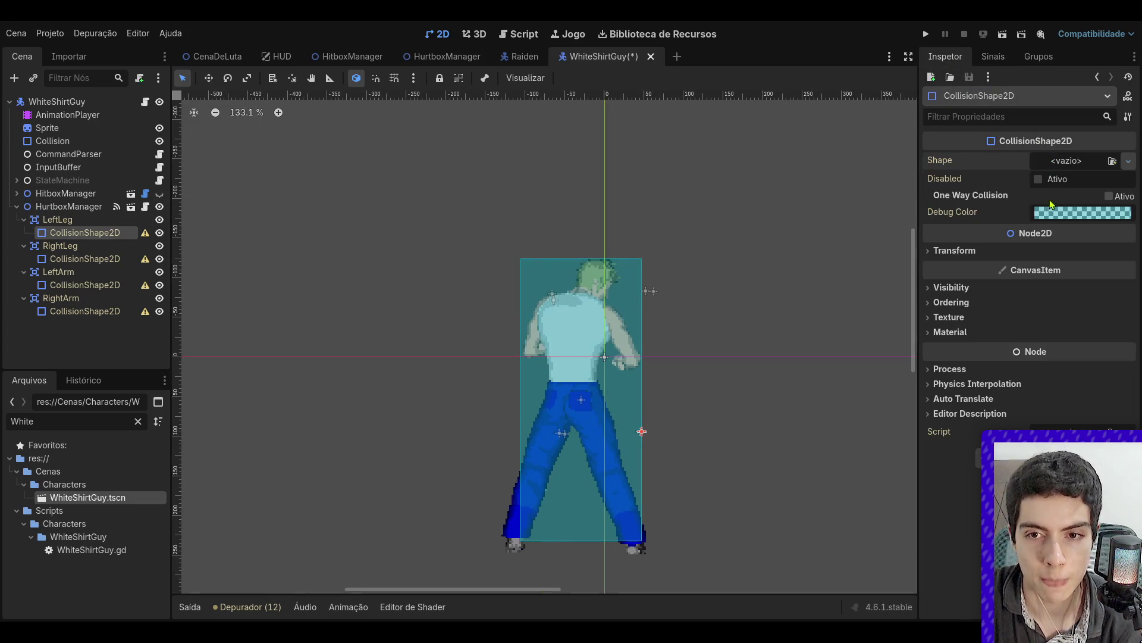
left_click(1042, 250)
left_click(58, 220)
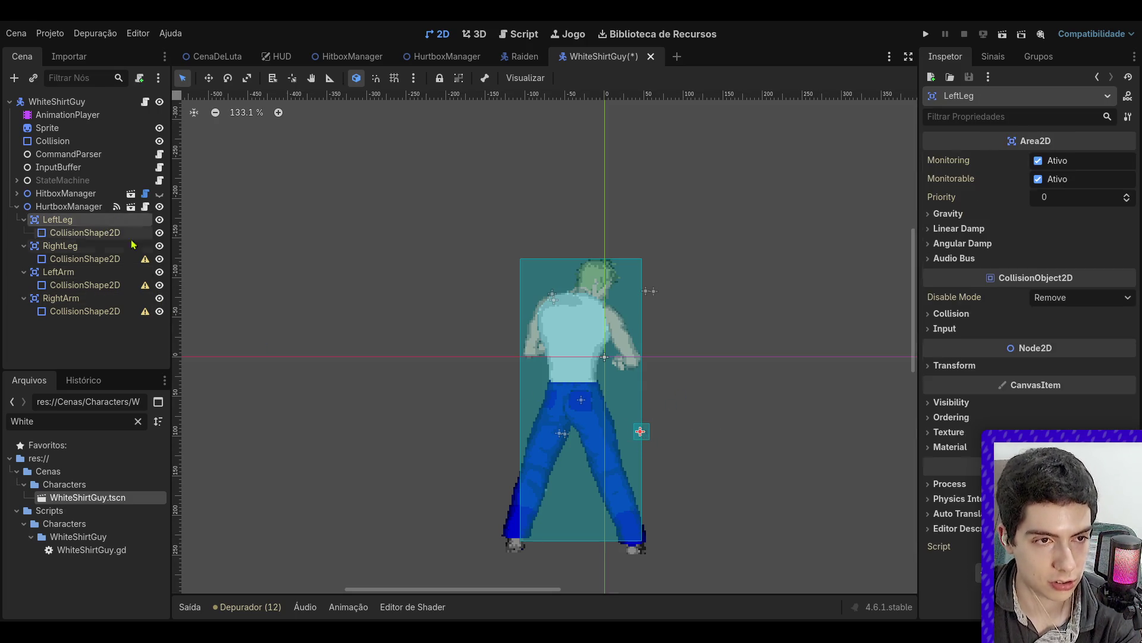
mouse_move(639, 434)
left_mouse_down()
mouse_move(604, 436)
mouse_move(647, 552)
left_mouse_up()
left_click(606, 433)
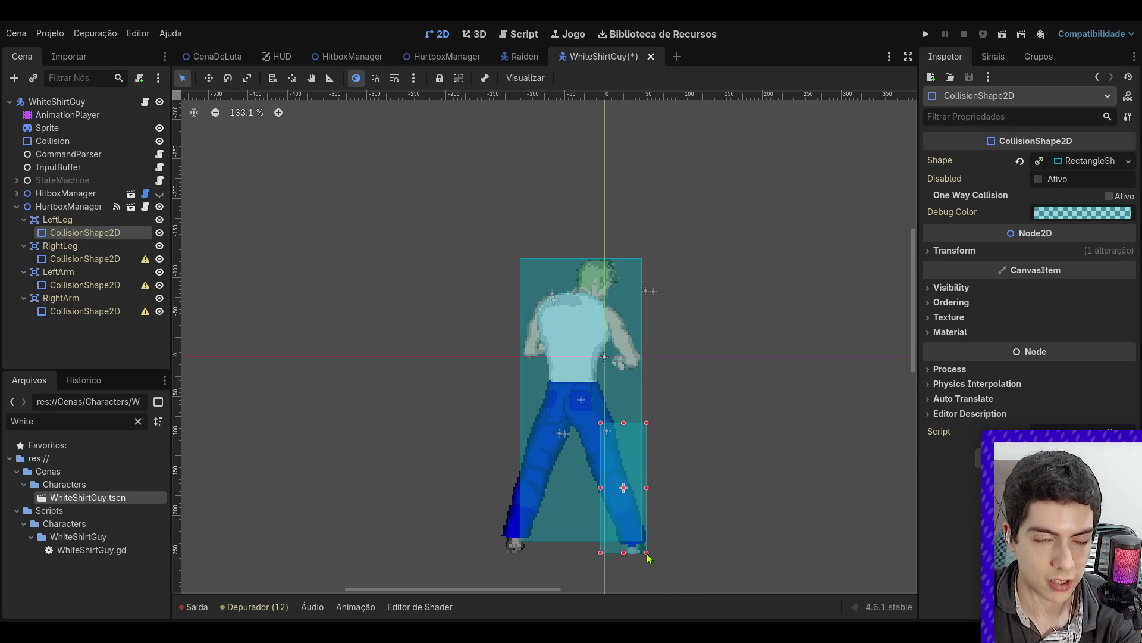
key("ctrl+s")
- Shift the RightLeg area 28 px left and stretch its new rectangle shape over the right leg
left_click(84, 259)
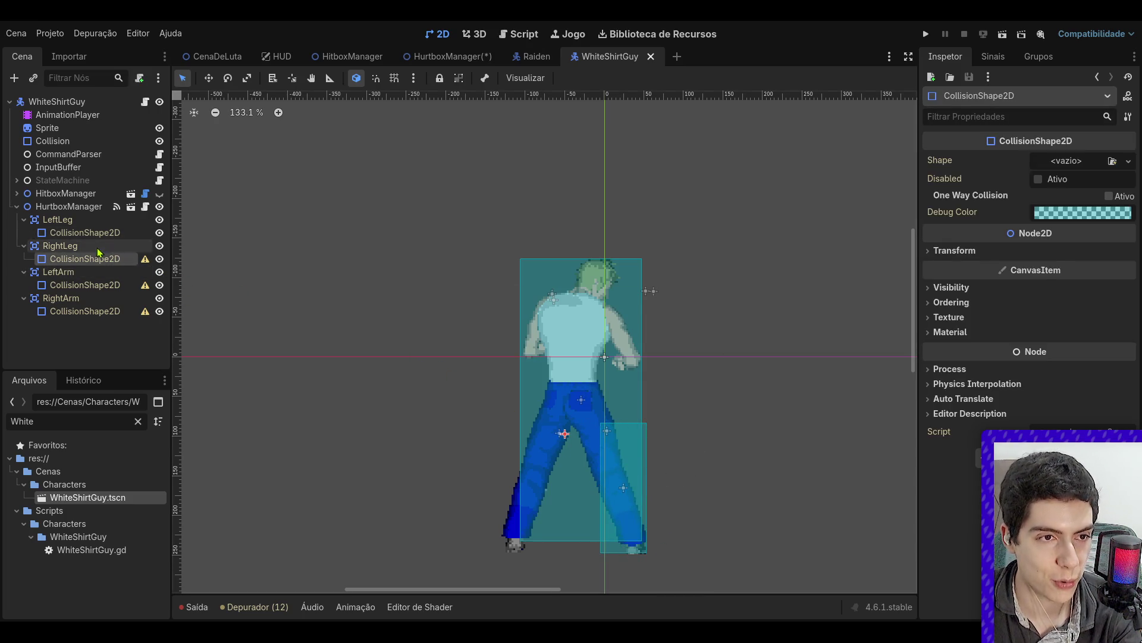
left_click(60, 246)
left_click_drag(559, 438, 536, 437)
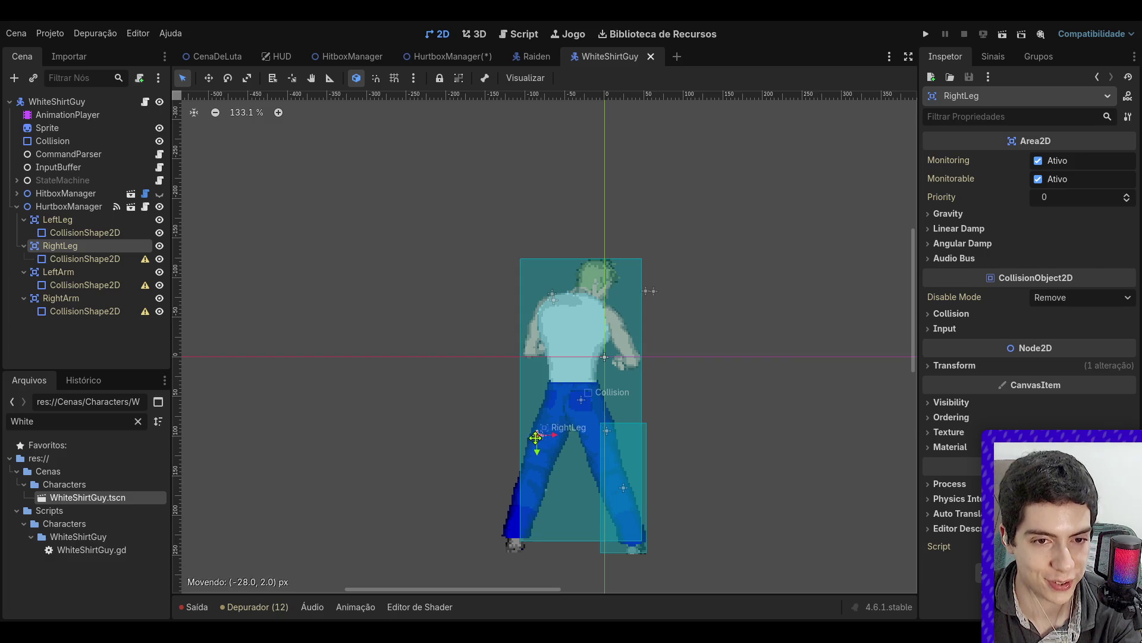
left_click(116, 258)
left_click(1054, 166)
left_click_drag(549, 443, 558, 550)
left_click(52, 141)
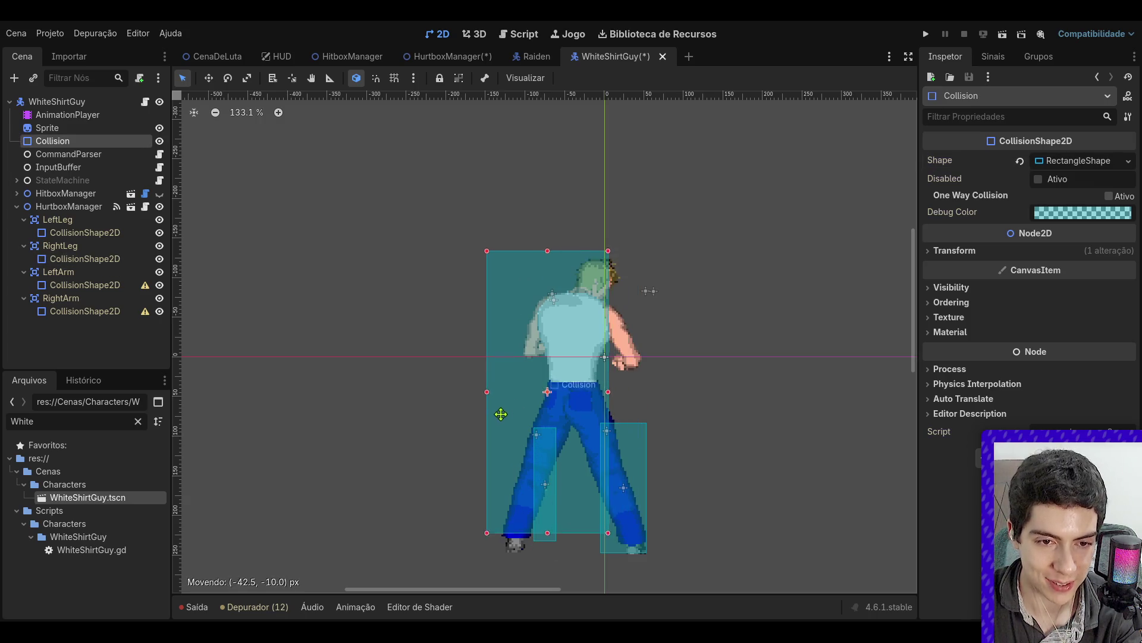
left_click(66, 246)
left_click(89, 259)
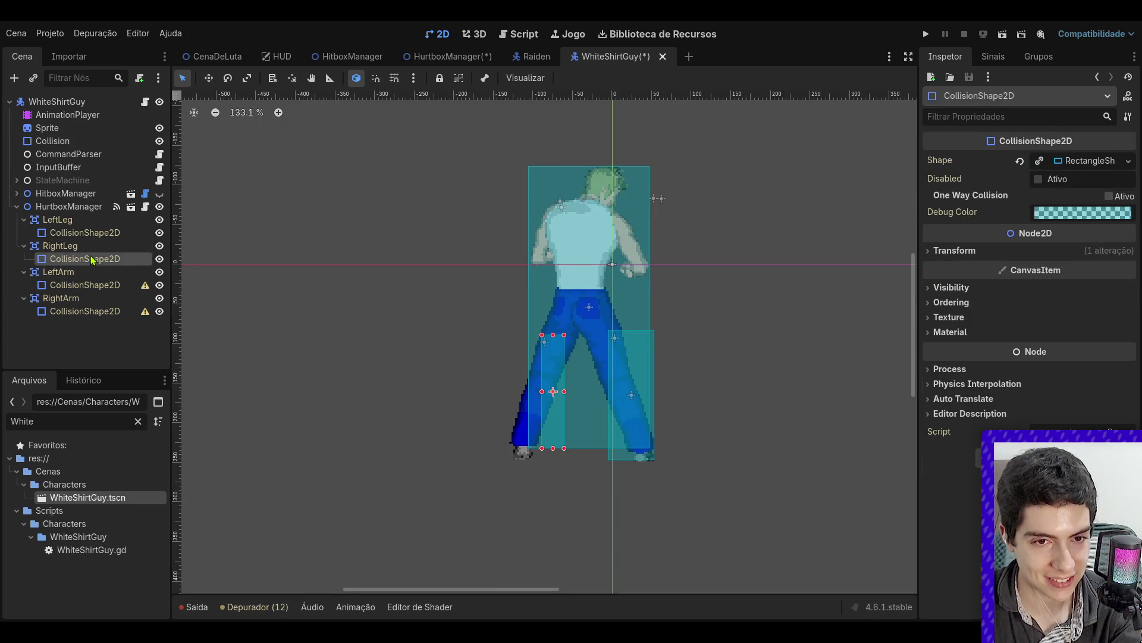
mouse_move(542, 337)
left_mouse_down()
mouse_move(508, 337)
mouse_move(548, 362)
left_mouse_up()
key("ctrl+s")
left_click(553, 355)
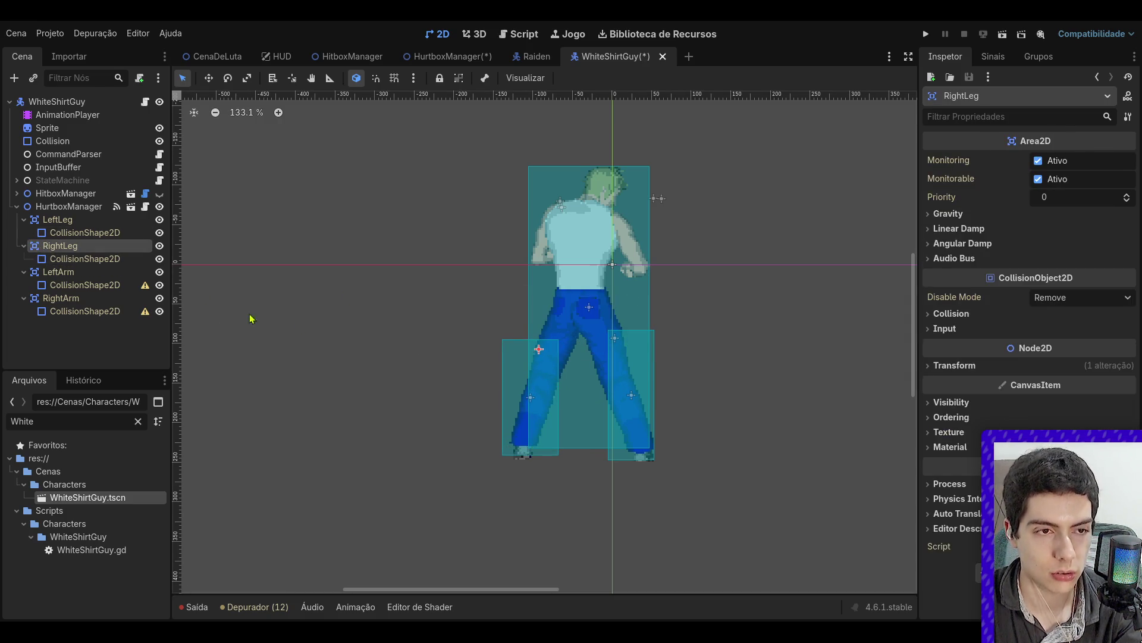
- Move the LeftArm area onto the arm and give it a new rectangle shape covering the arm
left_click(85, 285)
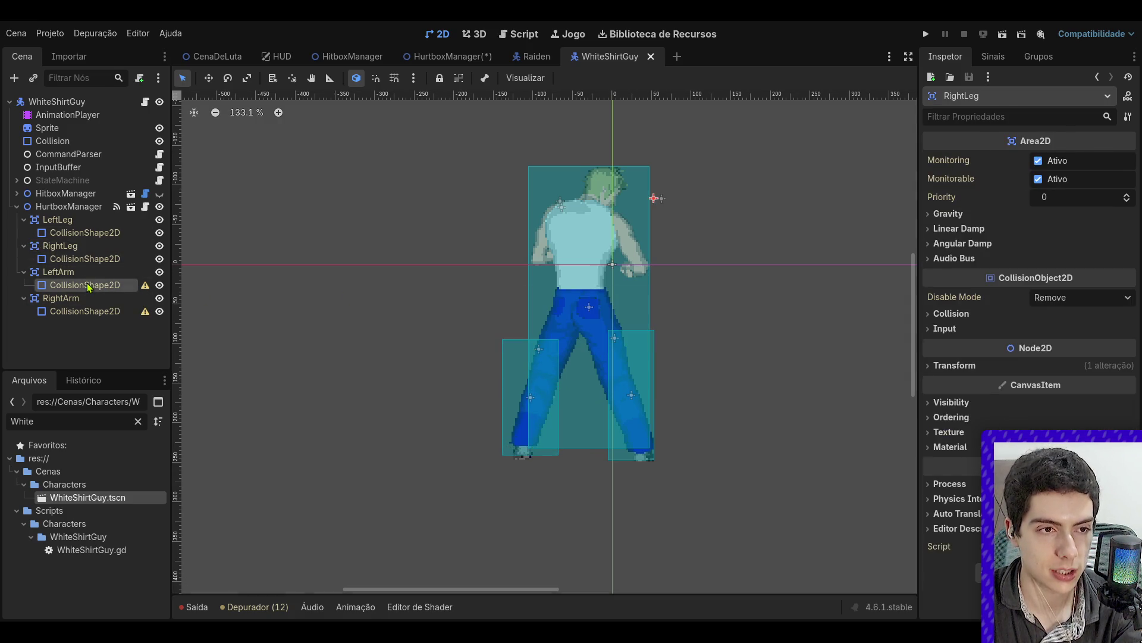
left_click(654, 200)
mouse_move(655, 201)
left_mouse_down()
mouse_move(622, 218)
mouse_move(534, 213)
left_mouse_up()
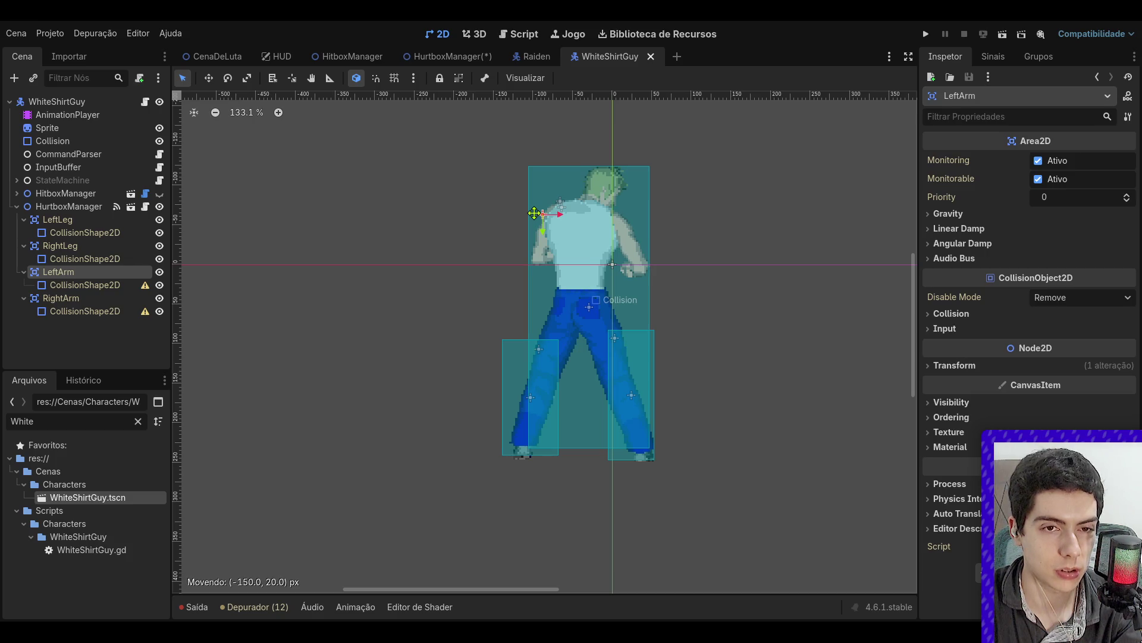
left_click(84, 285)
left_click(1058, 253)
left_click_drag(551, 240, 562, 263)
key("ctrl+s")
- Move the RightArm area onto the other arm, stretch its rectangle over it, and save
left_click(84, 311)
left_click_drag(568, 198, 576, 202)
left_click(83, 311)
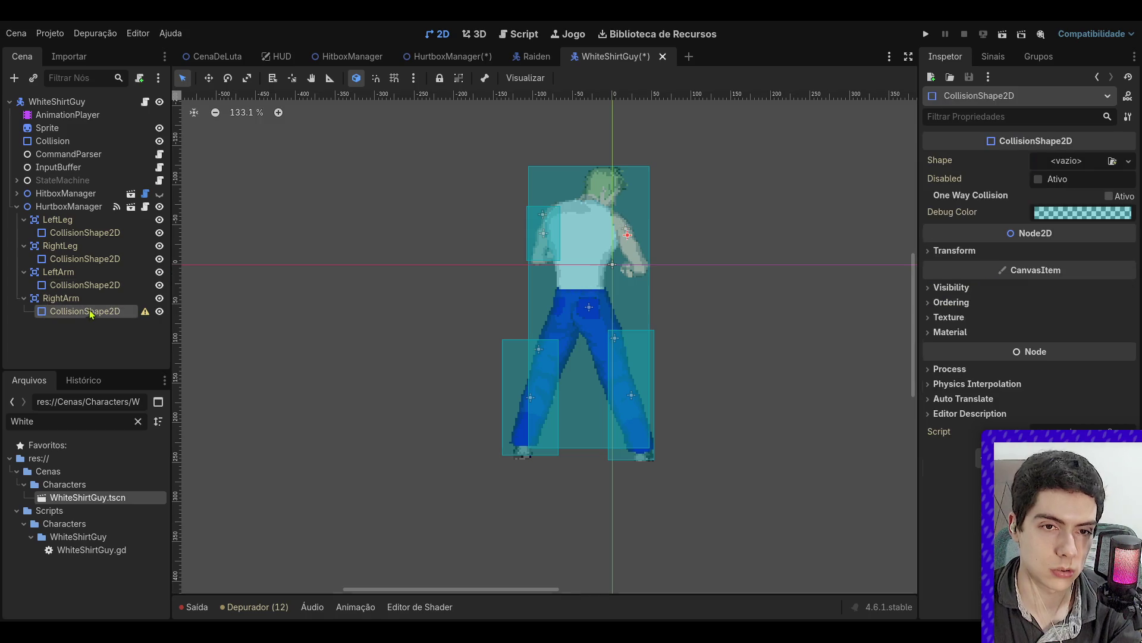
mouse_move(620, 226)
left_mouse_down()
mouse_move(605, 210)
mouse_move(648, 274)
left_mouse_up()
left_click(704, 265)
key("ctrl+s")
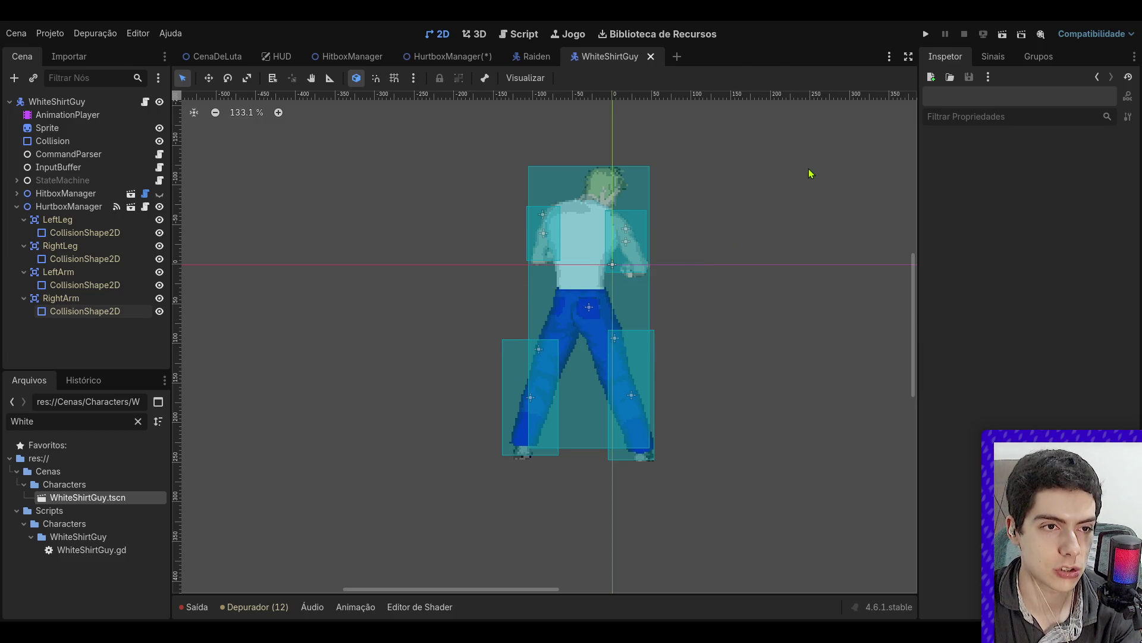
left_click(145, 206)
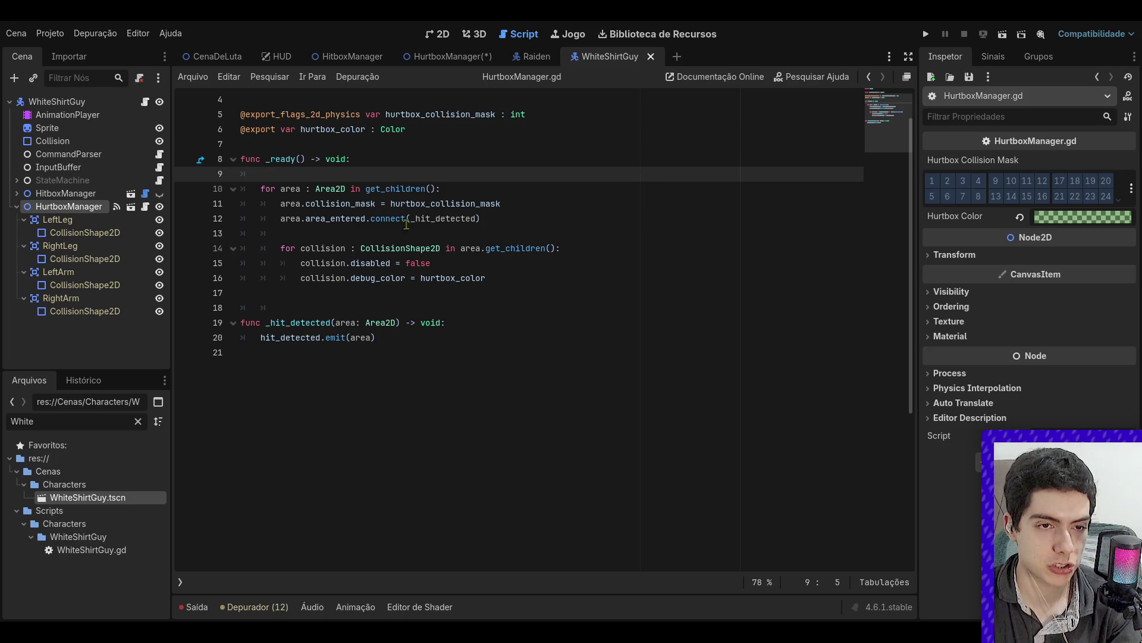
- Copy the _hit_detected function from HurtboxManager.gd to the end of HitboxManager.gd
left_click(505, 280)
scroll(507, 285, "up", 2)
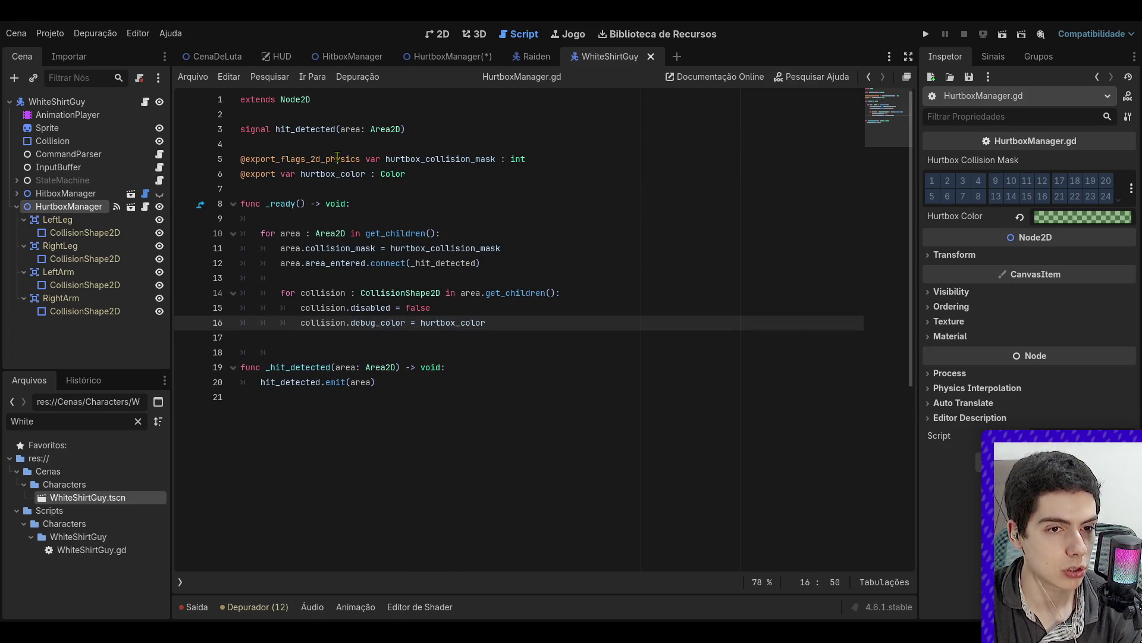
left_click(703, 354)
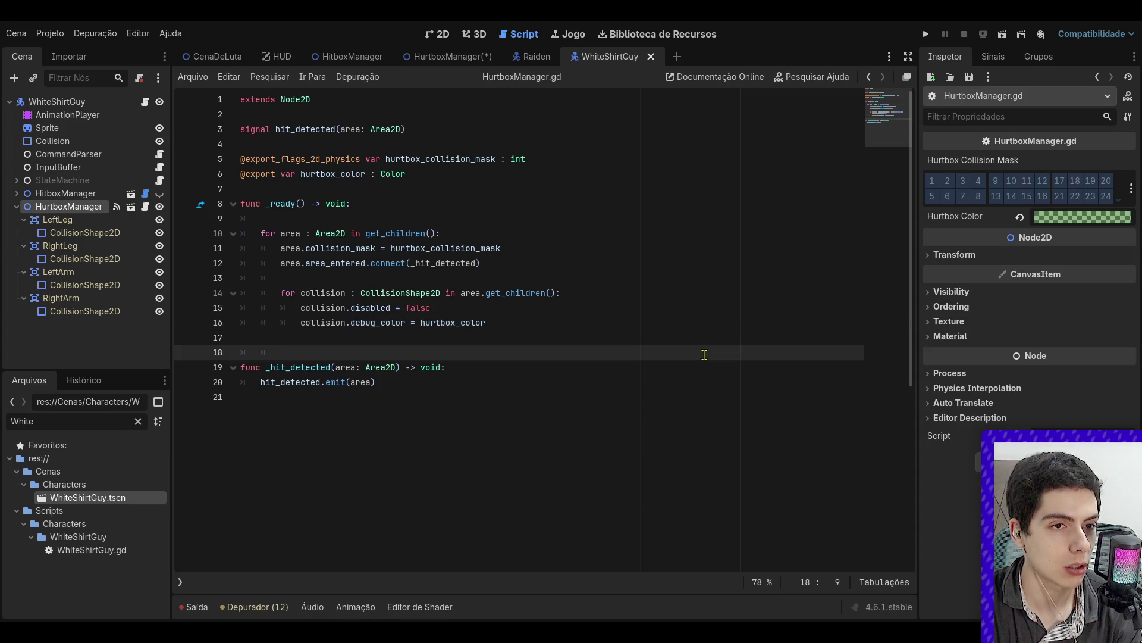
left_click(145, 194)
left_click(145, 206)
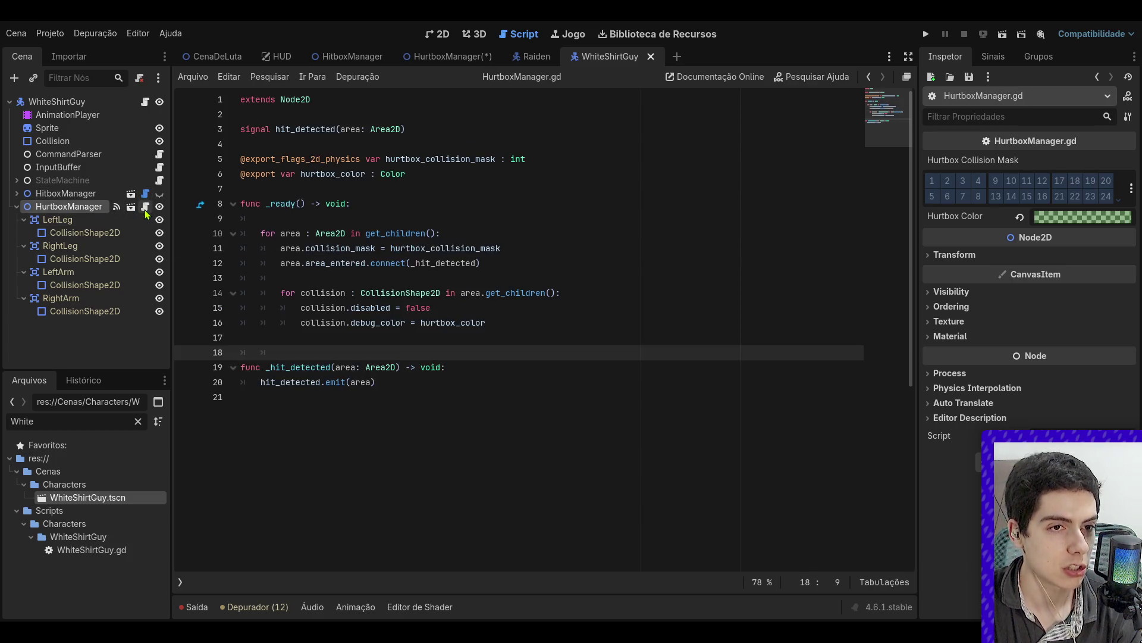
mouse_move(450, 414)
left_mouse_down()
mouse_move(165, 344)
mouse_move(155, 373)
left_mouse_up()
key("ctrl+c")
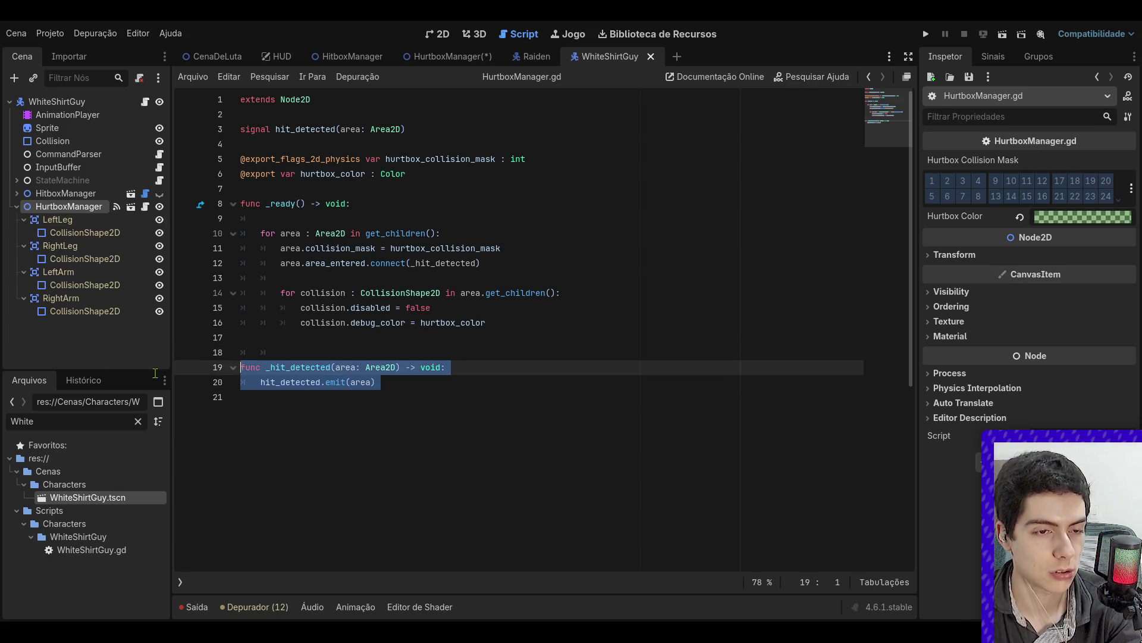
left_click(145, 193)
left_click(395, 323)
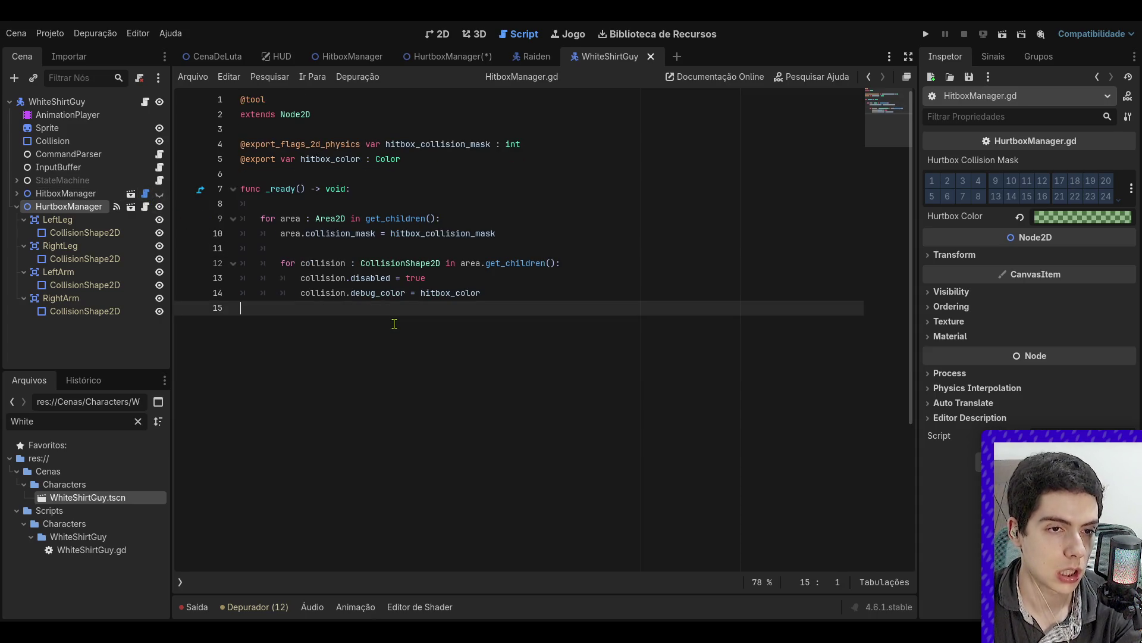
key("ctrl+v")
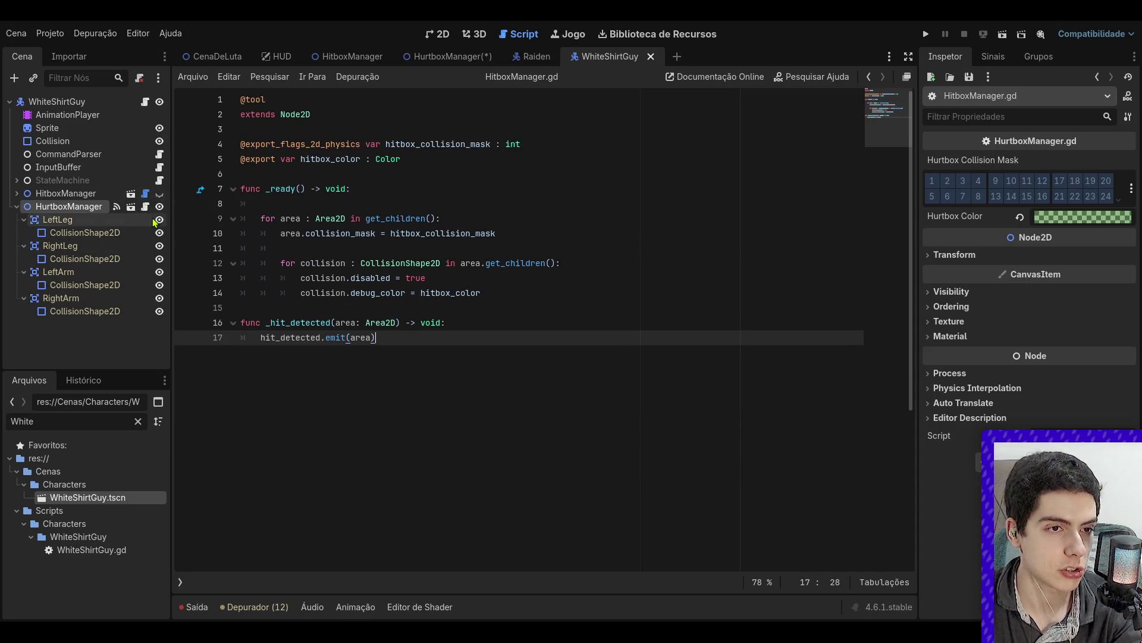
- Paste the area_entered connection line below HitboxManager's collision_mask line, fixing its indentation
left_click(145, 206)
left_click(527, 248)
key("shift+Down")
key("ctrl+c")
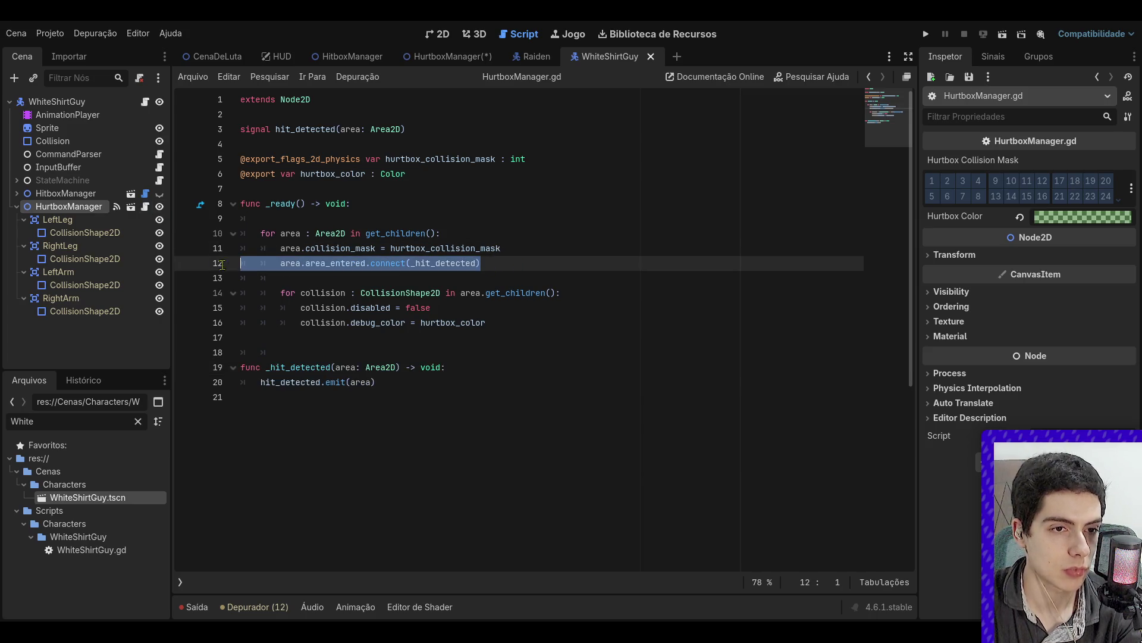
left_click(145, 194)
left_click(503, 224)
left_click(512, 230)
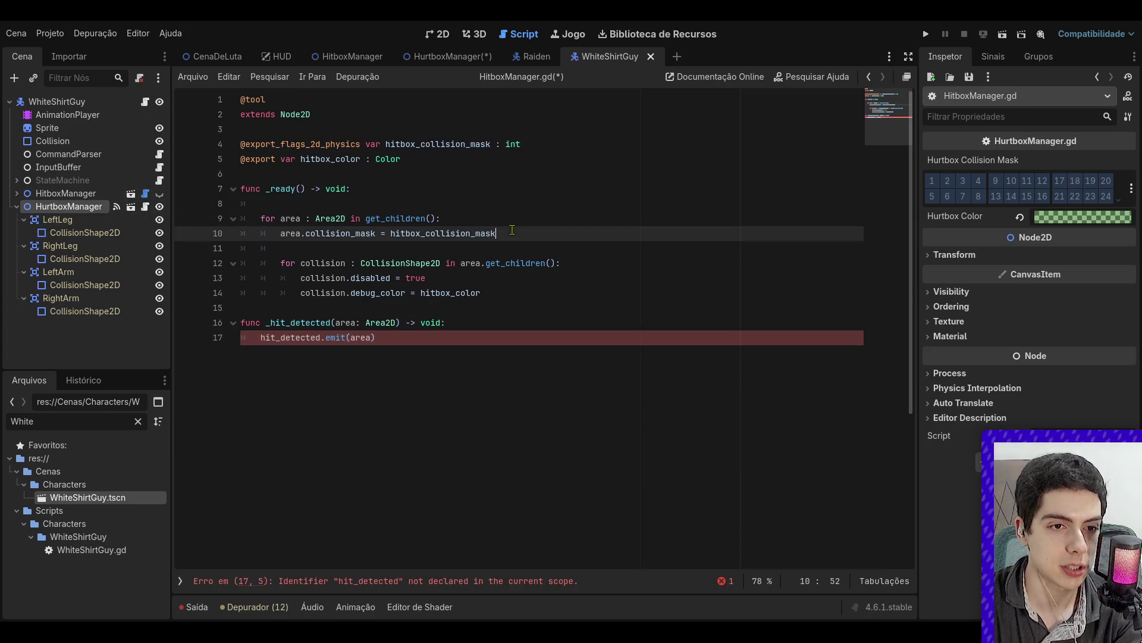
key("ctrl+v")
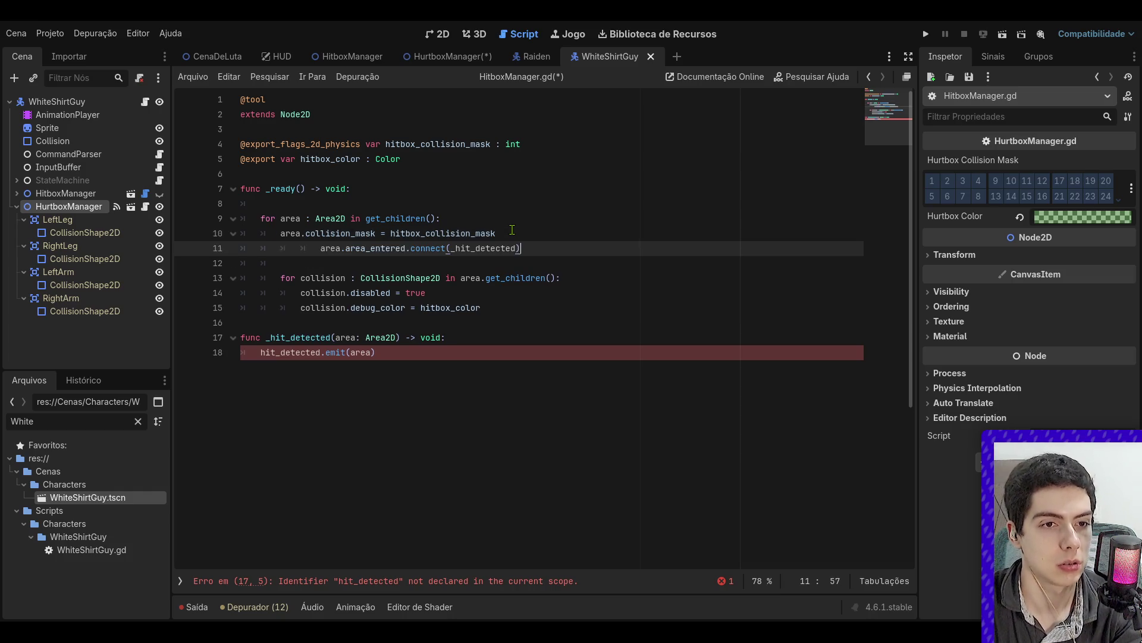
key("BackSpace")
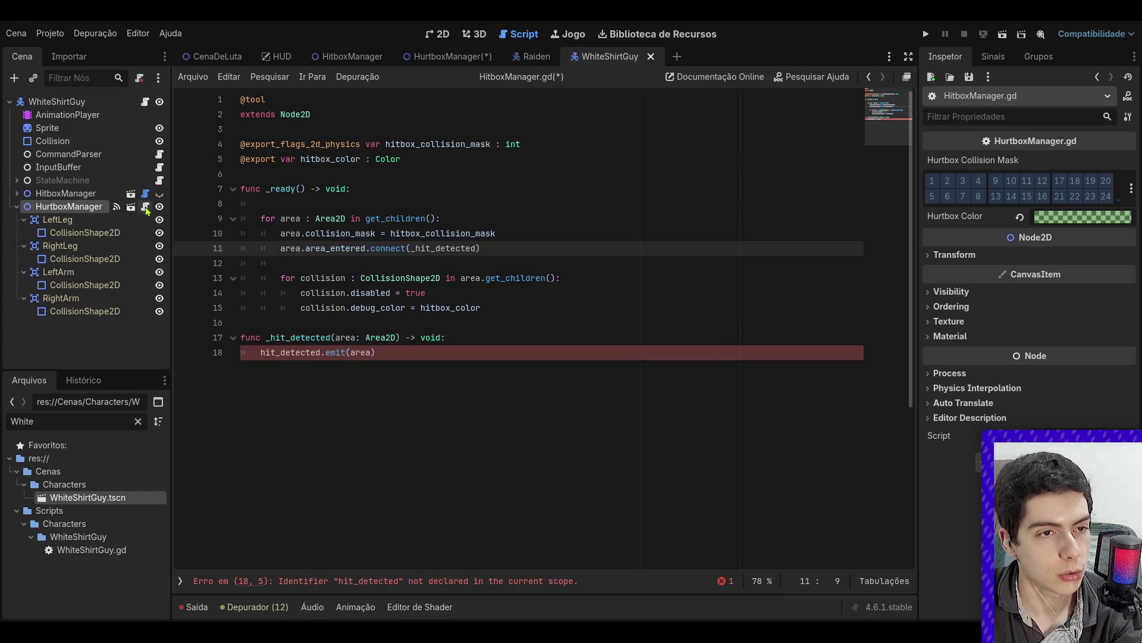
- Add the hit_detected signal declaration below extends Node2D in HitboxManager.gd
left_click(145, 207)
triple_click(425, 131)
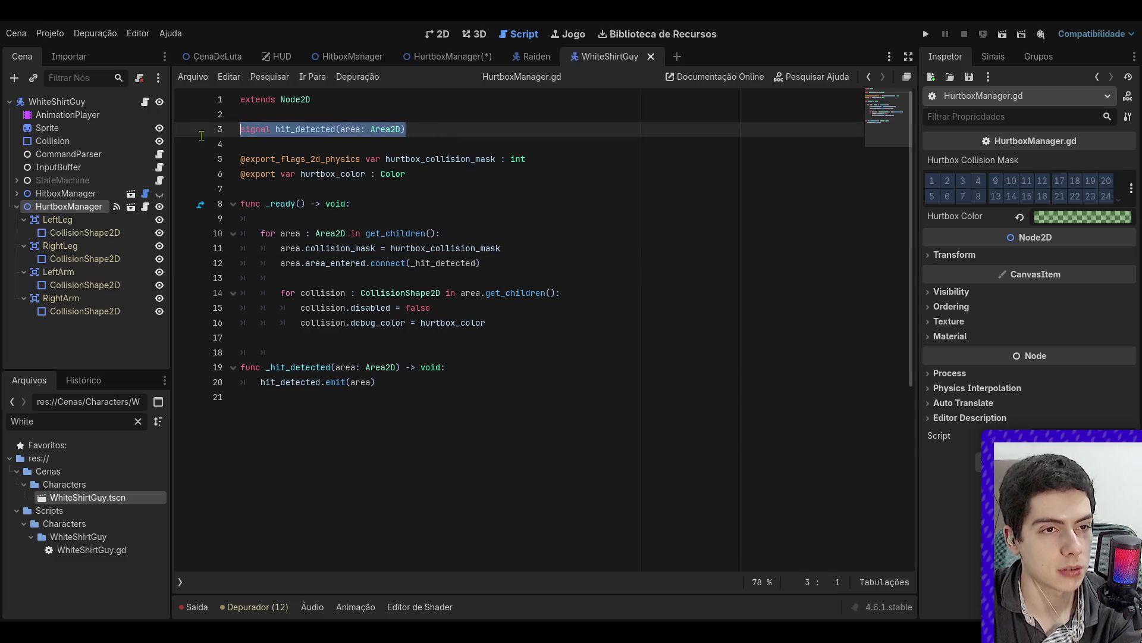
left_click(145, 193)
left_click(334, 123)
key("ctrl+v")
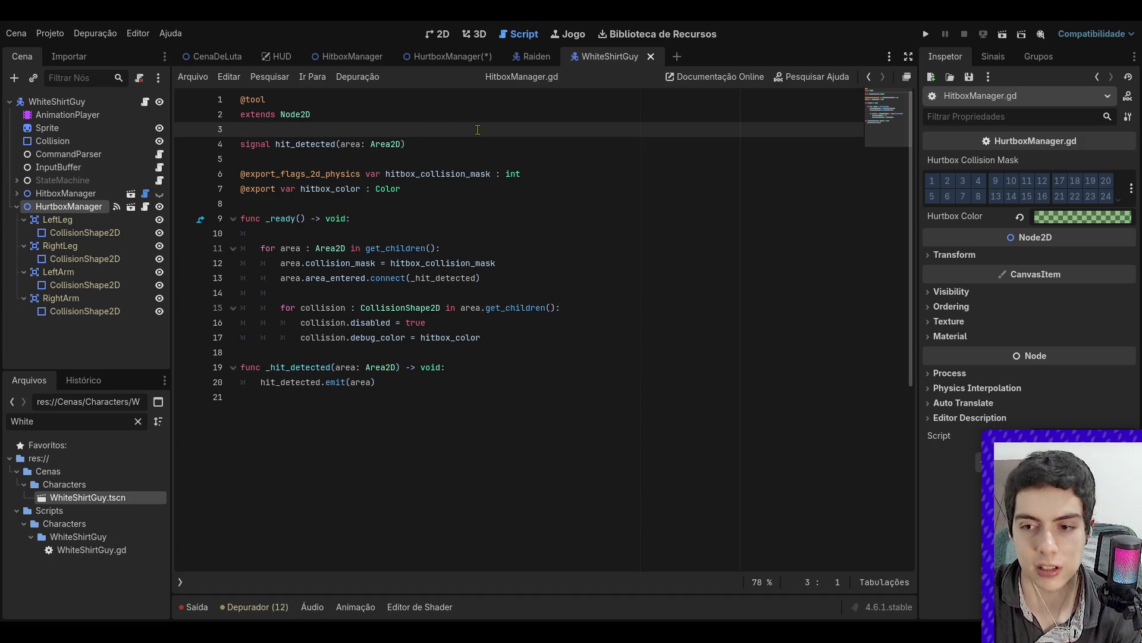
left_click(464, 144)
left_click(452, 56)
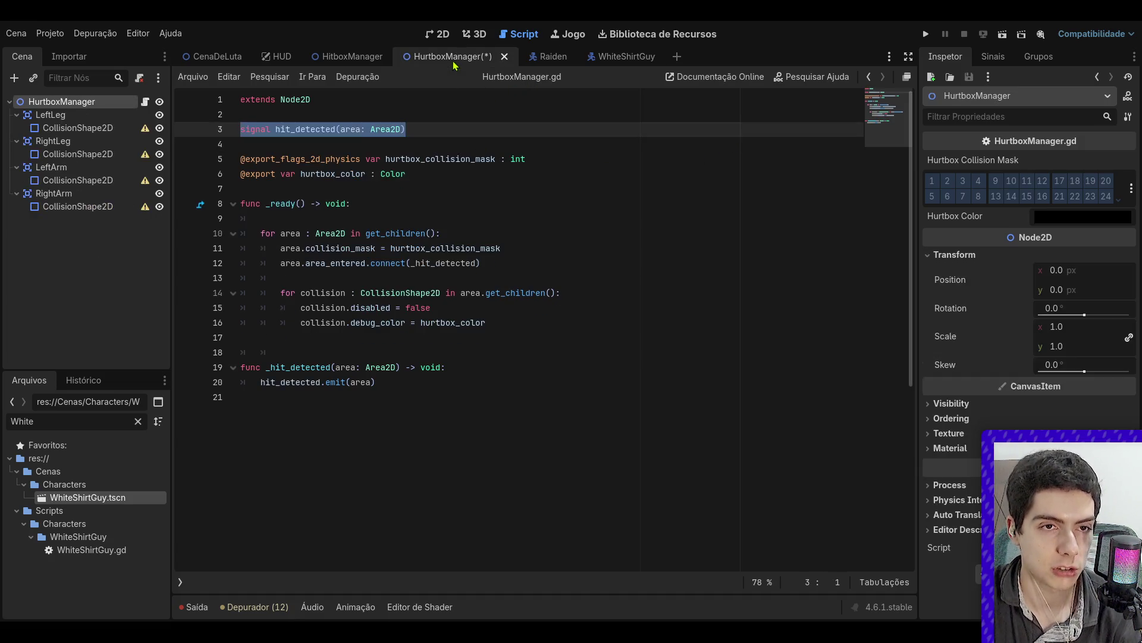
left_click(531, 176)
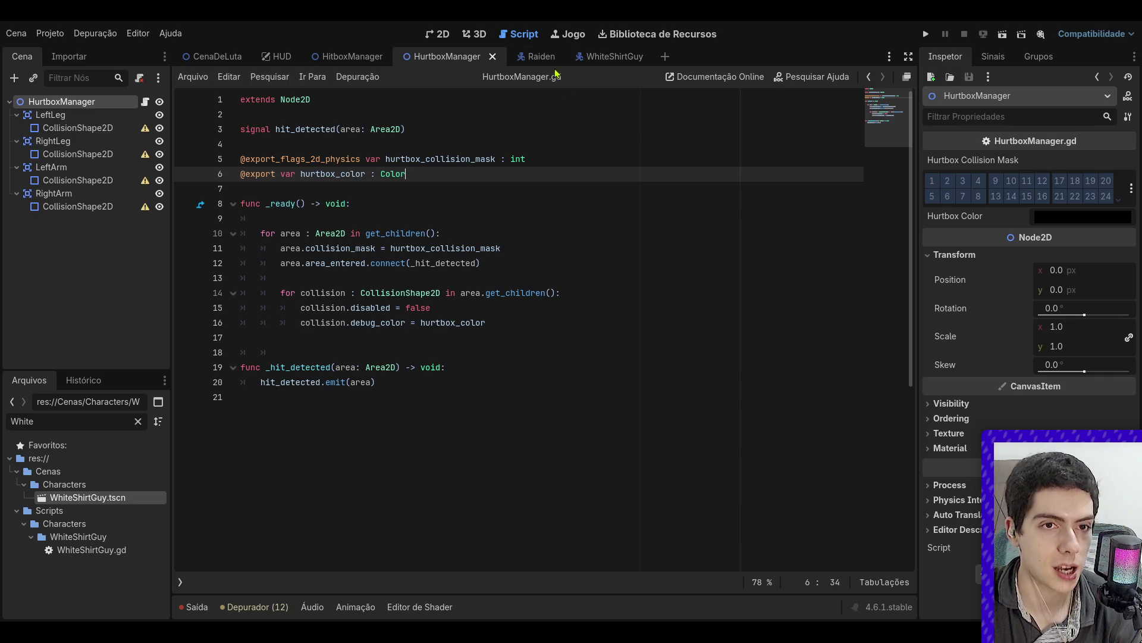
- Cycle through the Raiden, WhiteShirtGuy and HurtboxManager scenes, ending on CenaDeLuta in 2D
left_click(537, 56)
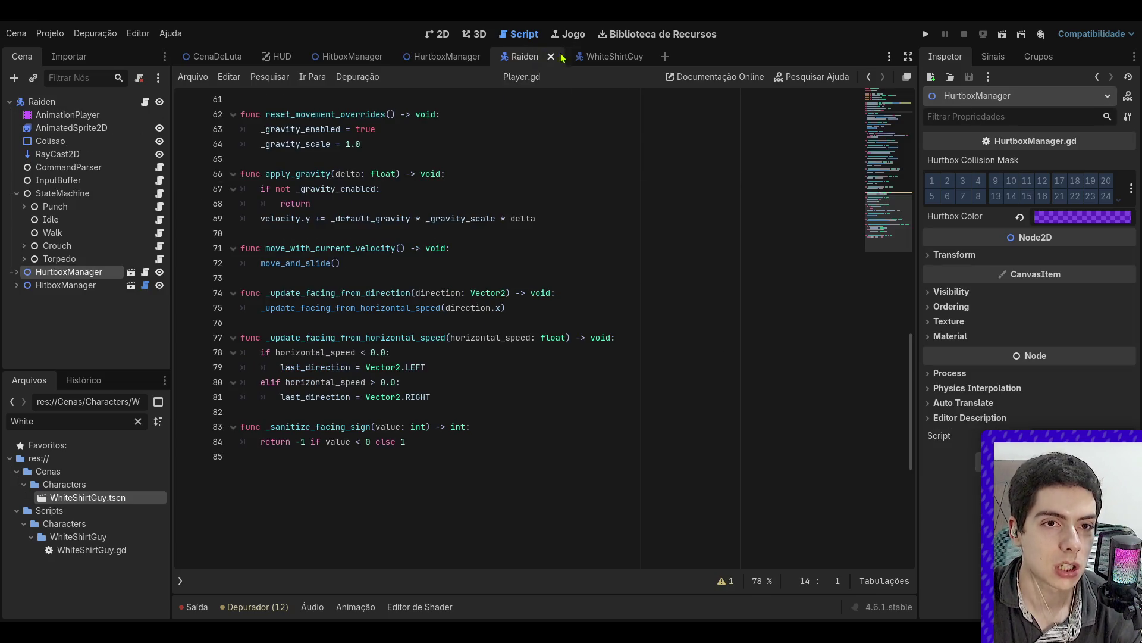
left_click(604, 58)
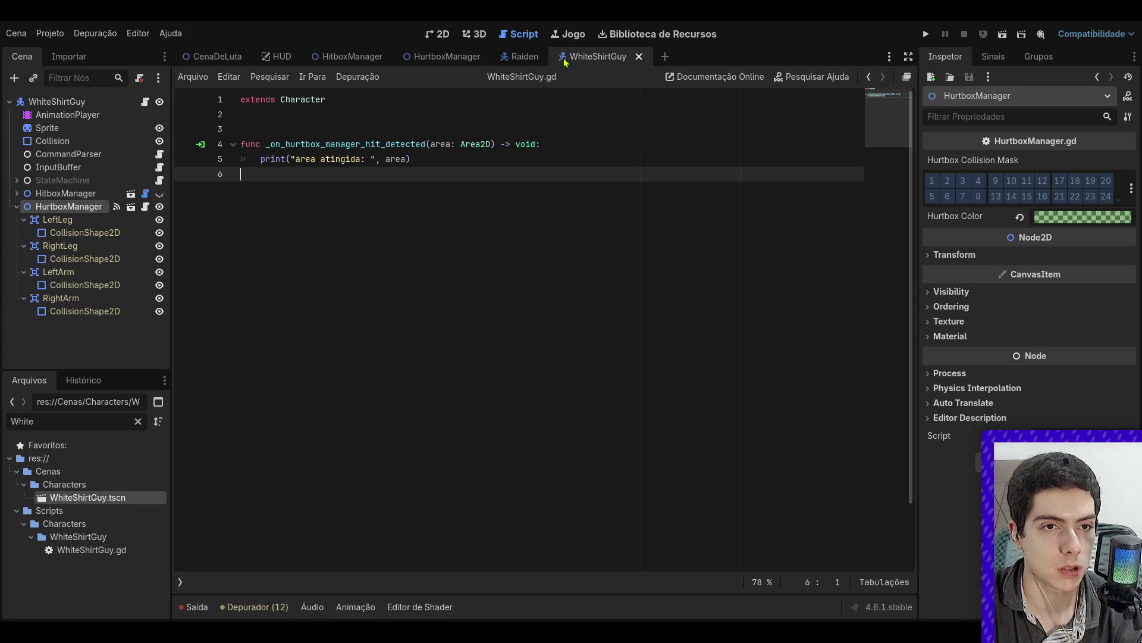
left_click(427, 153)
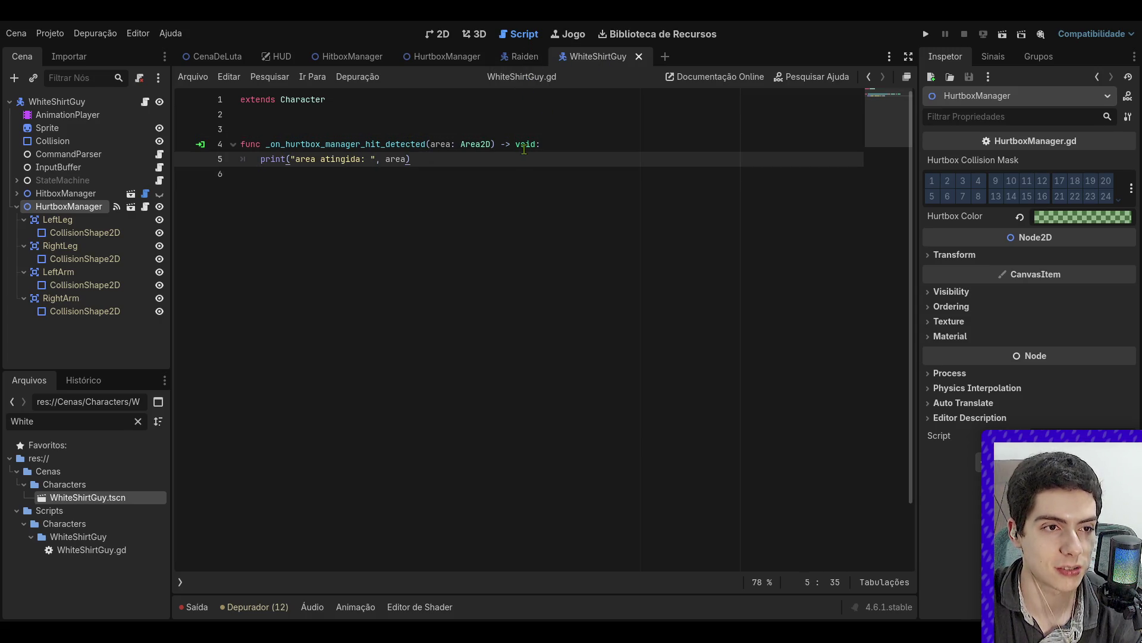
left_click(497, 135)
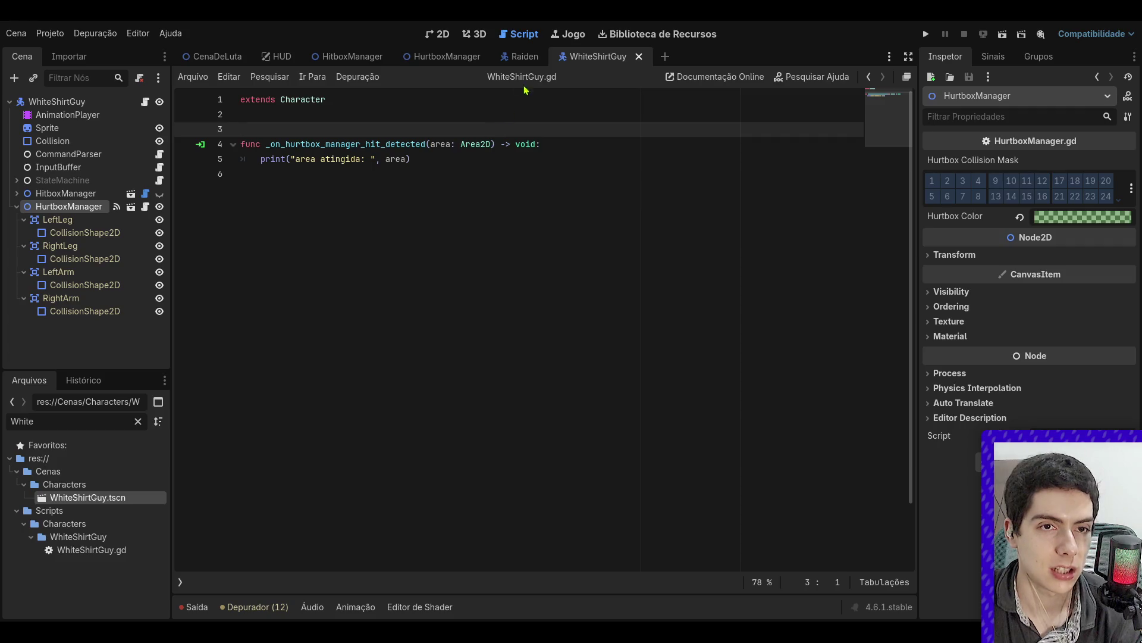
left_click(204, 60)
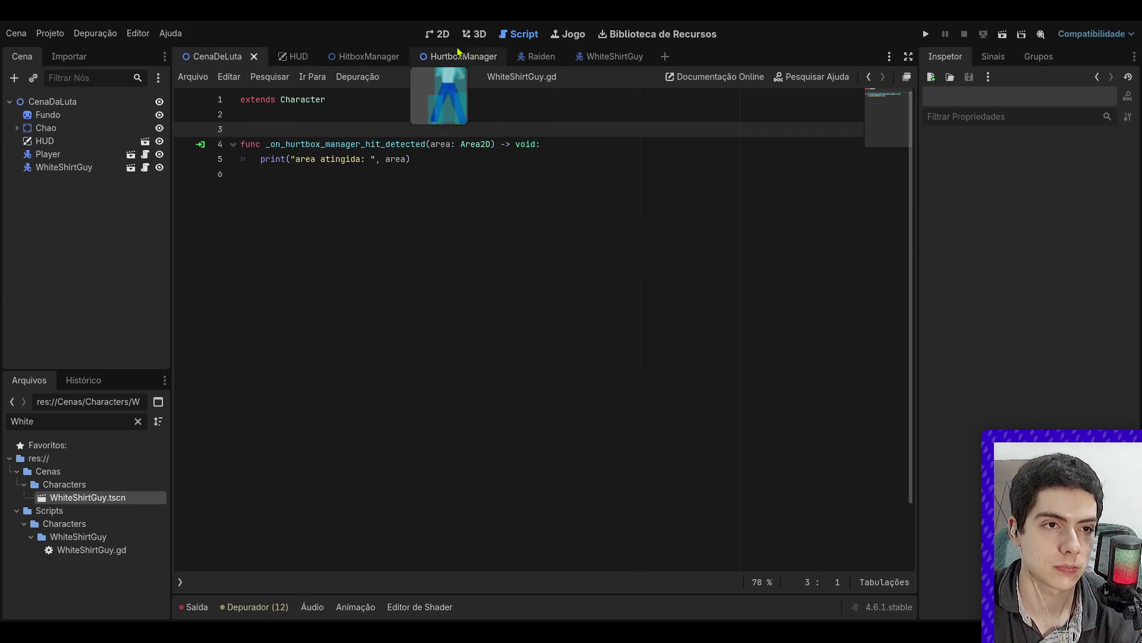
left_click(445, 56)
left_click(438, 36)
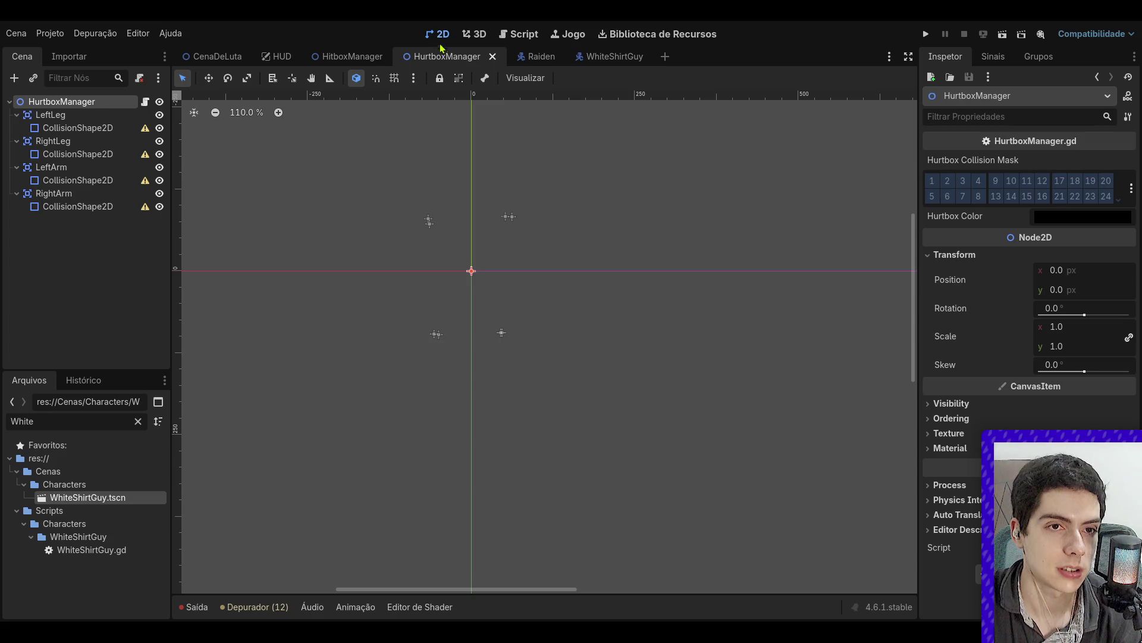
left_click(515, 58)
left_click(607, 57)
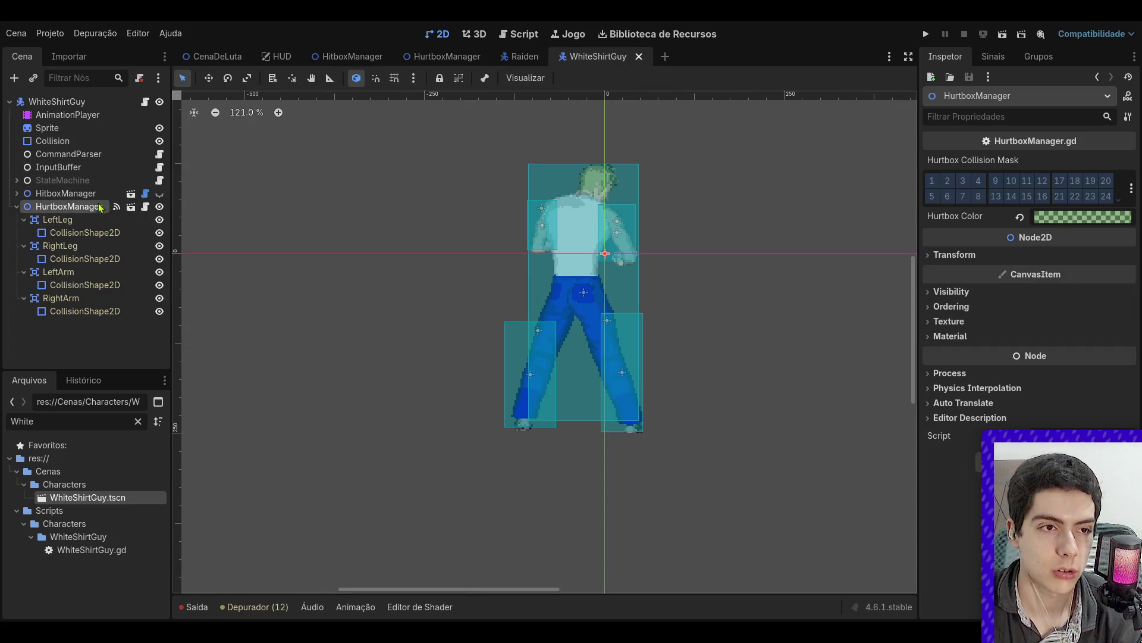
left_click(690, 156)
left_click(216, 57)
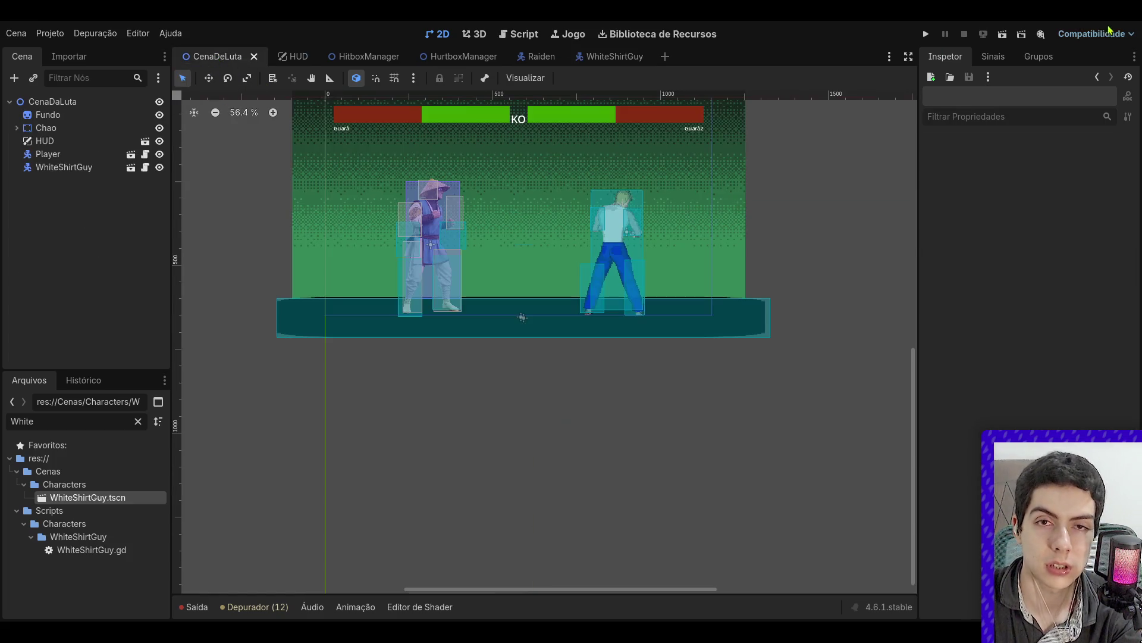
- Run the fight scene with F6, stop it, and switch to the HitboxManager scene
key("F6")
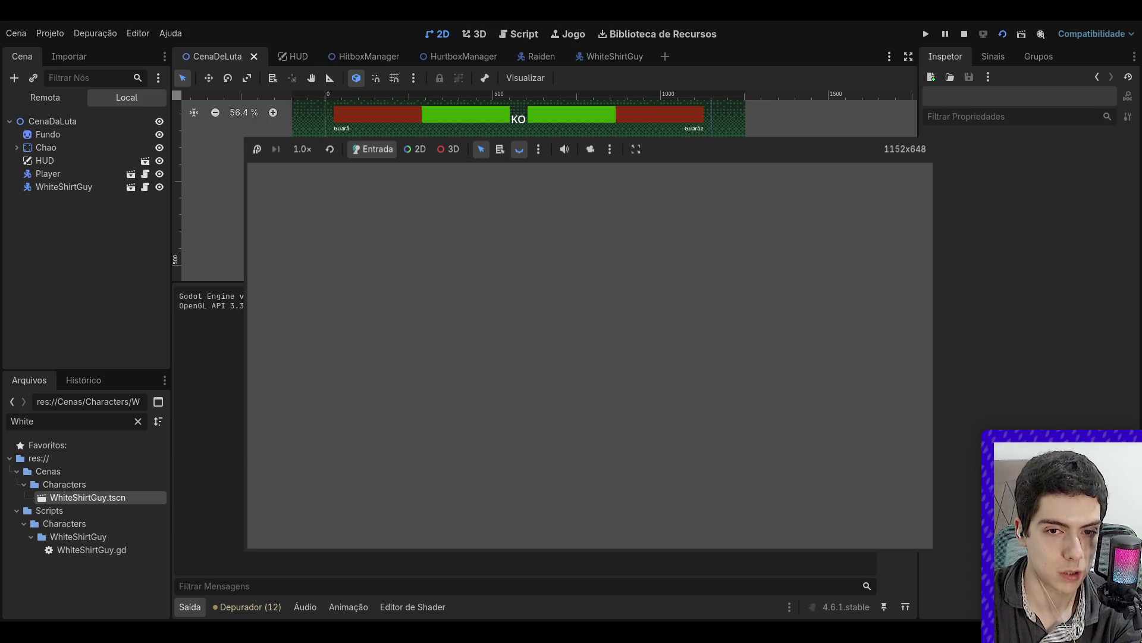
left_click(964, 34)
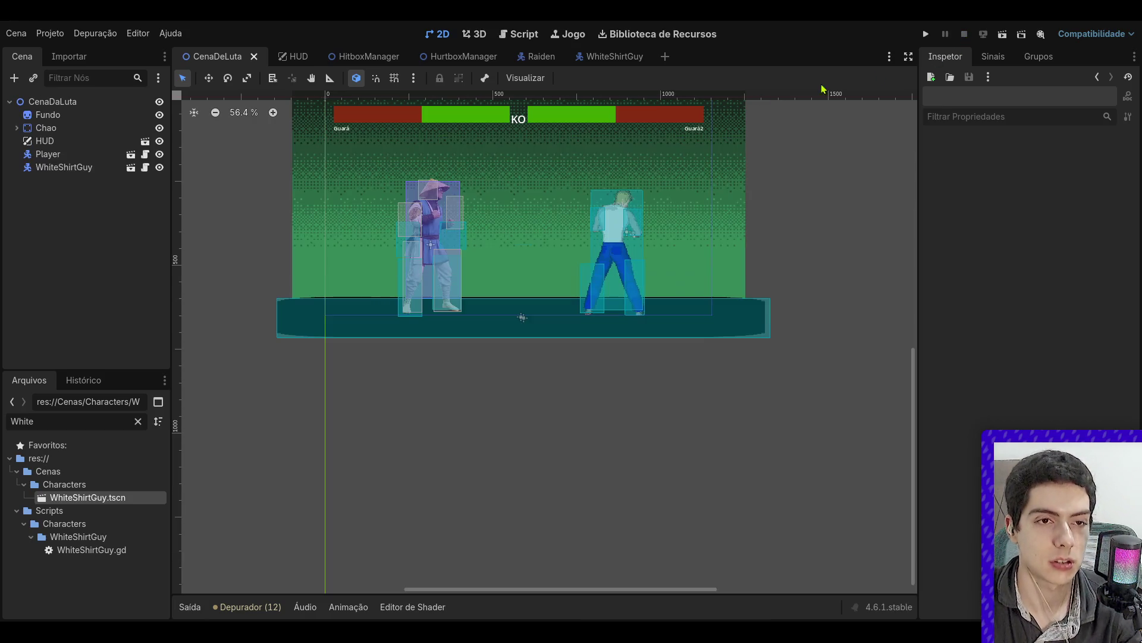
left_click(351, 57)
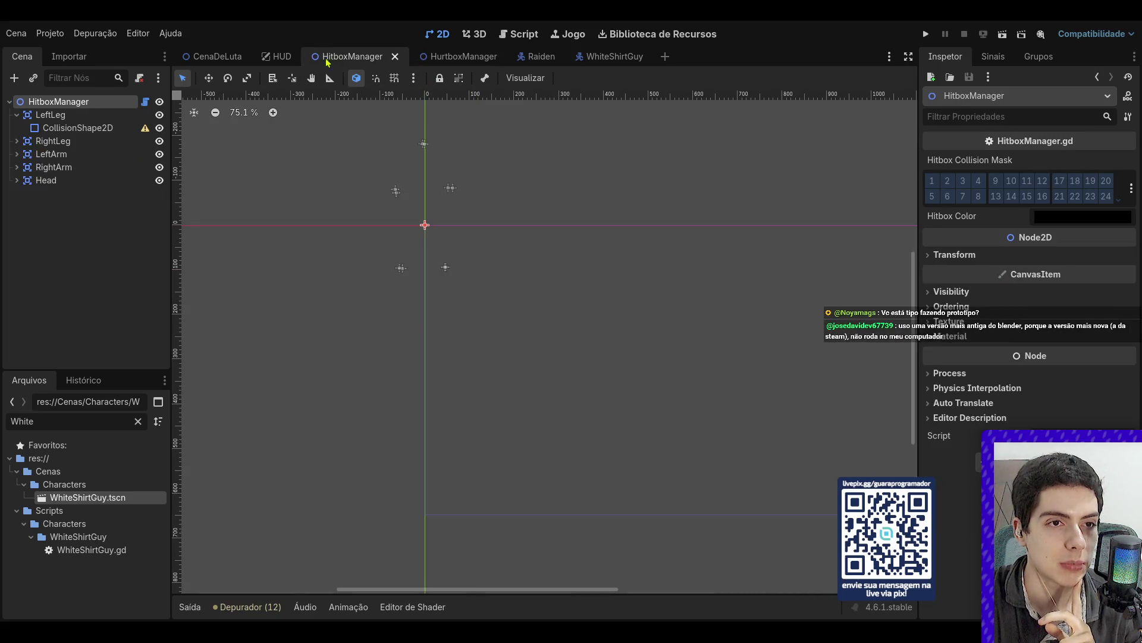
- Inspect Raiden's HitboxManager collision mask properties in the Raiden scene
left_click(533, 58)
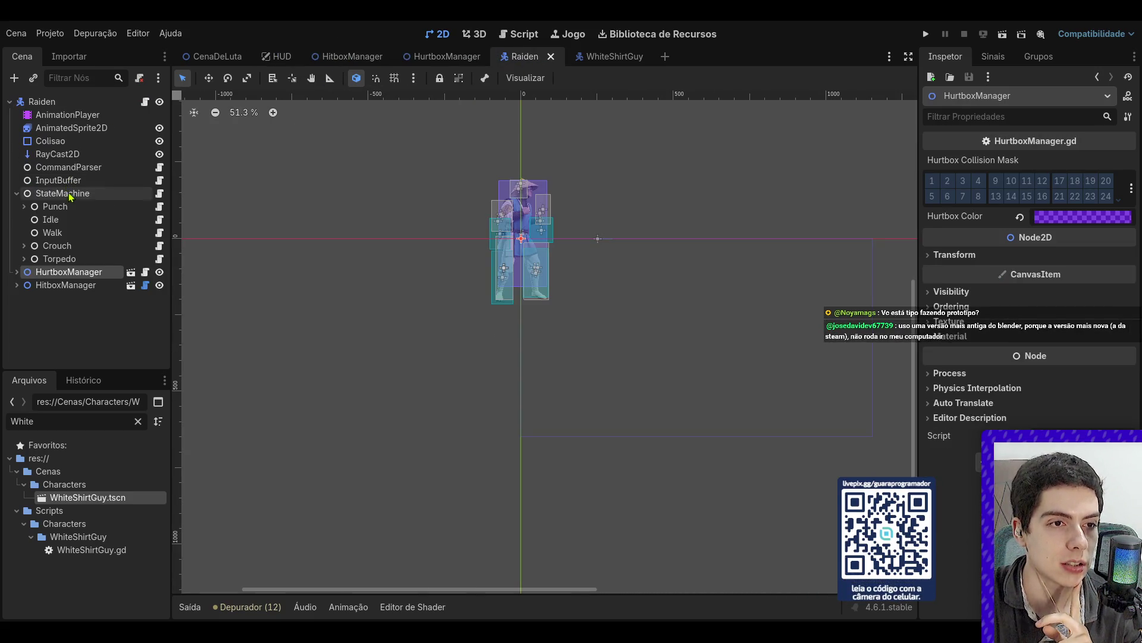
left_click(77, 285)
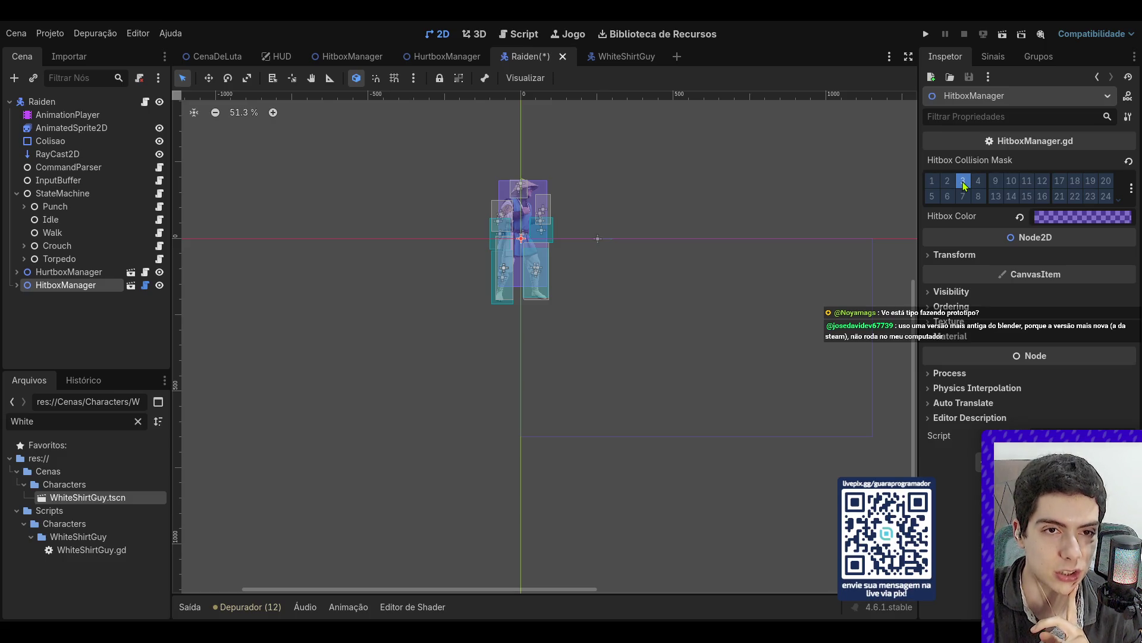
left_click(657, 104)
- Open WhiteShirtGuy's HurtboxManager.gd script with its limb areas collapsed
left_click(612, 56)
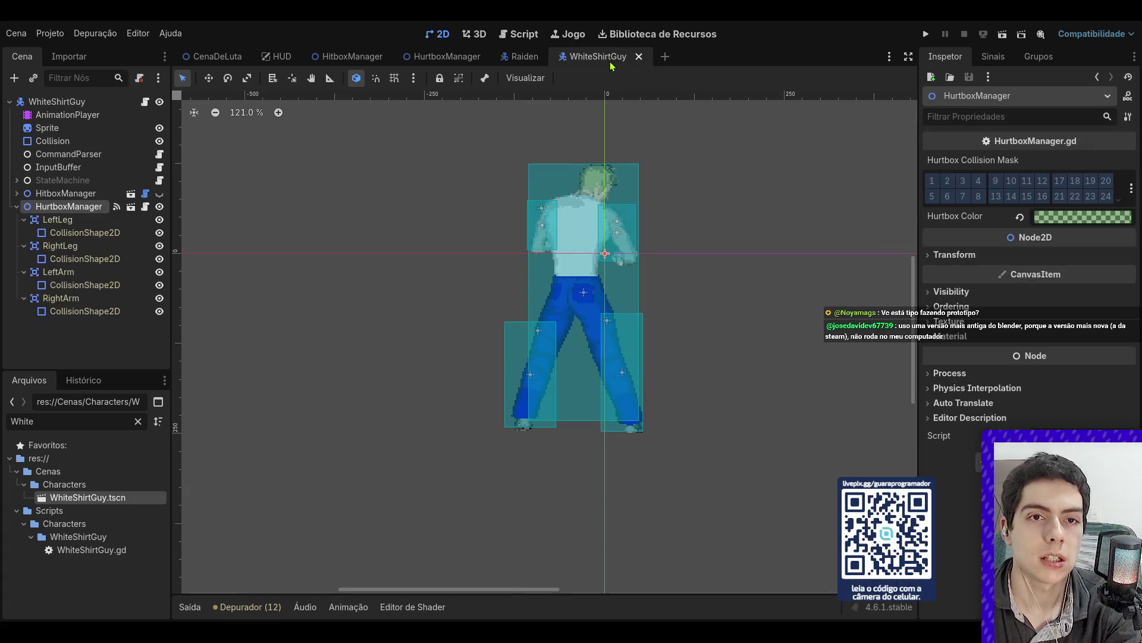
left_click(17, 208)
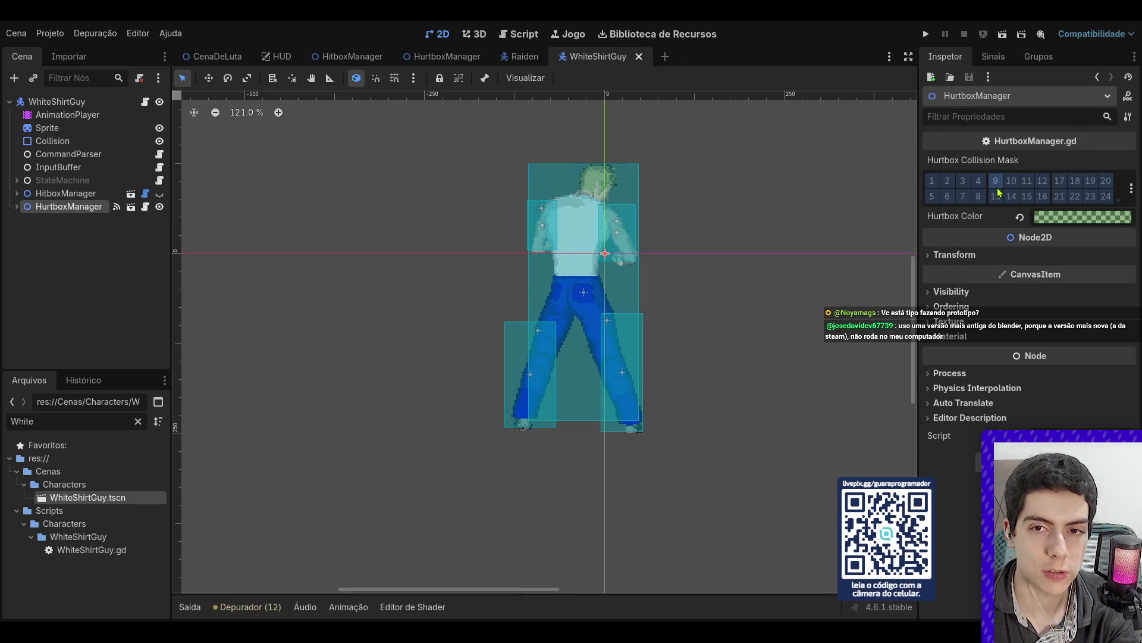
left_click(146, 207)
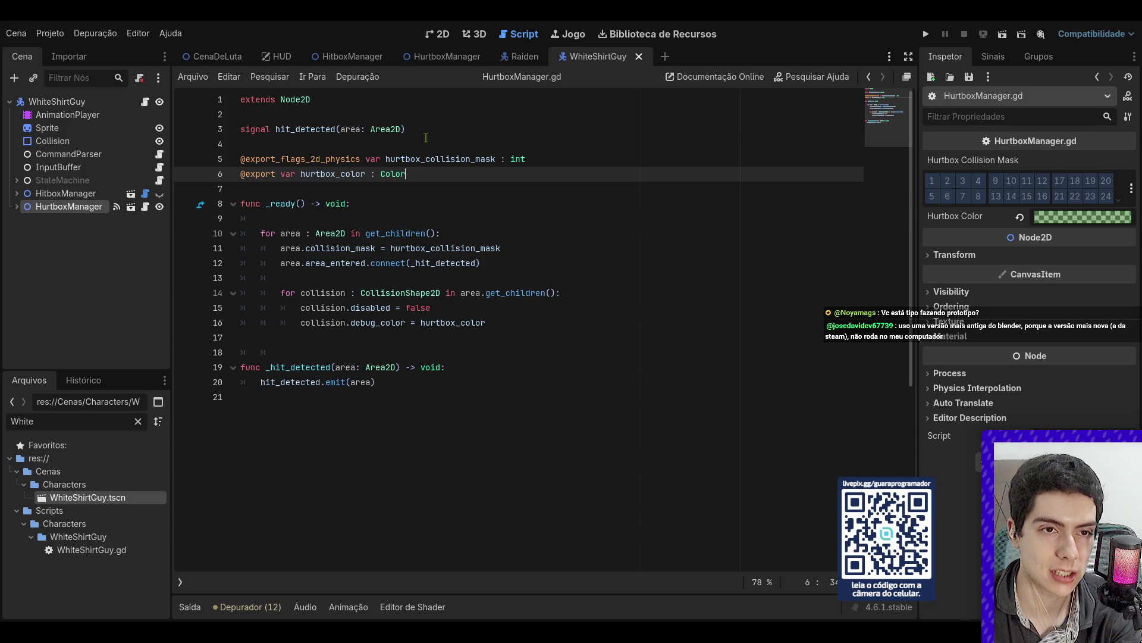
- Rename hurtbox_collision_mask to hurtbox_collision_layer on line 5 and in the line 11 reference
double_click(486, 159)
type("layer")
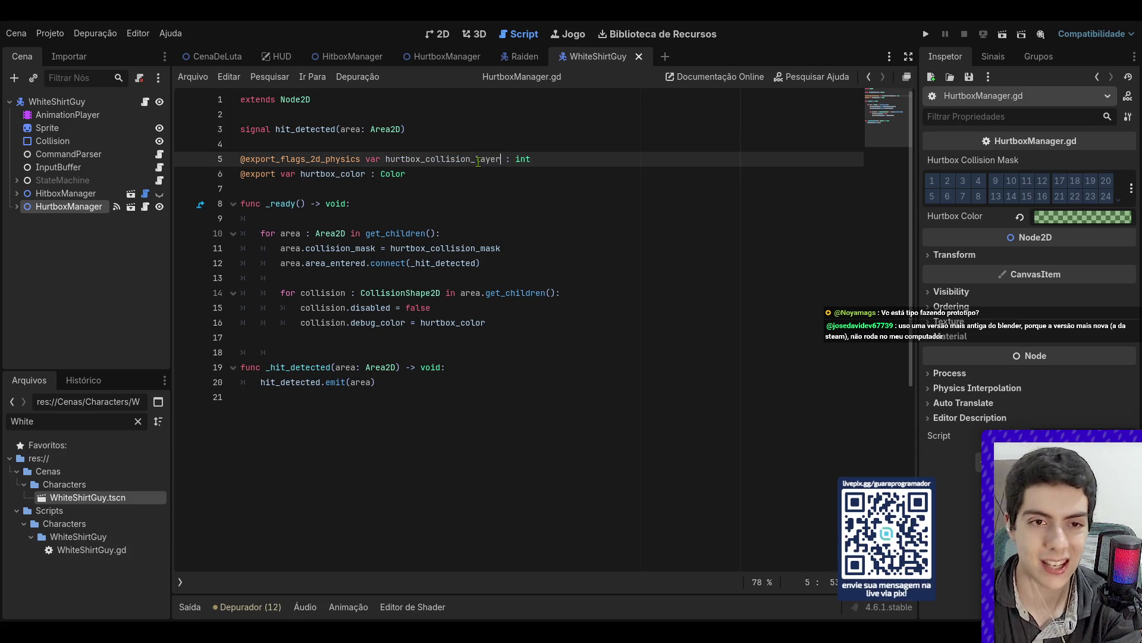
key("Up")
key("Up")
left_click(87, 208)
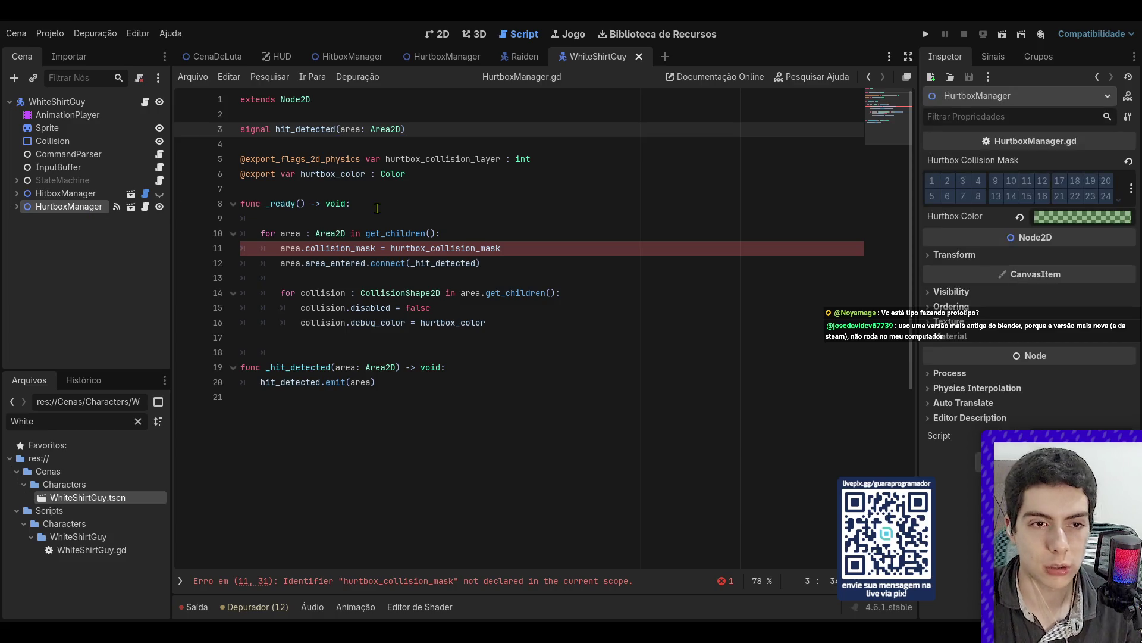
double_click(451, 159)
key("ctrl+c")
double_click(449, 248)
key("ctrl+v")
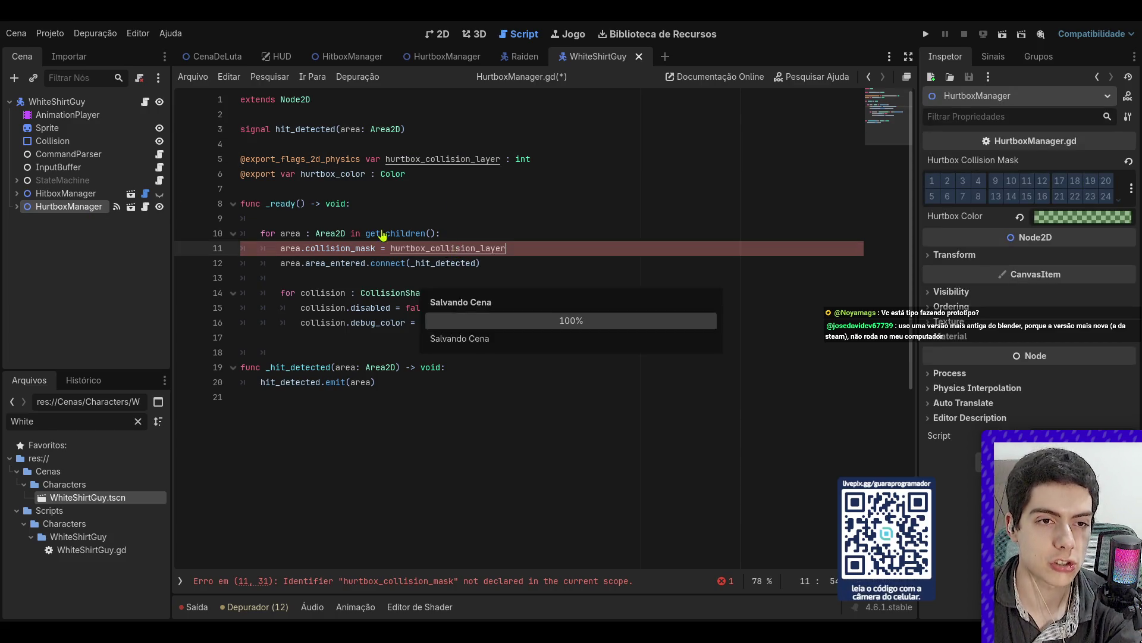
left_click(44, 211)
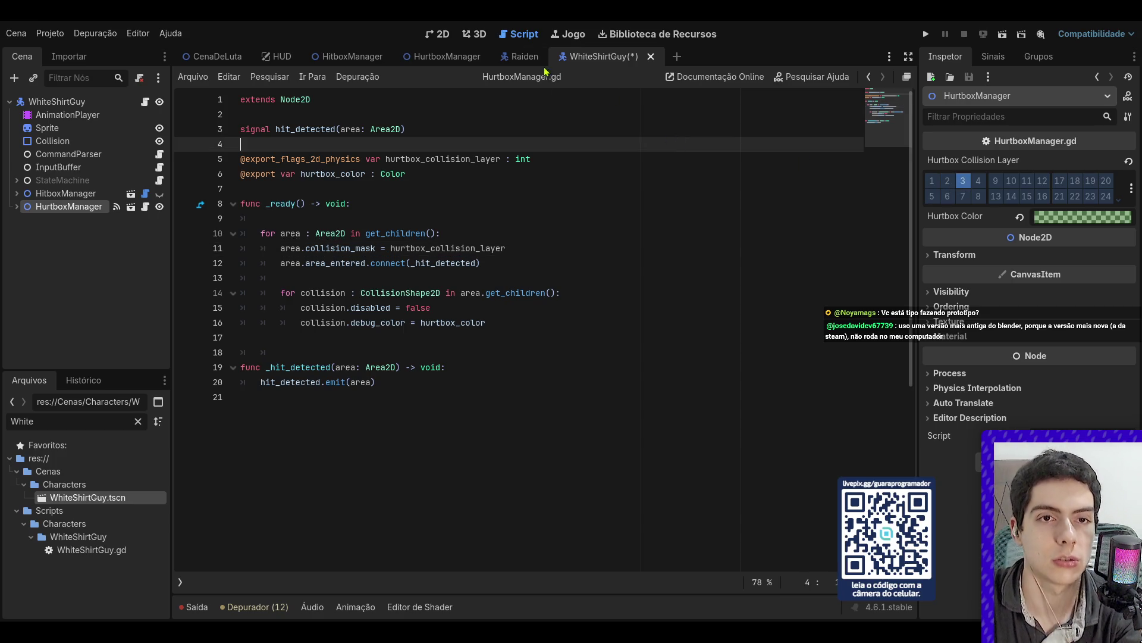
left_click(515, 56)
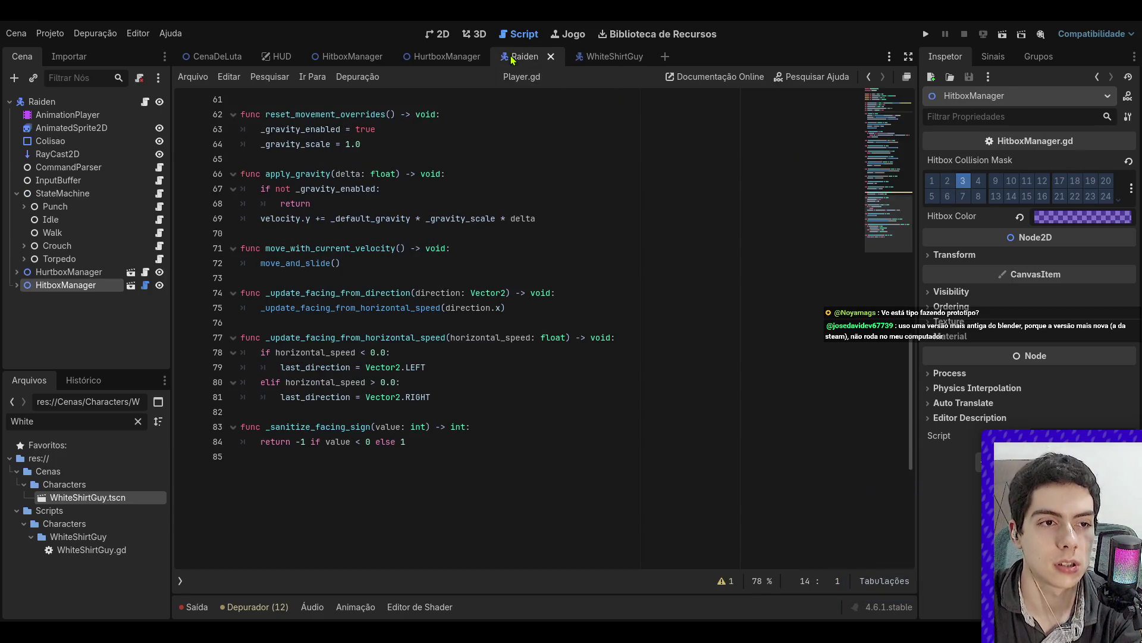
left_click(569, 130)
left_click(224, 59)
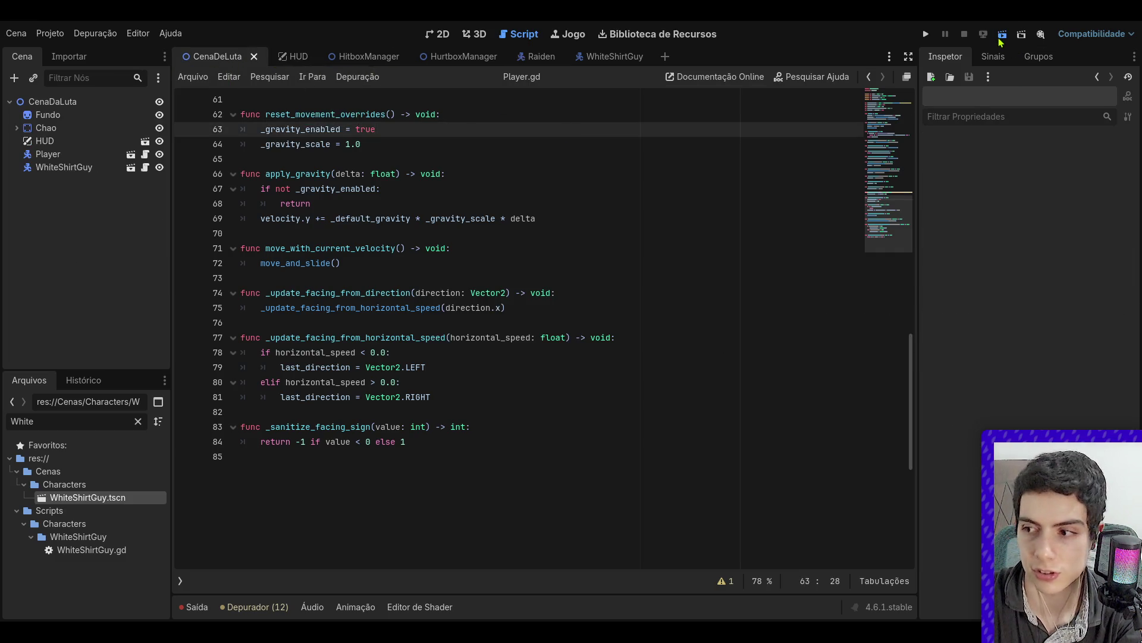
left_click(1002, 35)
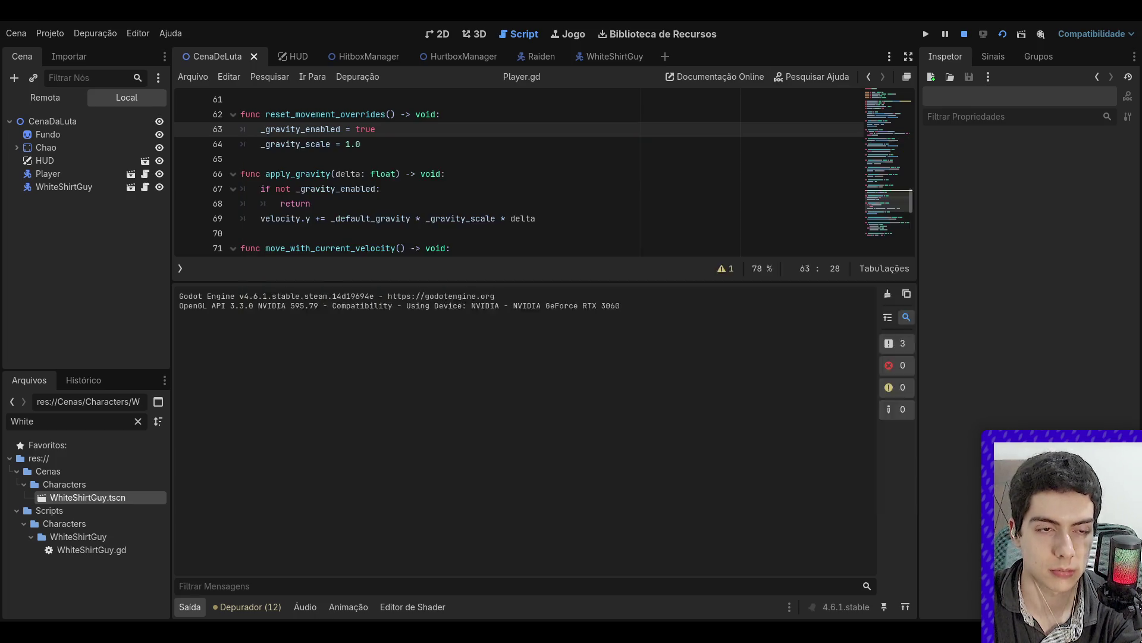
left_click(965, 34)
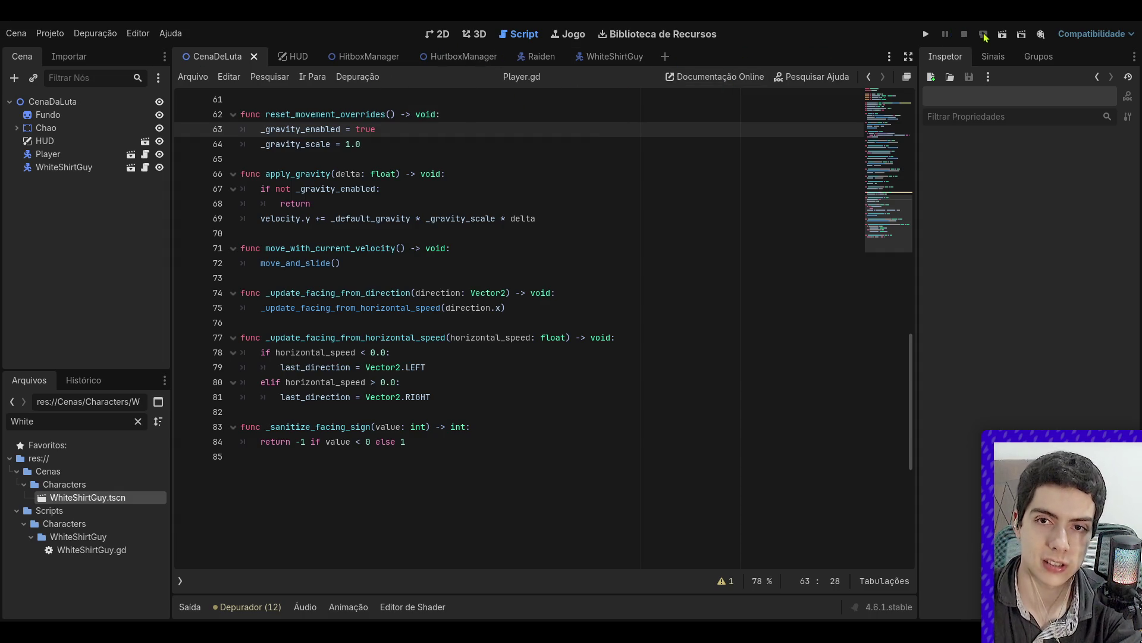
key("F6")
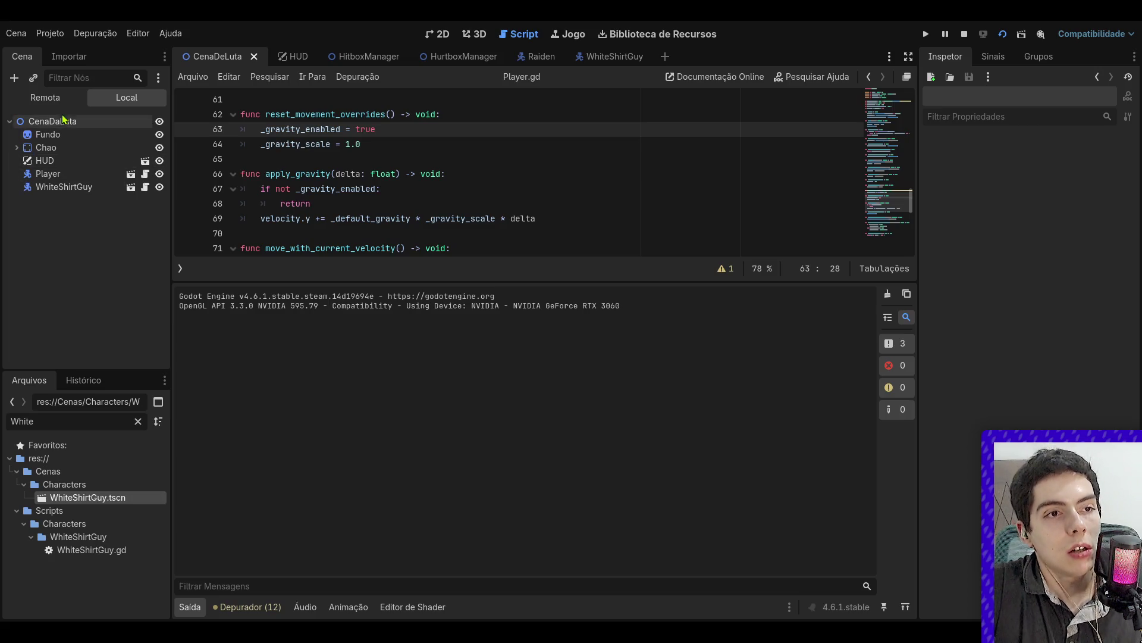
left_click(16, 134)
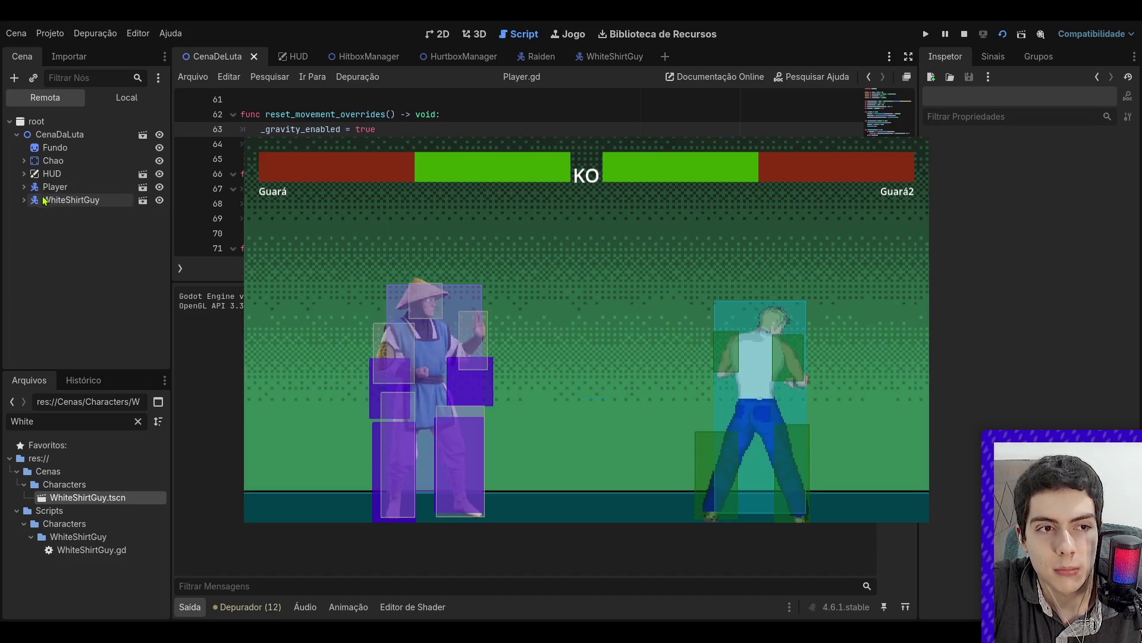
left_click(24, 199)
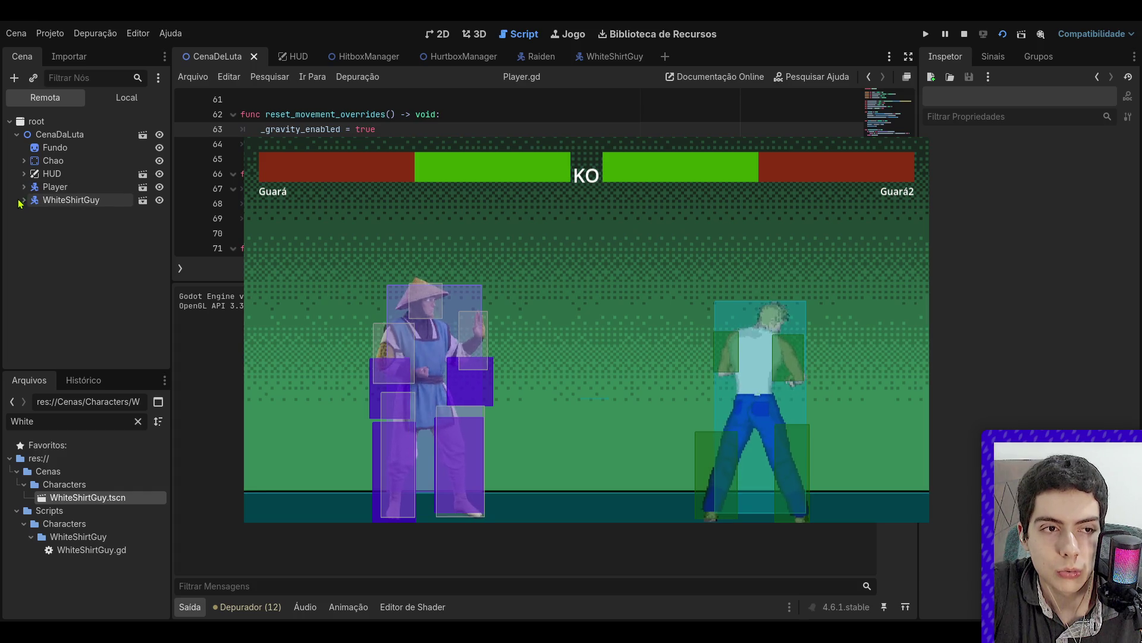
left_click(24, 187)
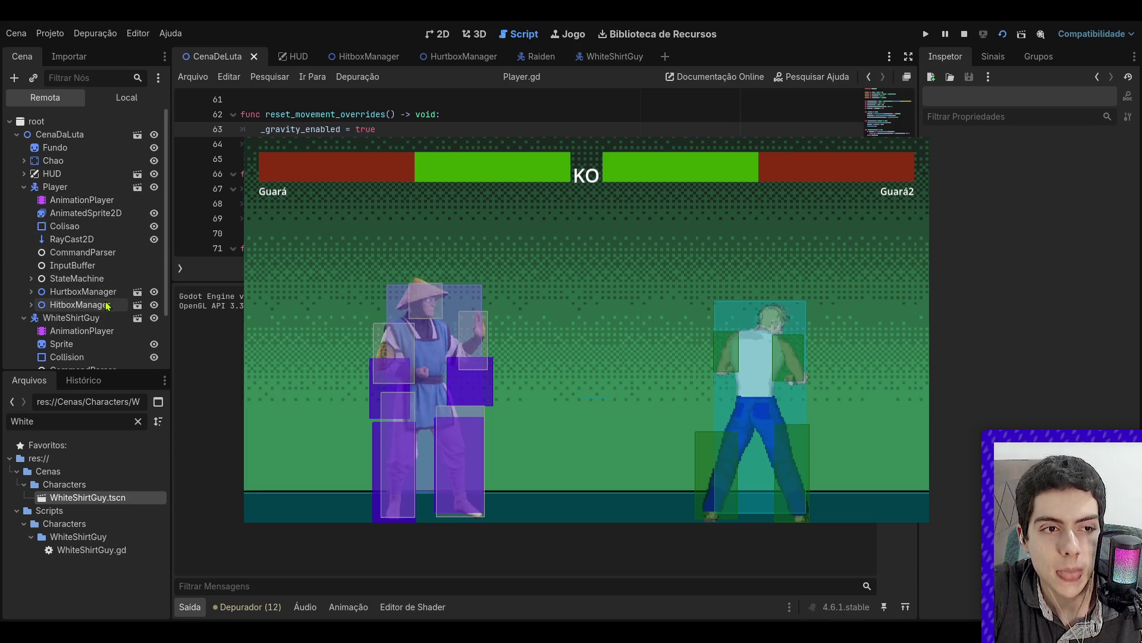
scroll(86, 291, "down", 1)
left_click(43, 262)
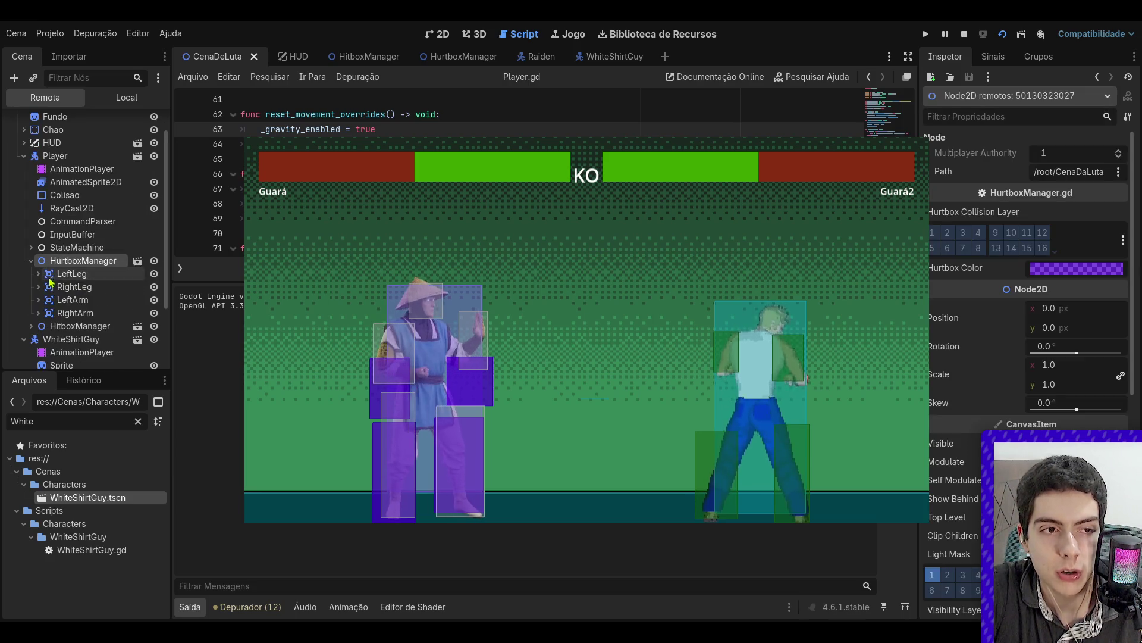
left_click(43, 274)
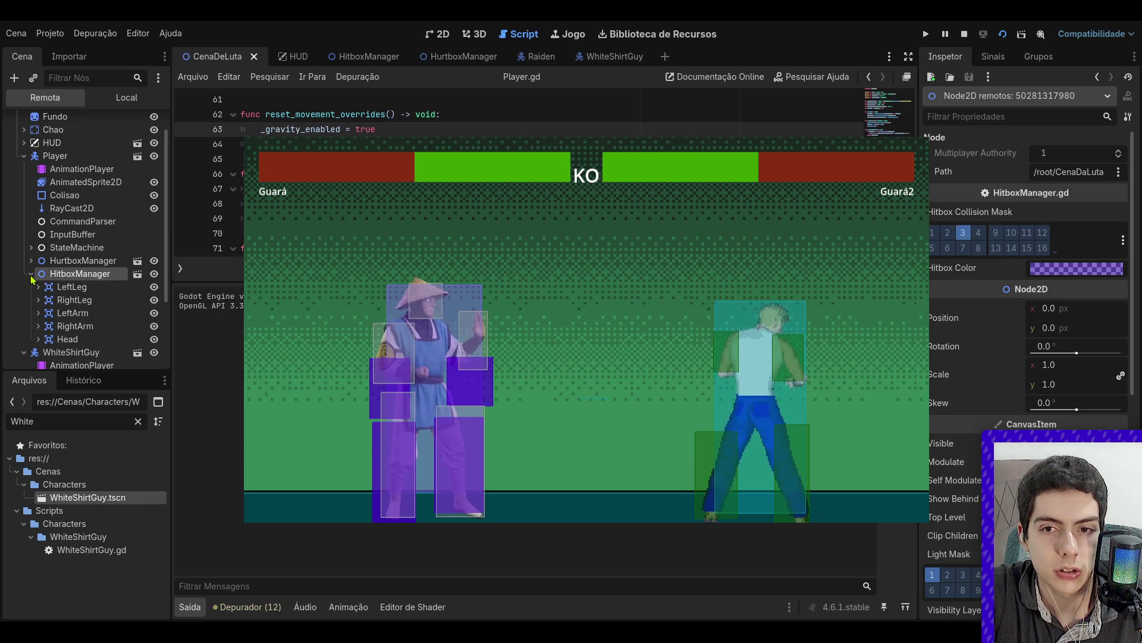
scroll(98, 292, "down", 1)
key("F8")
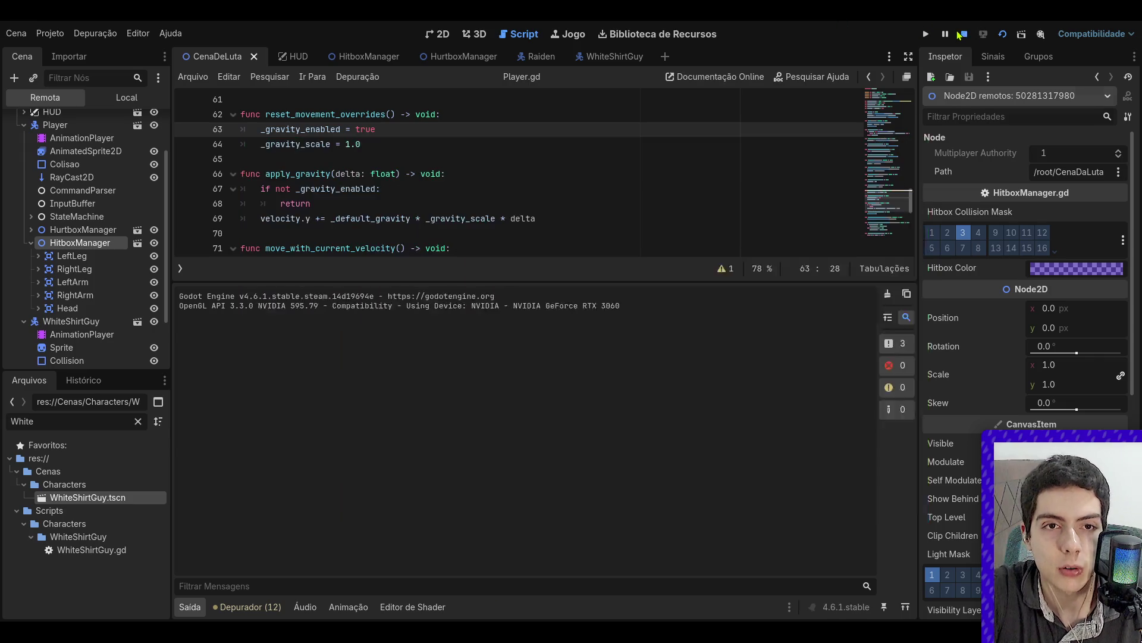
left_click(586, 55)
left_click(523, 56)
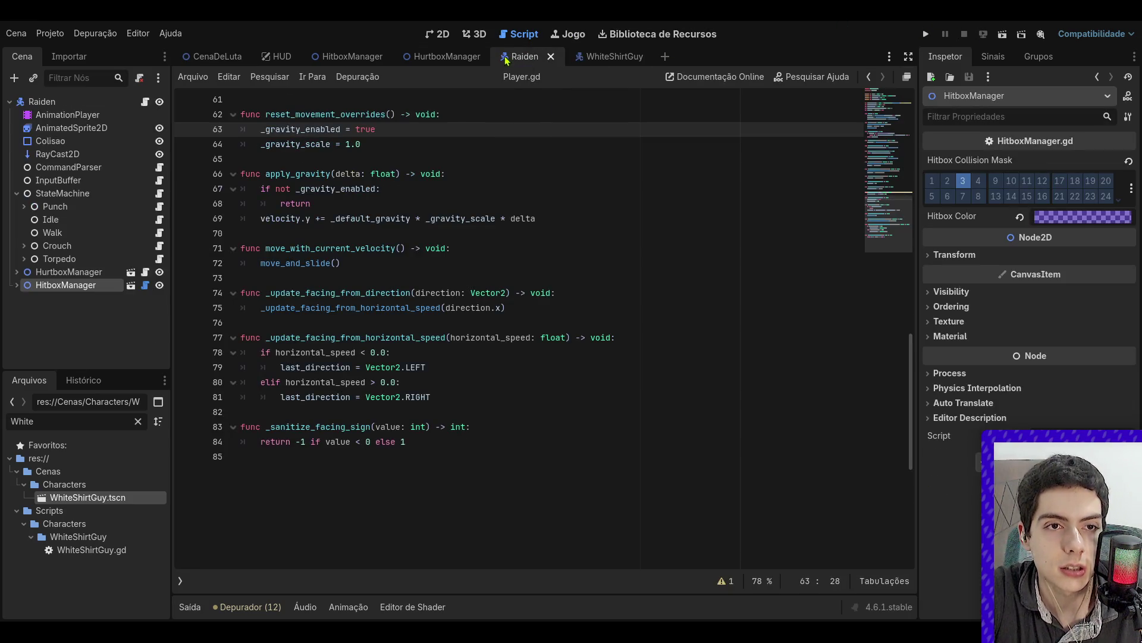
- Change line 11 to set area.collision_layer instead of collision_mask, save, and run CenaDeLuta
left_click(590, 60)
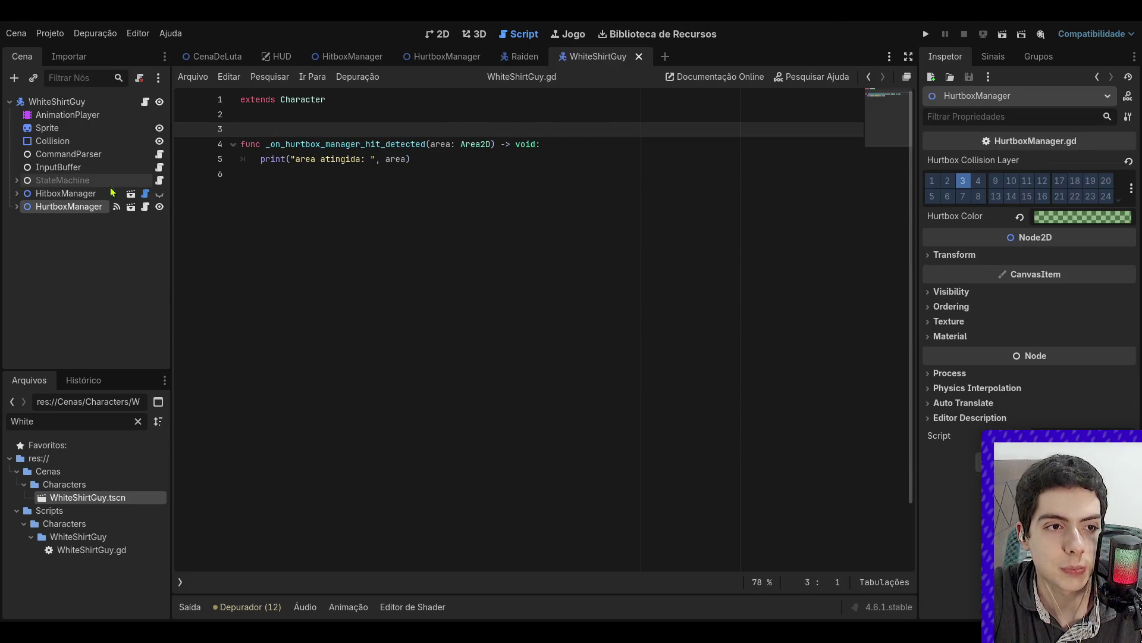
left_click(146, 206)
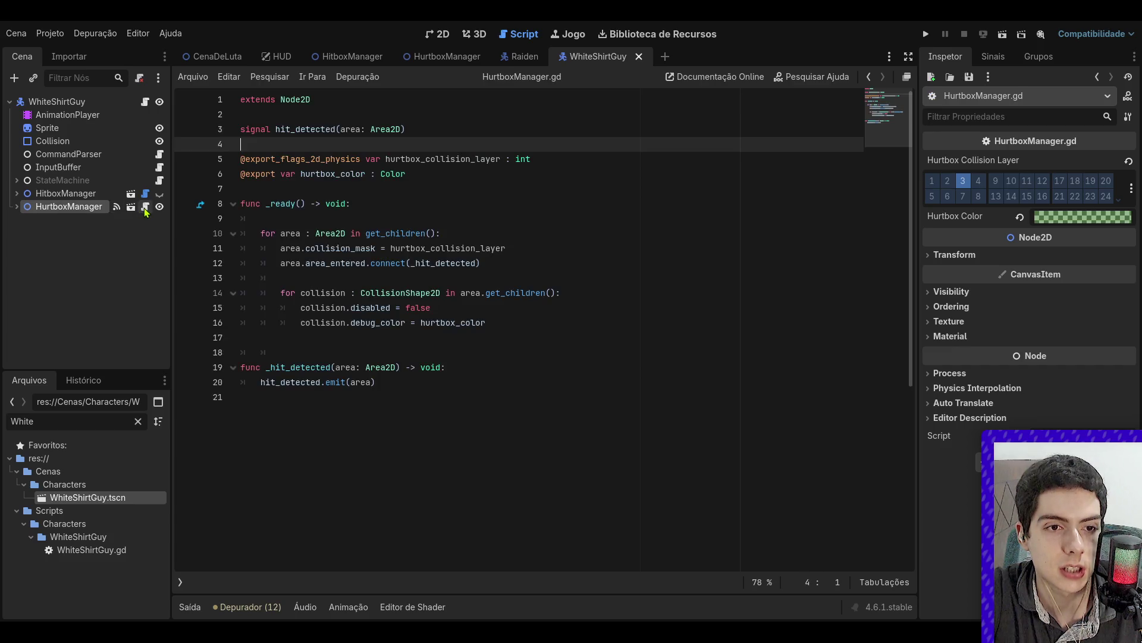
double_click(346, 250)
type("collision_")
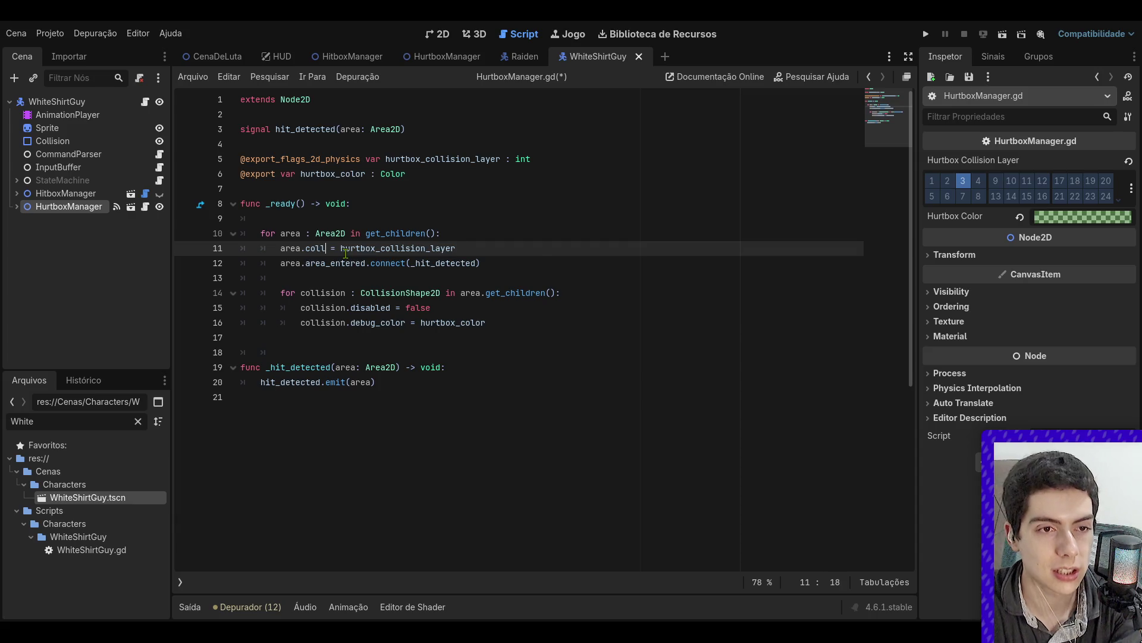
key("Return")
key("ctrl+s")
left_click(357, 218)
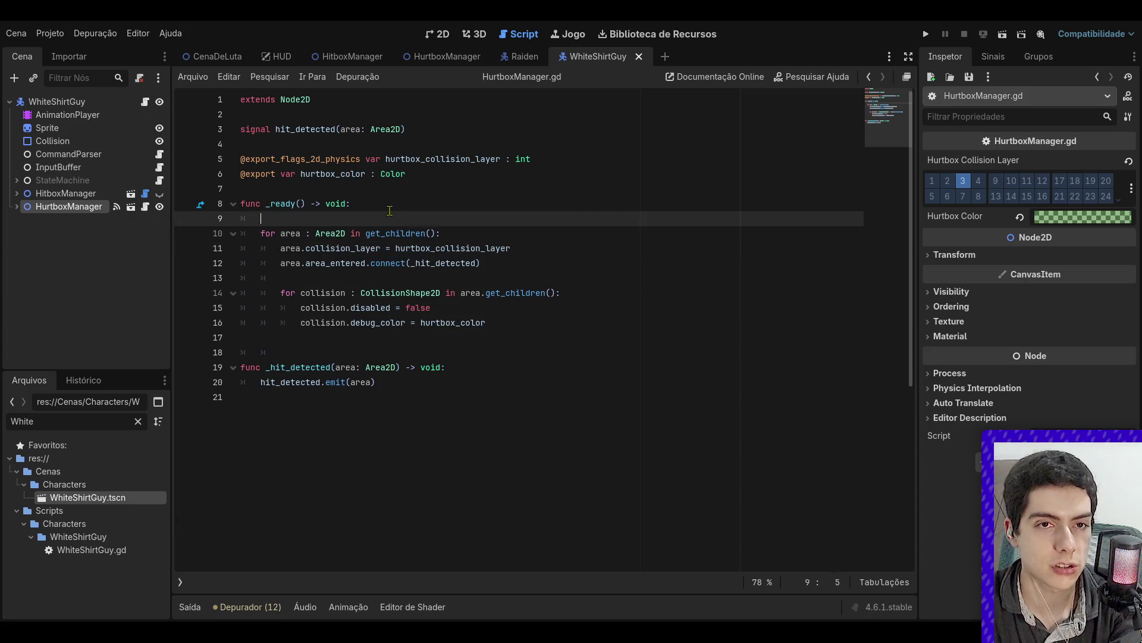
left_click(214, 56)
left_click(1003, 36)
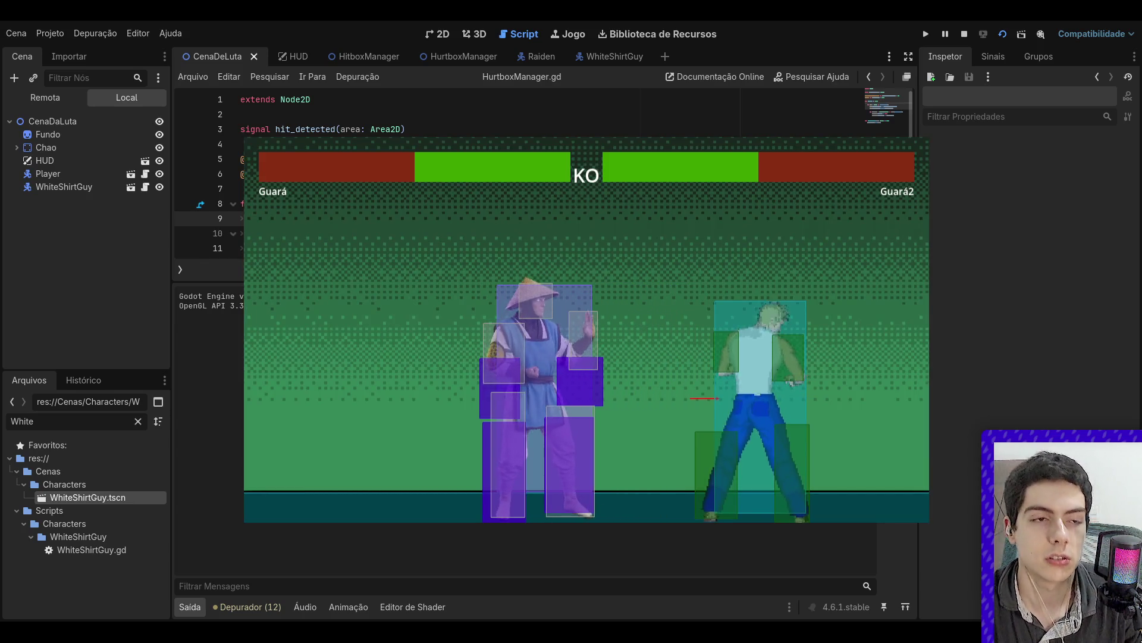
- In the live Remote tree, inspect the HitboxManager and WhiteShirtGuy's hurtbox LeftLeg collision layers
left_click(28, 98)
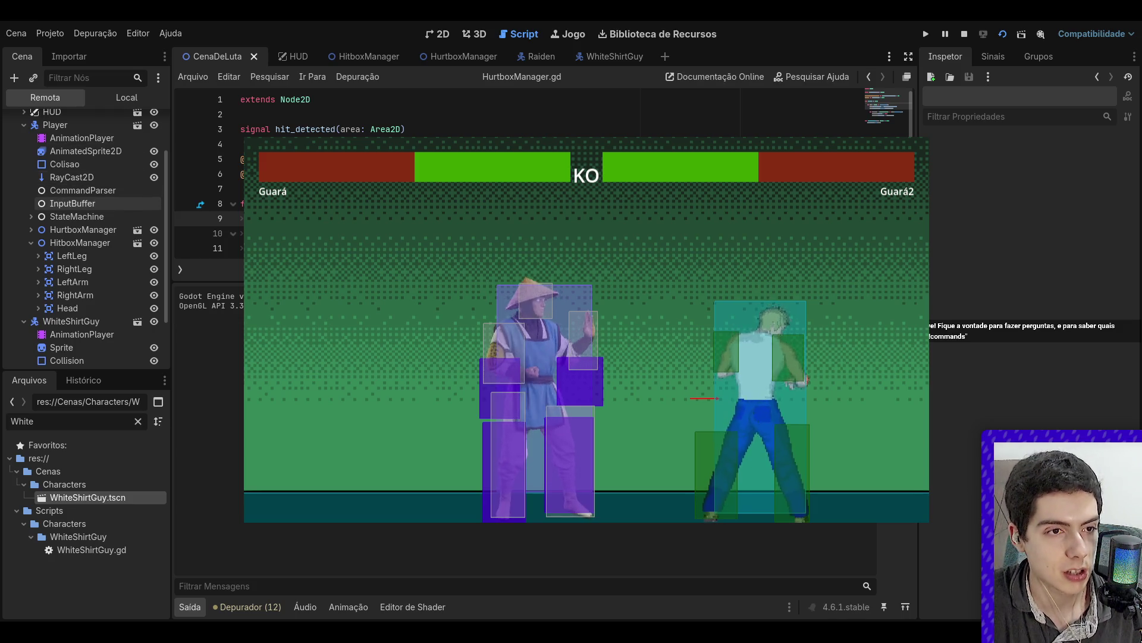
scroll(89, 256, "up", 1)
scroll(90, 256, "down", 1)
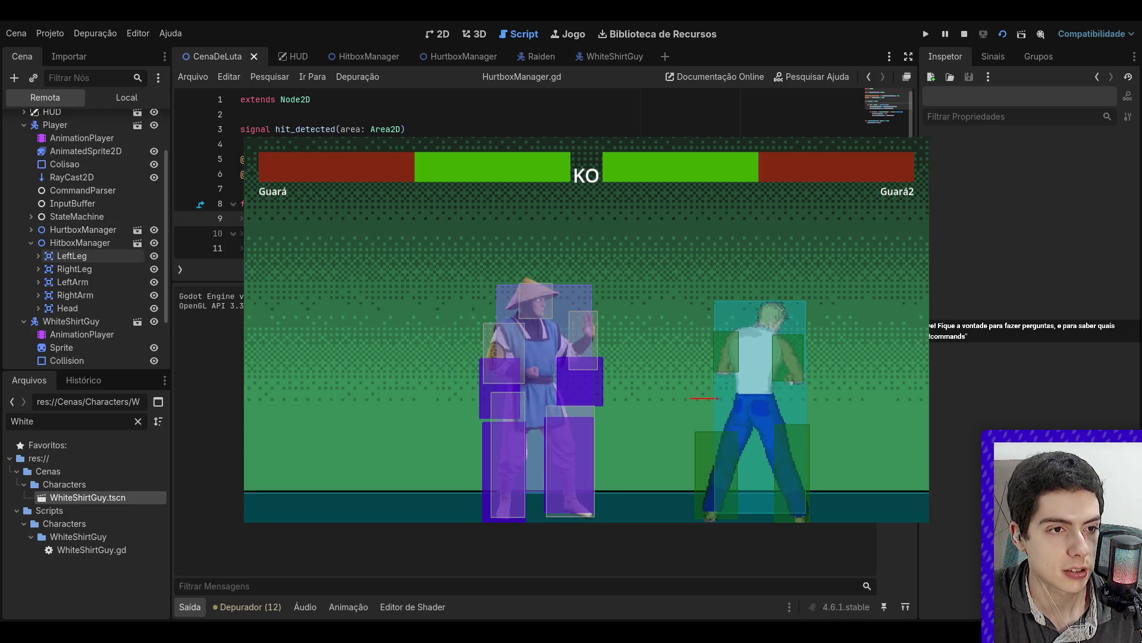
left_click(87, 246)
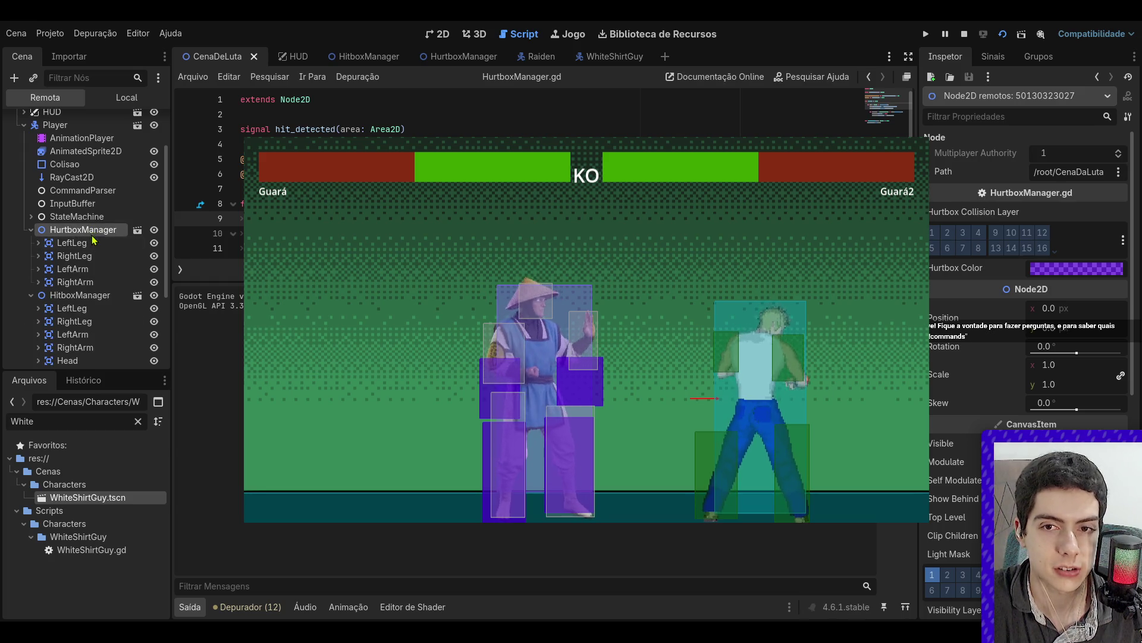
left_click(89, 247)
left_click(31, 230)
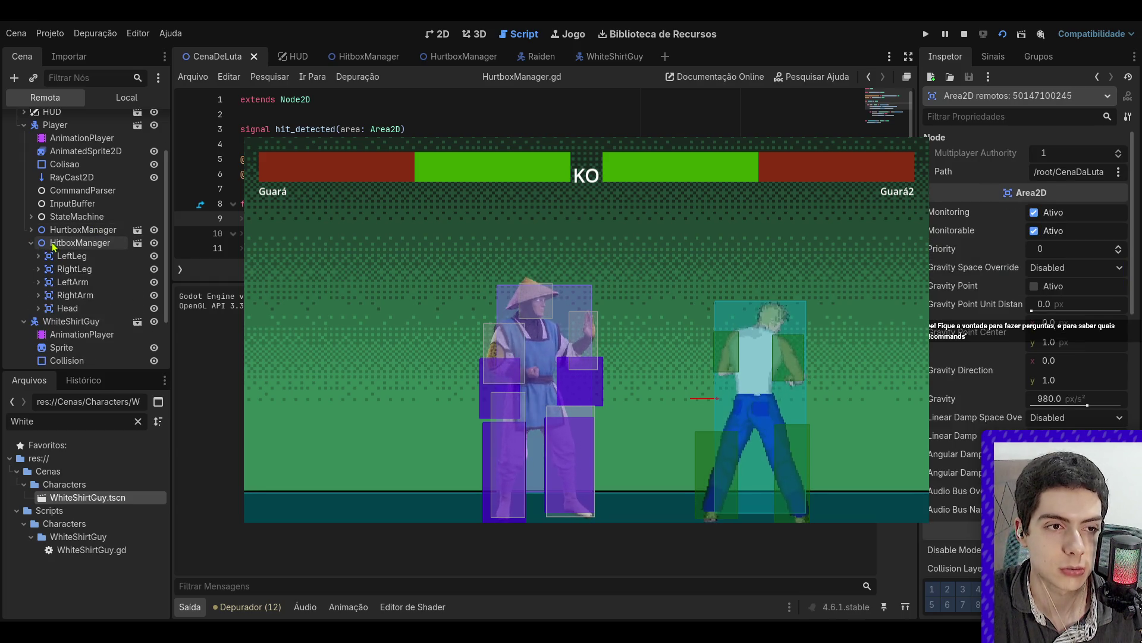
scroll(73, 298, "down", 3)
left_click(73, 357)
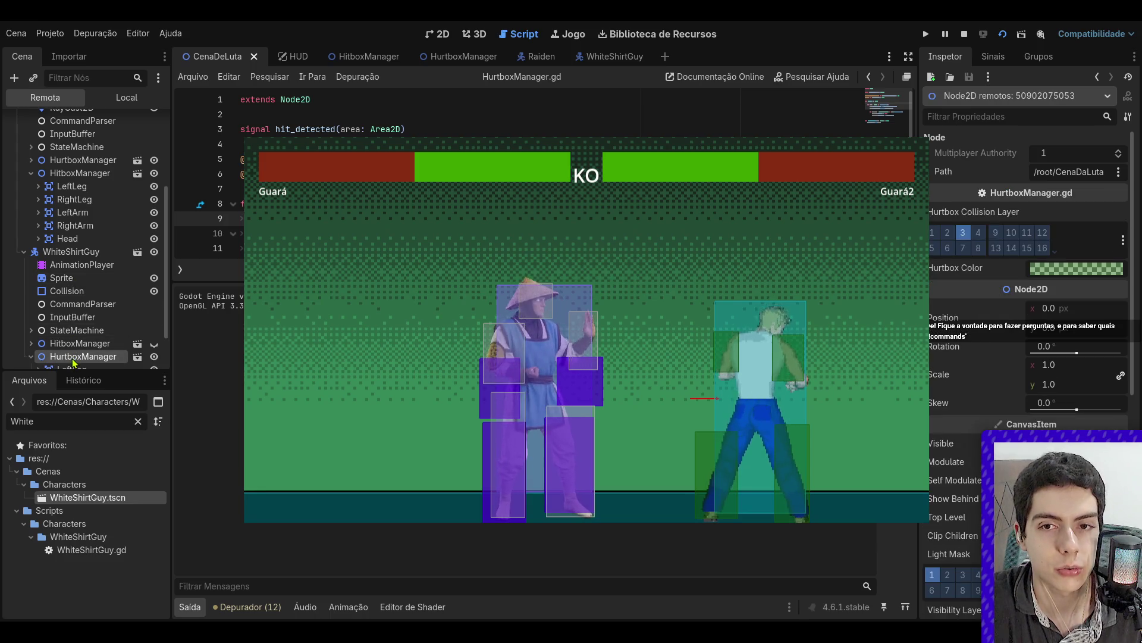
scroll(73, 357, "down", 1)
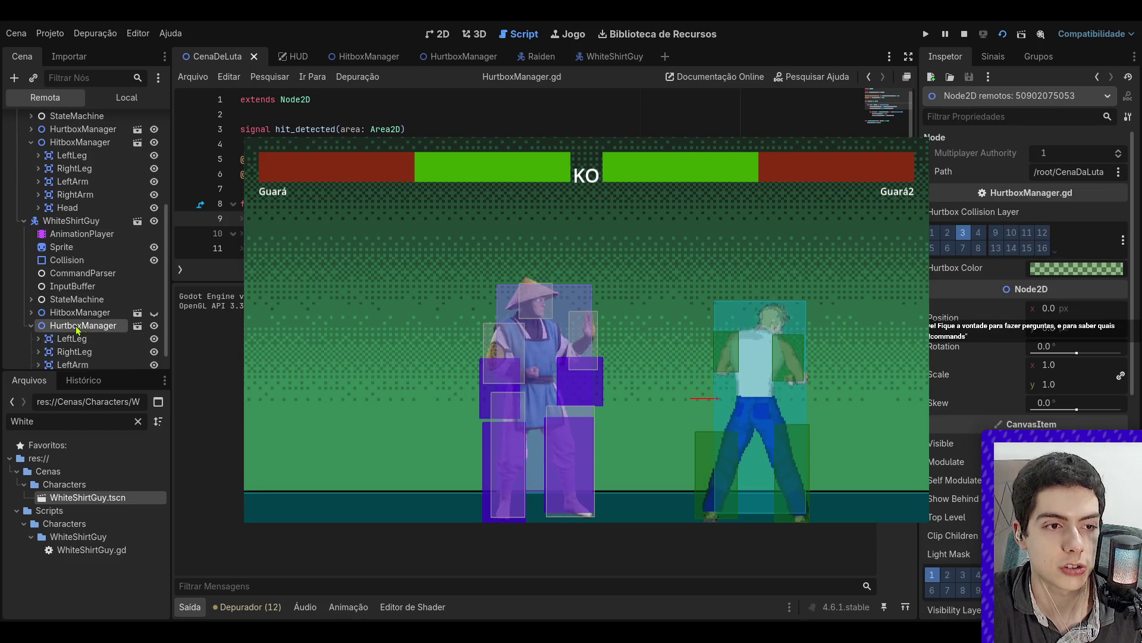
left_click(84, 341)
scroll(83, 238, "down", 1)
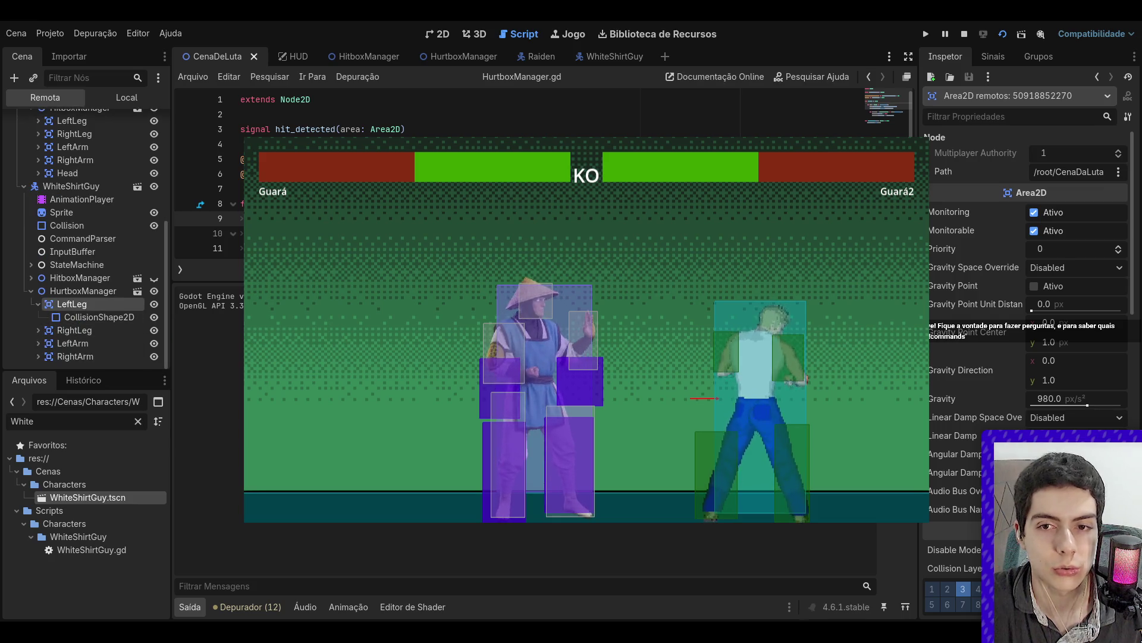
scroll(1030, 298, "down", 3)
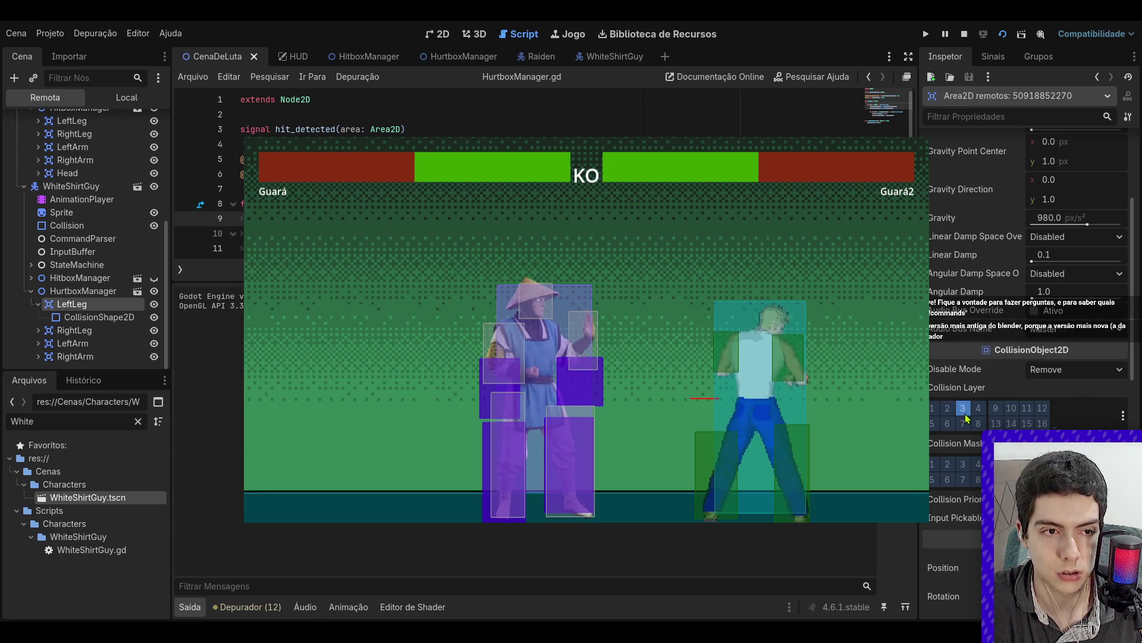
- Compare WhiteShirtGuy's live LeftLeg hitbox and hurtbox collision layers, then stop the game
left_click(31, 291)
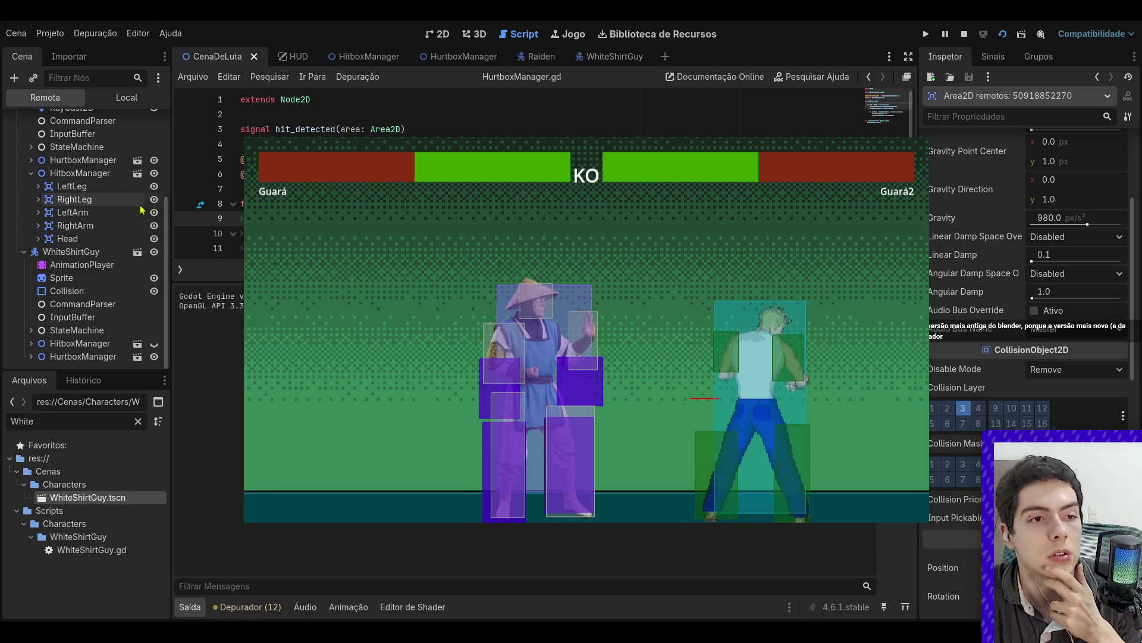
left_click(30, 343)
scroll(53, 347, "down", 2)
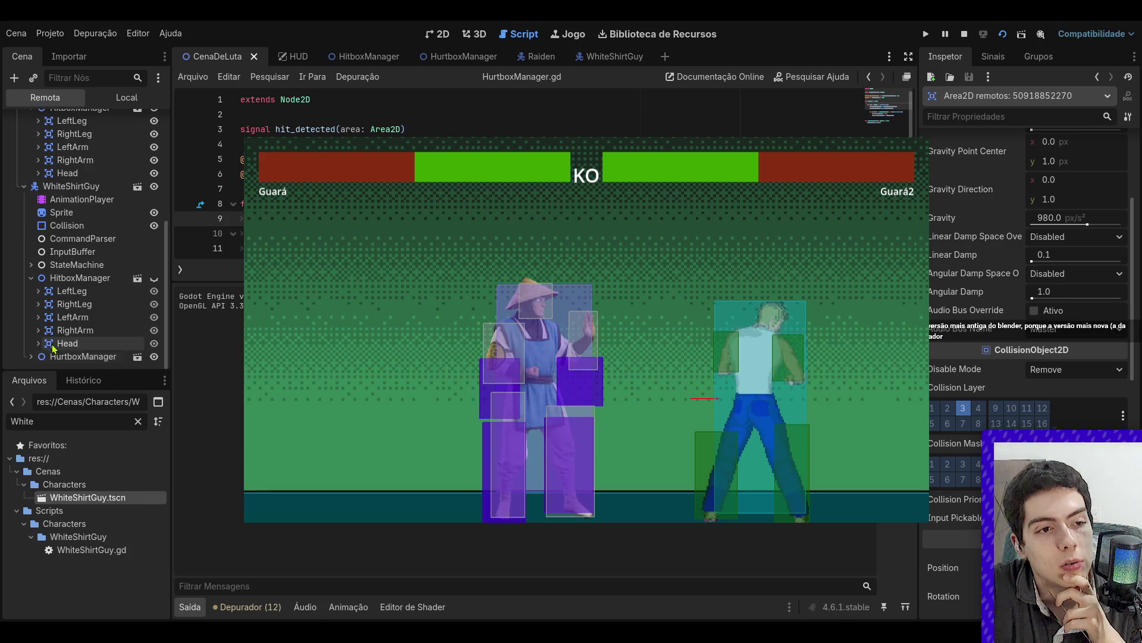
left_click(69, 293)
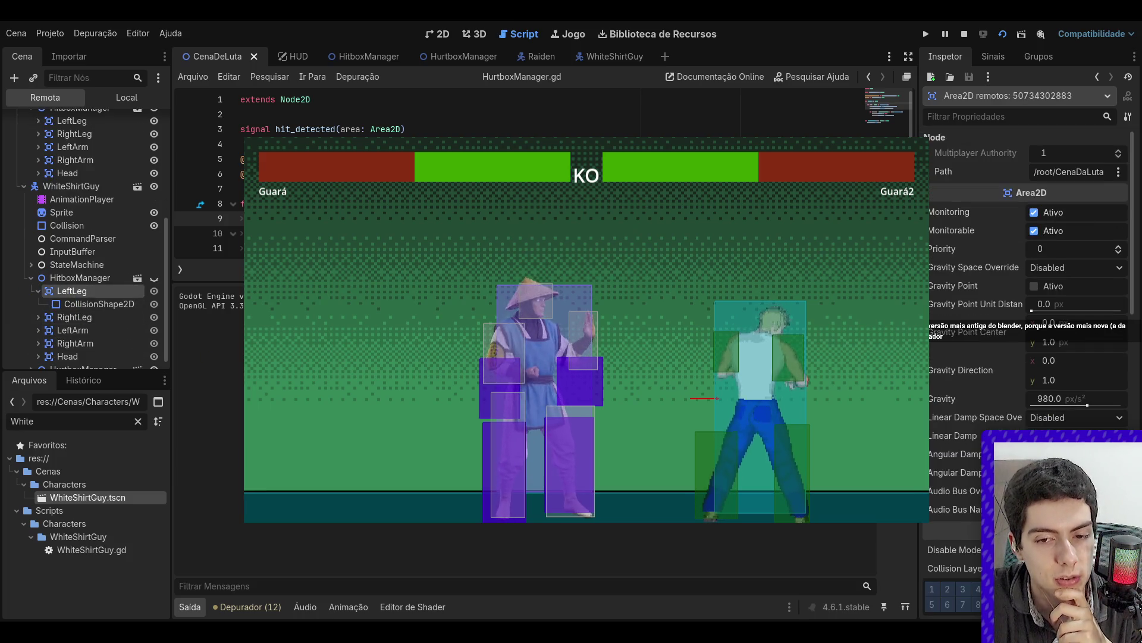
left_click(31, 278)
left_click(32, 357)
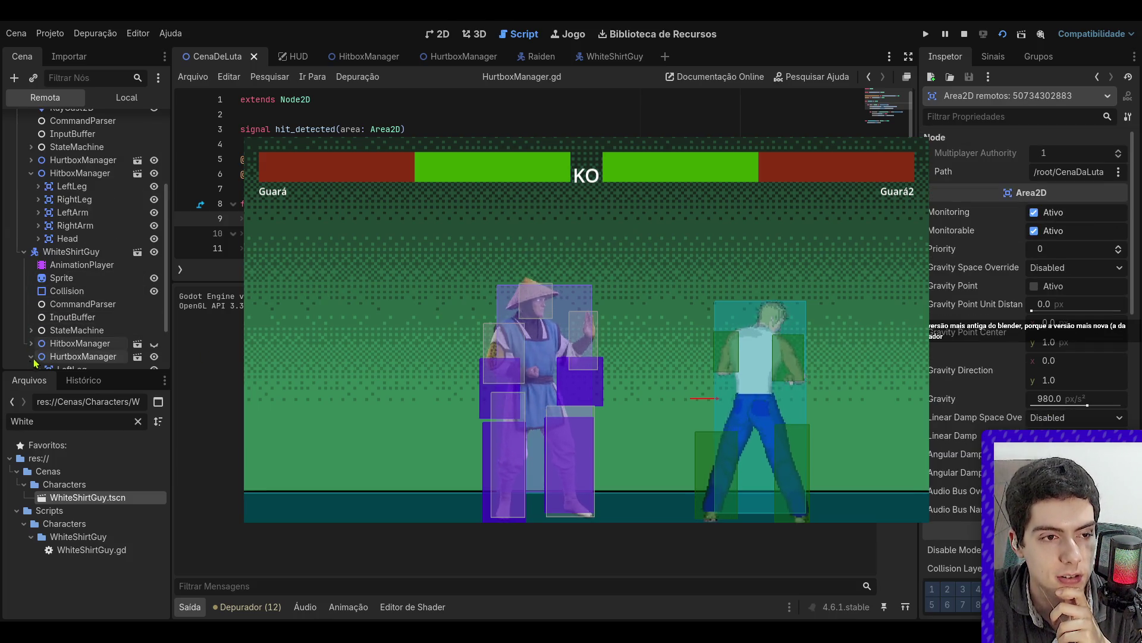
scroll(31, 357, "down", 2)
left_click(69, 317)
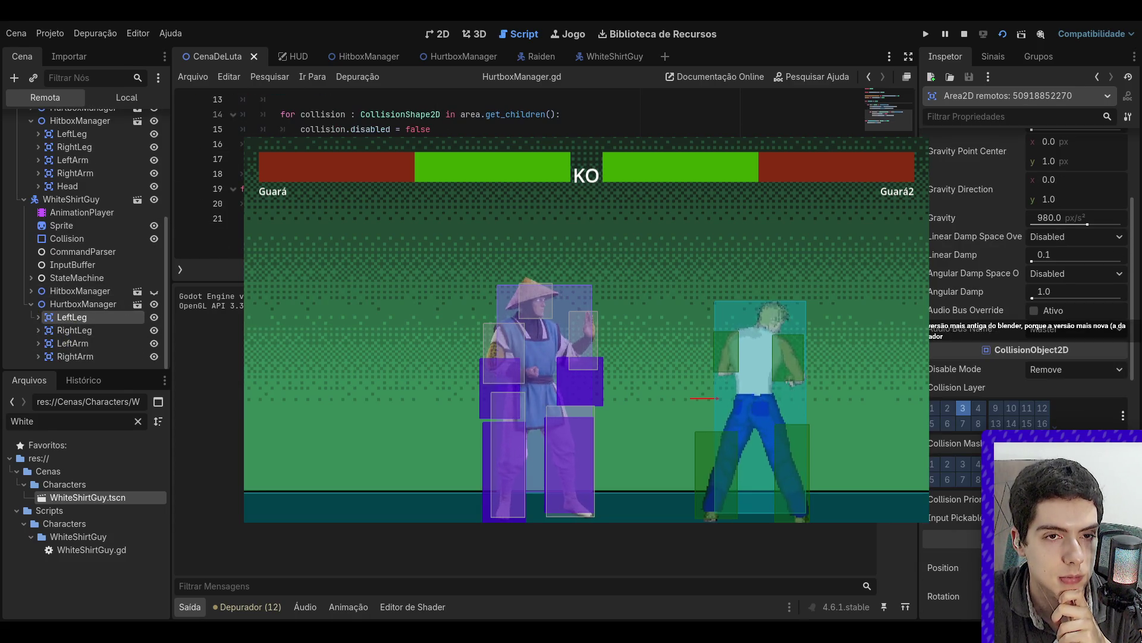
key("F8")
left_click(599, 57)
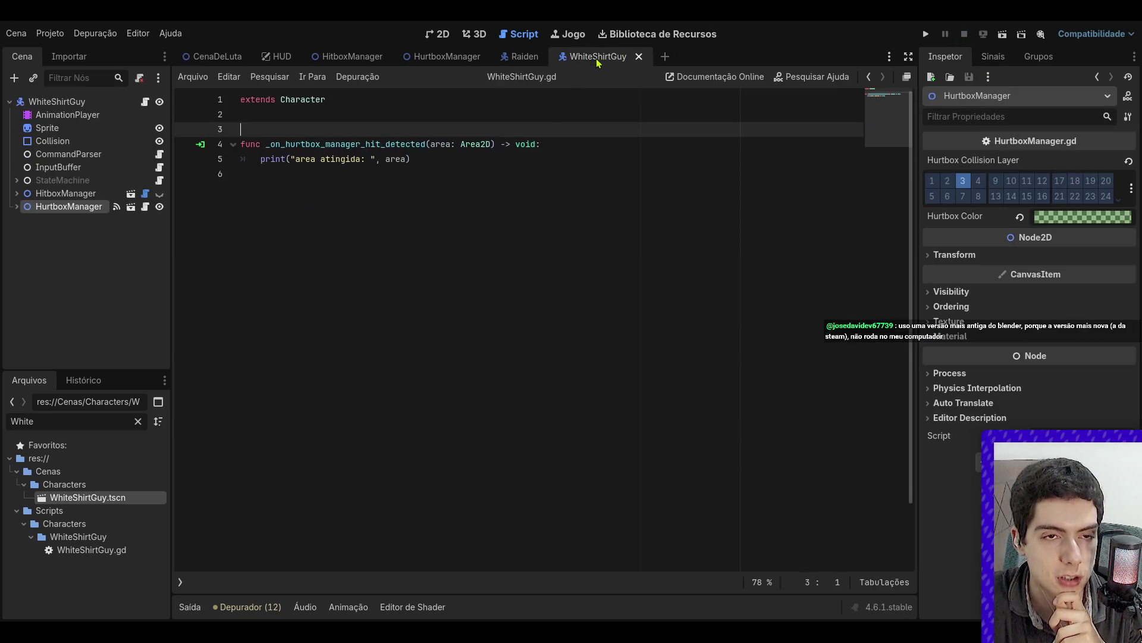
- In the 2D view, expand HurtboxManager and select the LeftArm hurtbox area
left_click(439, 34)
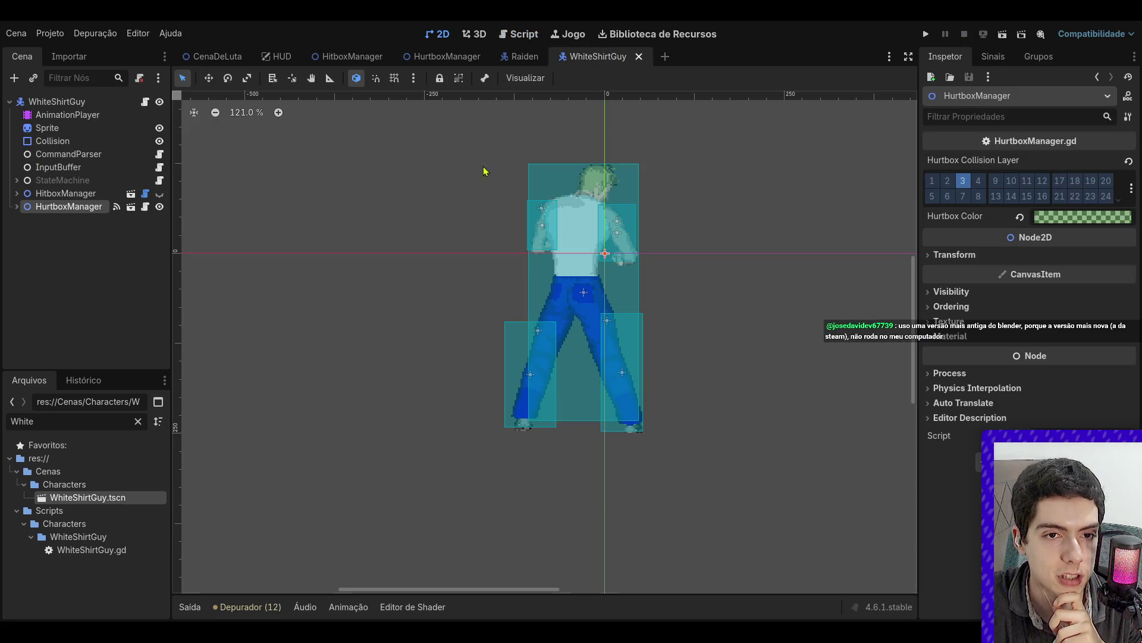
left_click(17, 206)
left_click(84, 222)
left_click(84, 232)
left_click(83, 258)
left_click(83, 246)
left_click(83, 272)
left_click(84, 283)
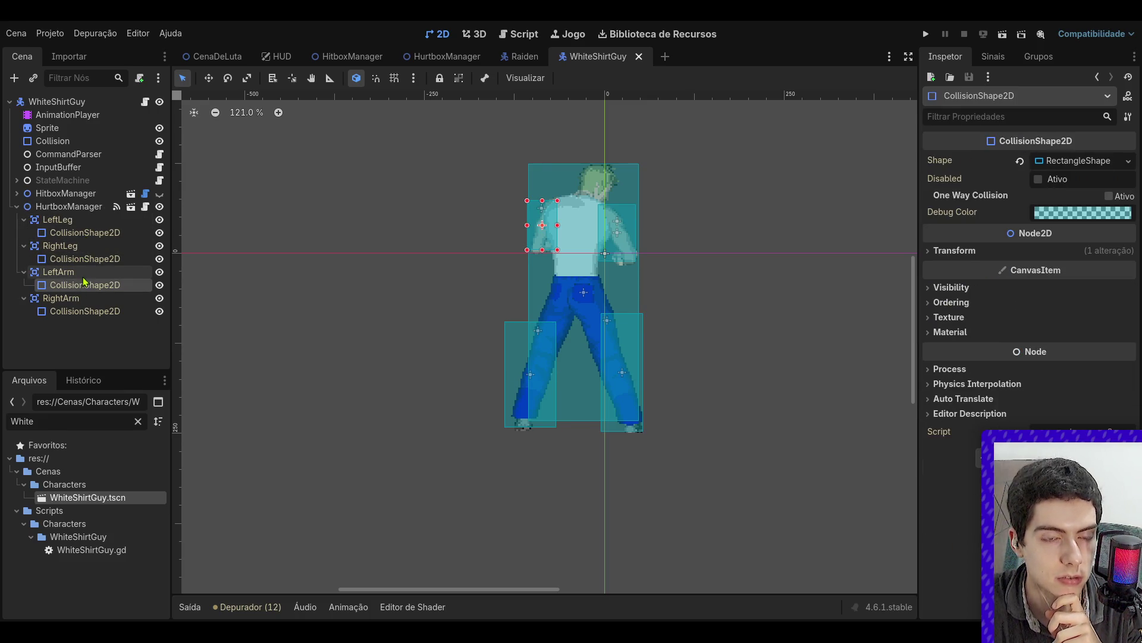
left_click(84, 272)
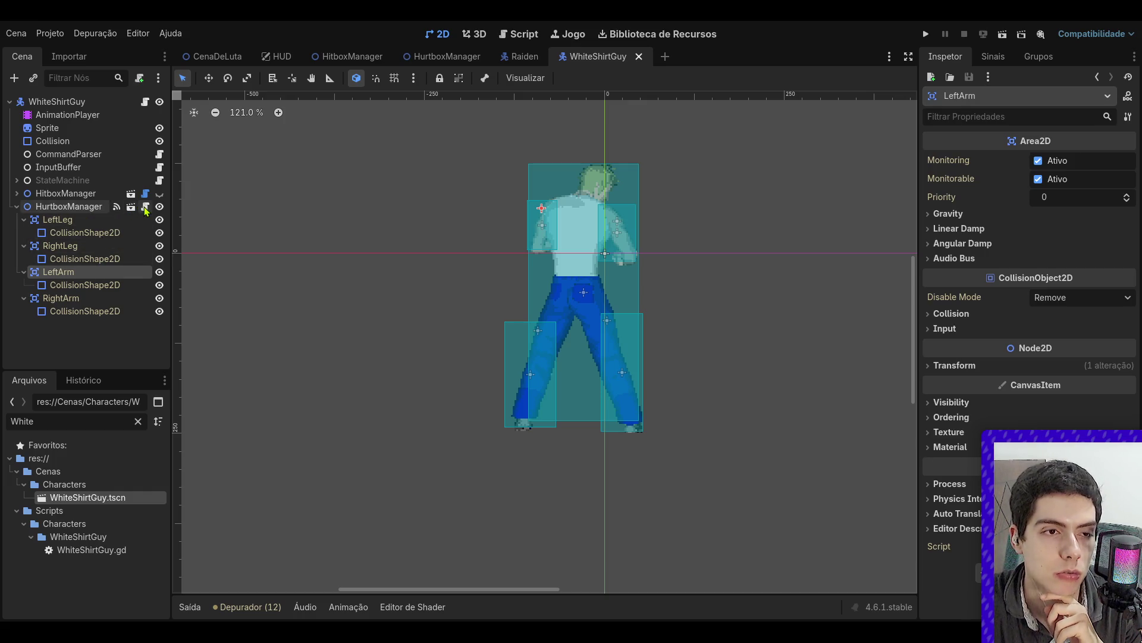
- Connect LeftArm's area_entered to a new print() handler, breakpoint line 9, and run the fight
left_click(993, 56)
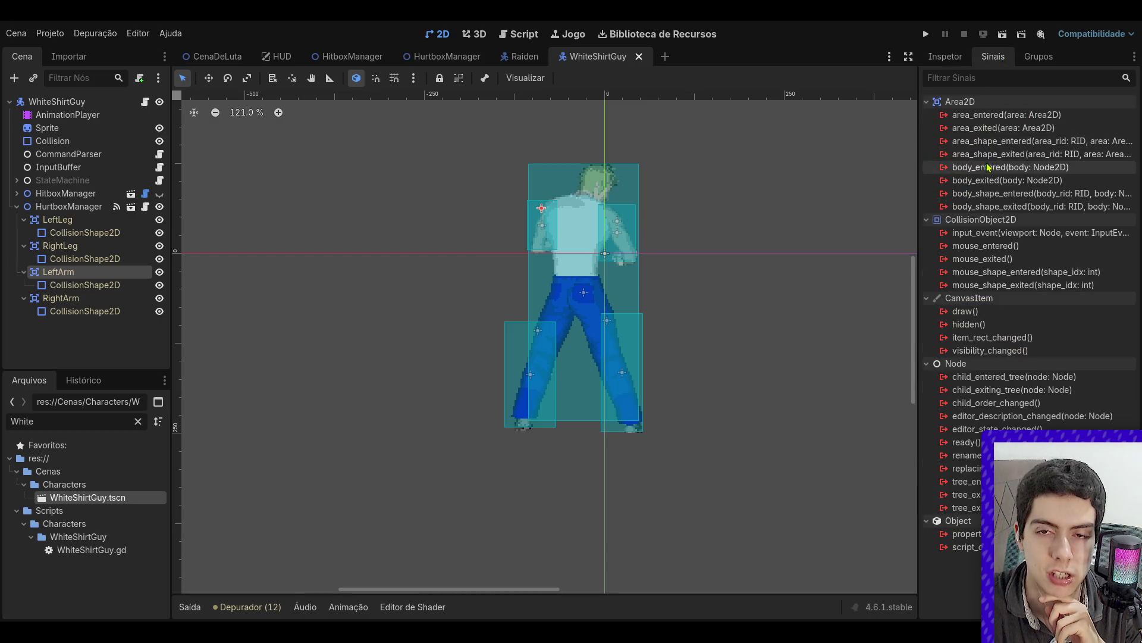
left_click(1002, 119)
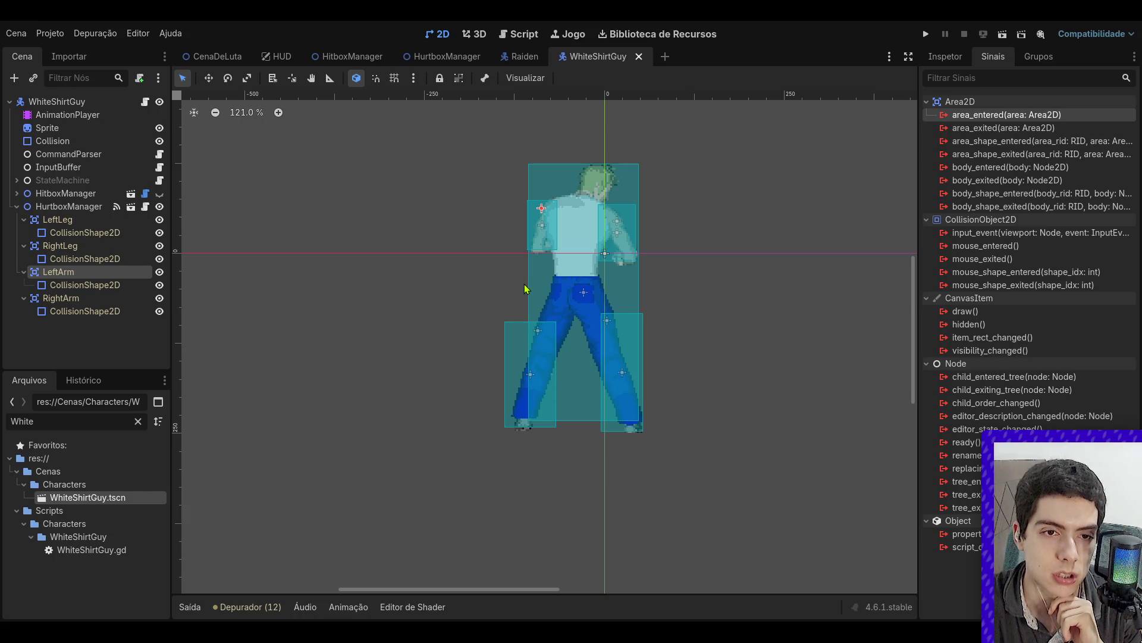
key("Return")
key("Return")
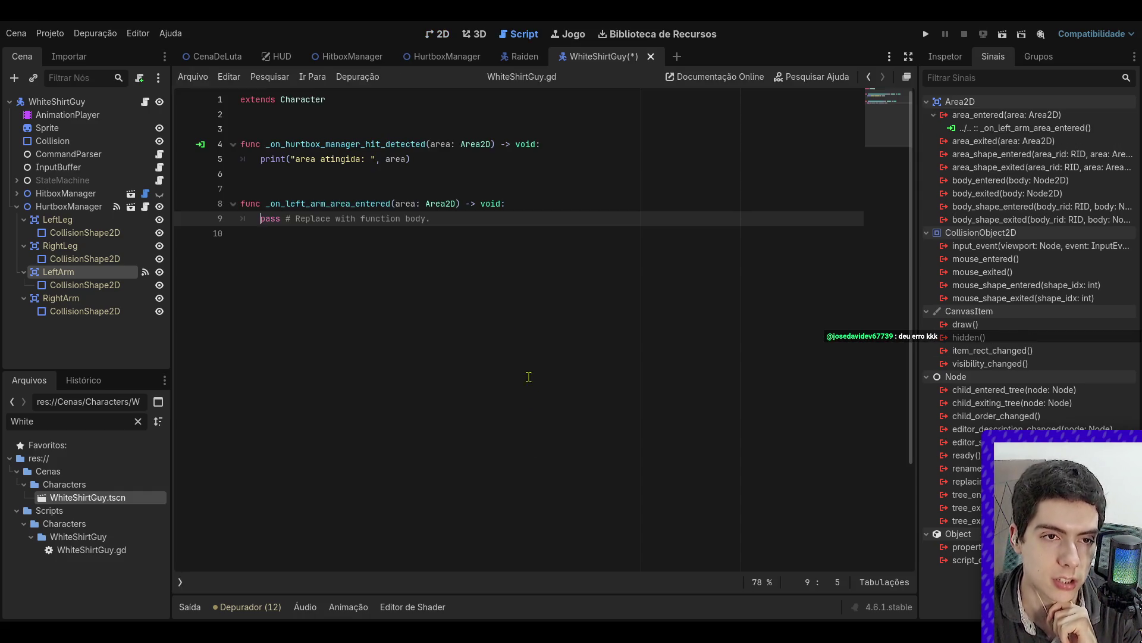
left_click_drag(477, 219, 260, 221)
type("print(")
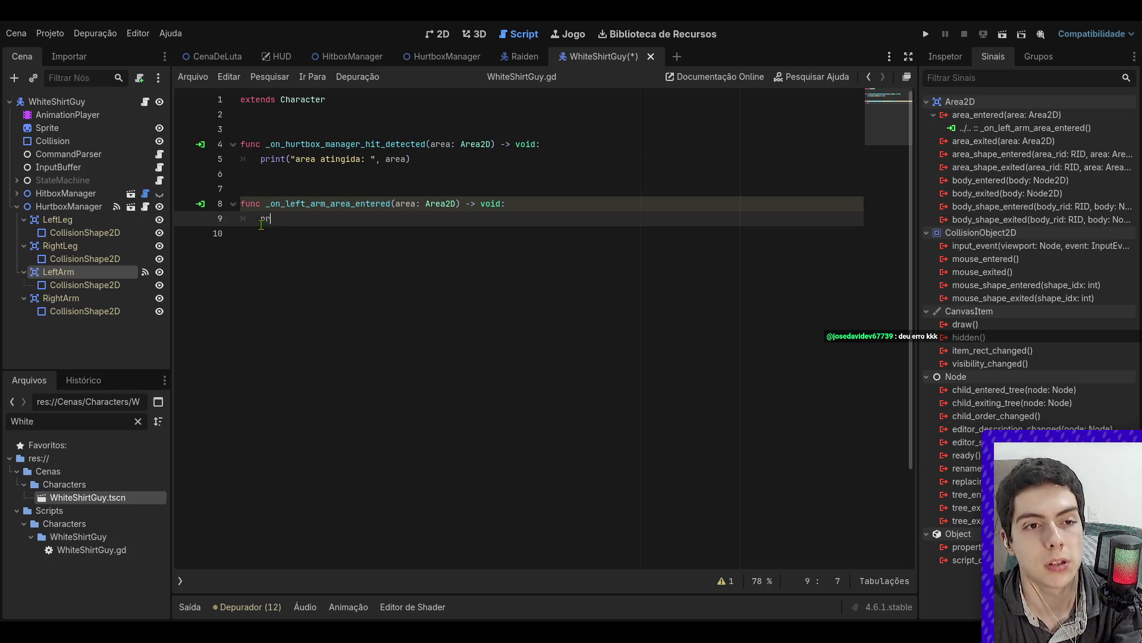
key("ctrl+s")
left_click(185, 218)
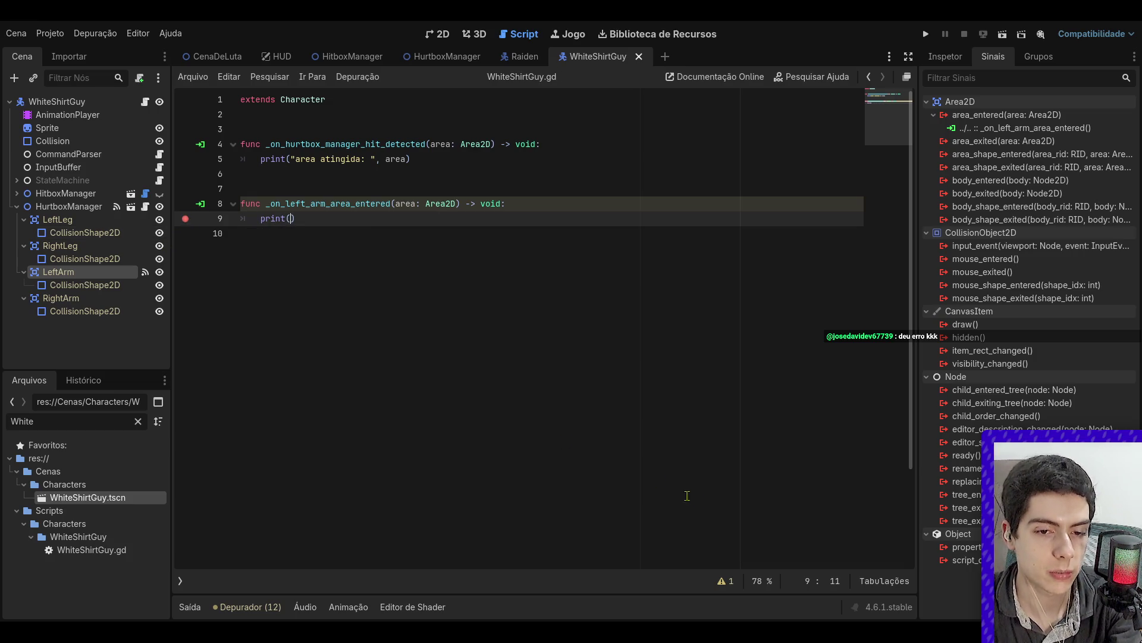
left_click(1006, 34)
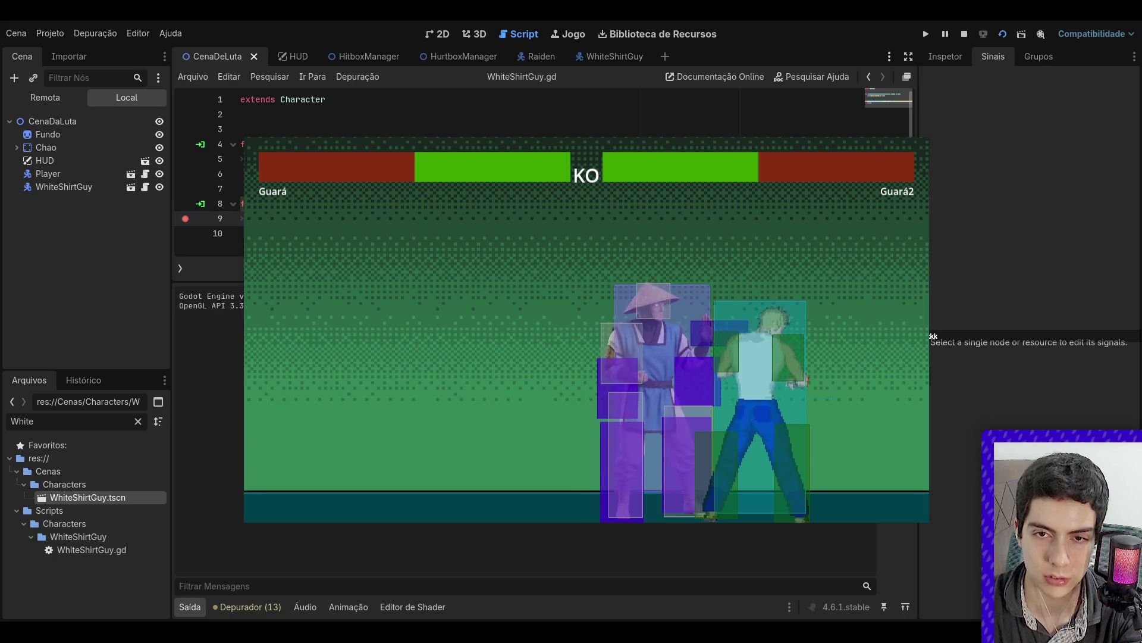
- Stop the game and open the HurtboxManager script in the WhiteShirtGuy scene
left_click(965, 34)
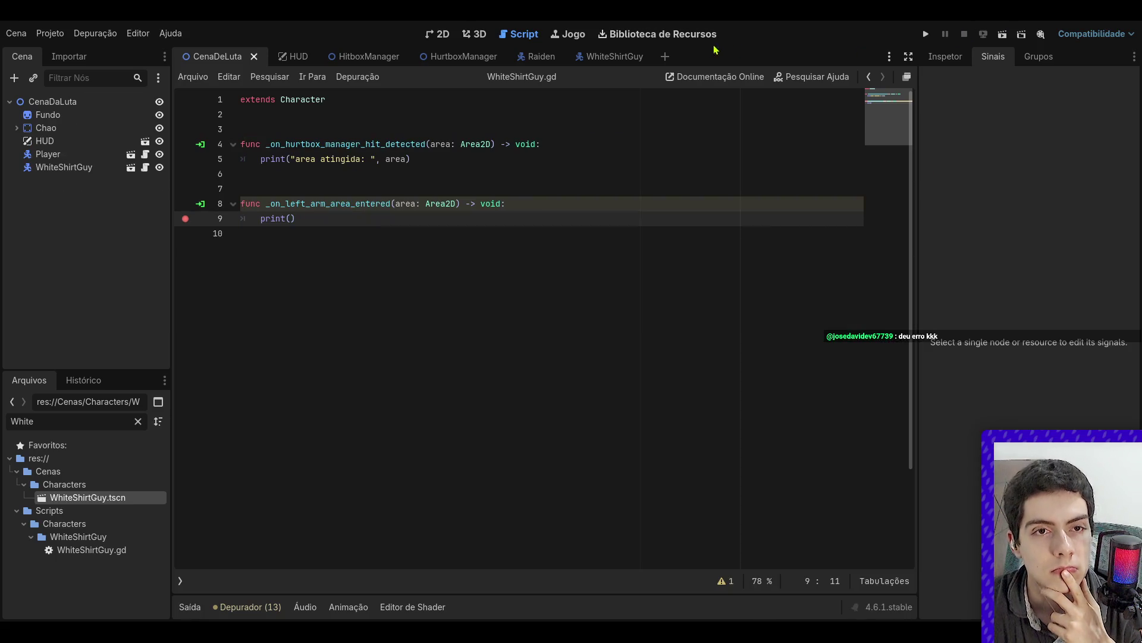
left_click(602, 56)
left_click(140, 207)
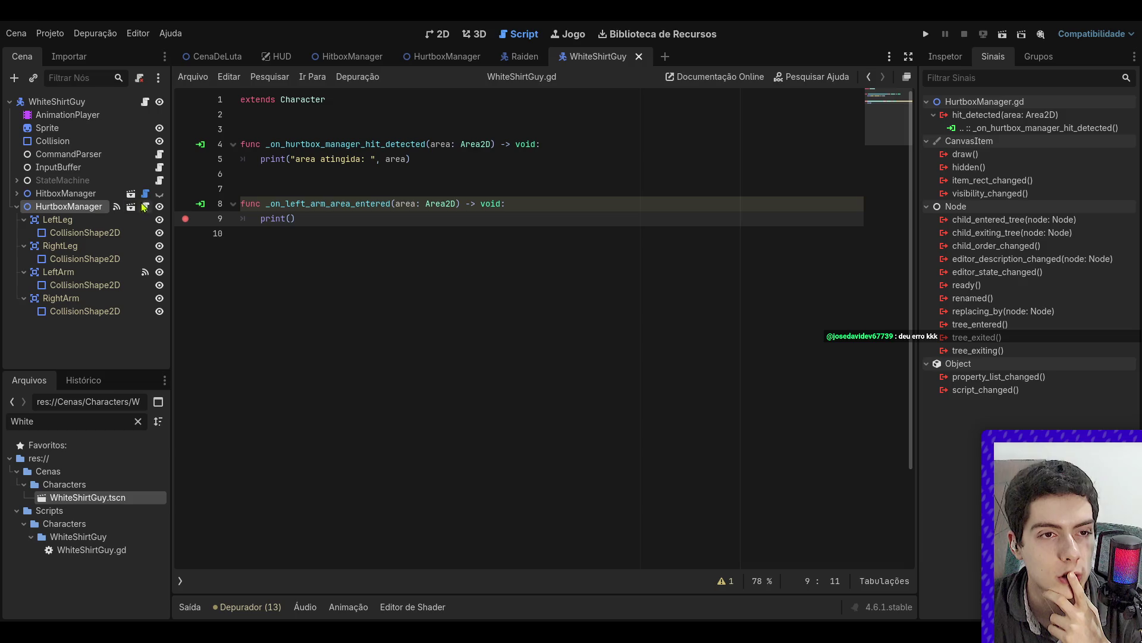
left_click(145, 206)
- Run the CenaDeLuta scene and inspect the live LeftLeg hurtbox and its collision shape
left_click(214, 56)
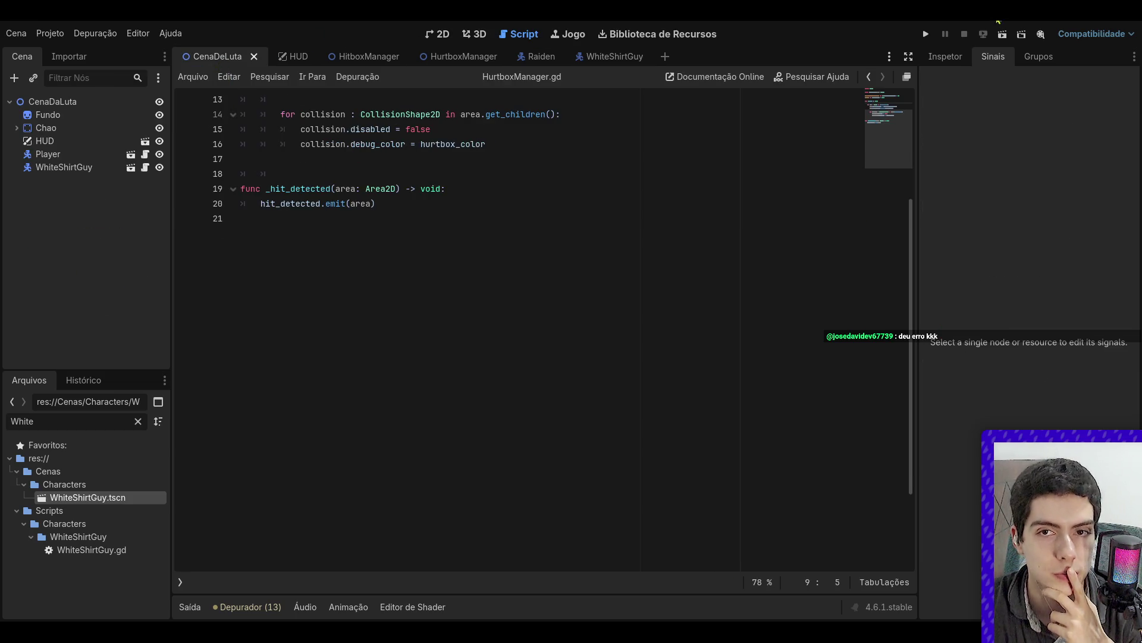
left_click(998, 35)
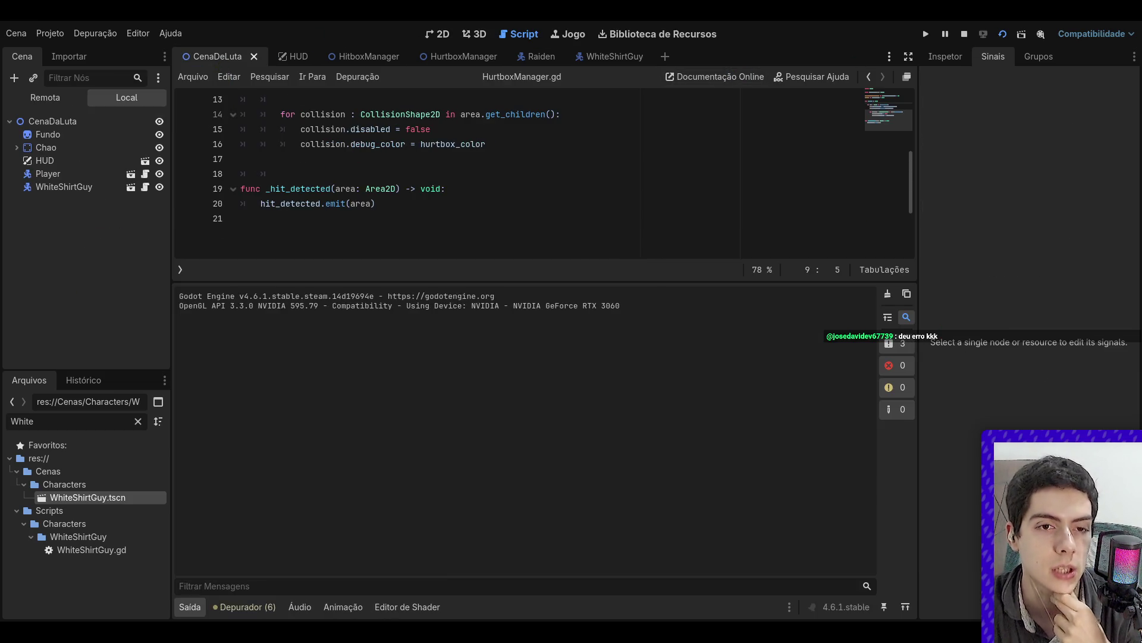
left_click(46, 97)
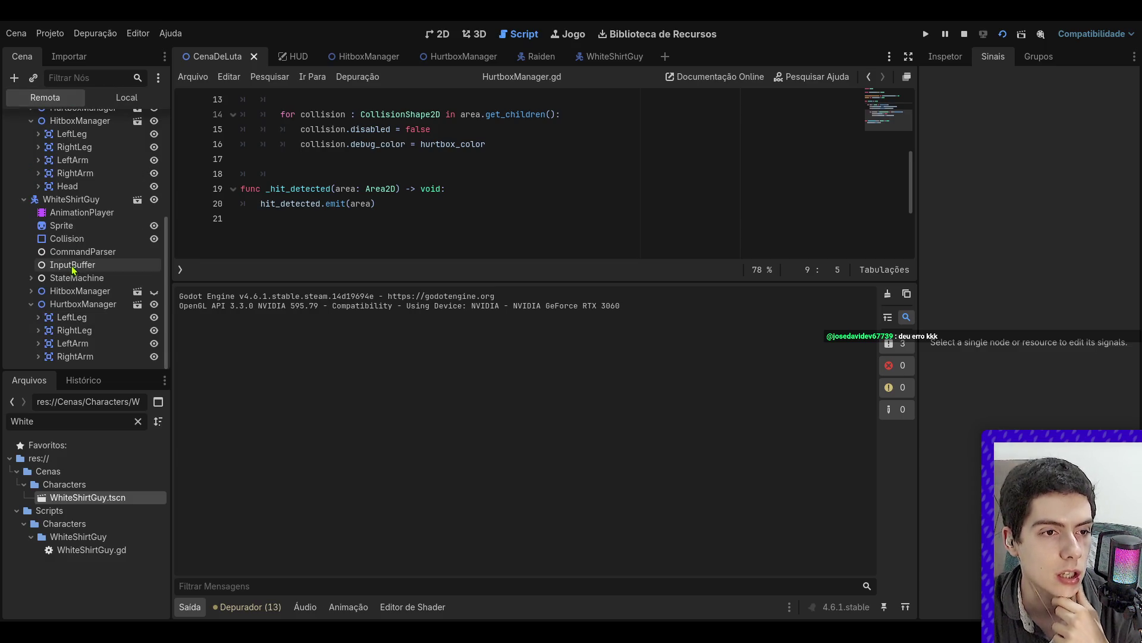
left_click(81, 322)
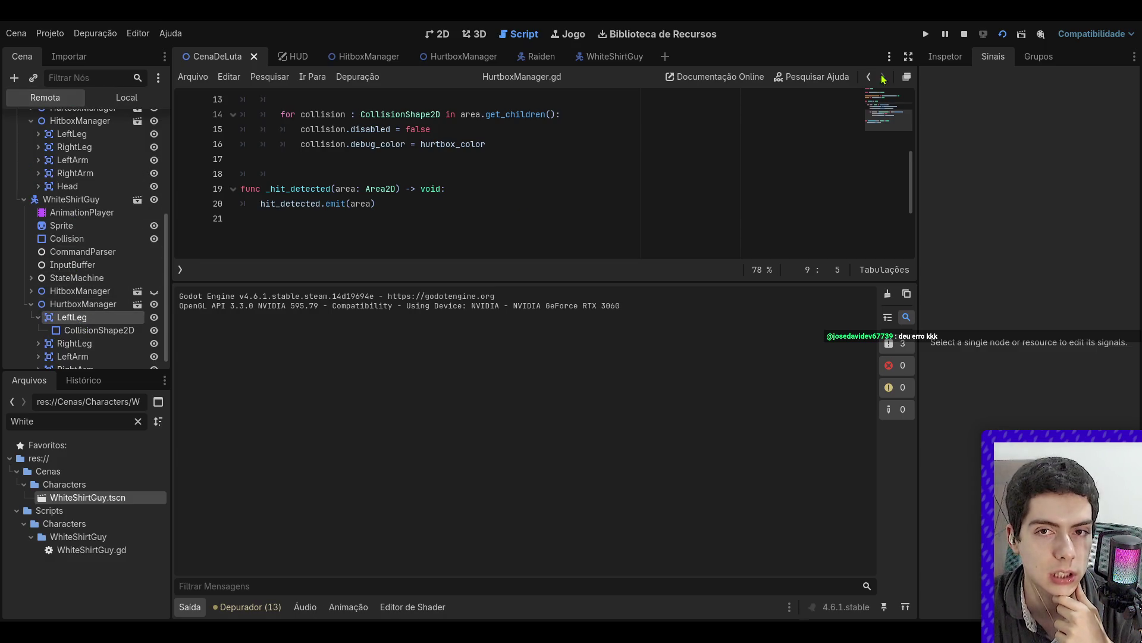
left_click(946, 59)
scroll(1024, 229, "down", 5)
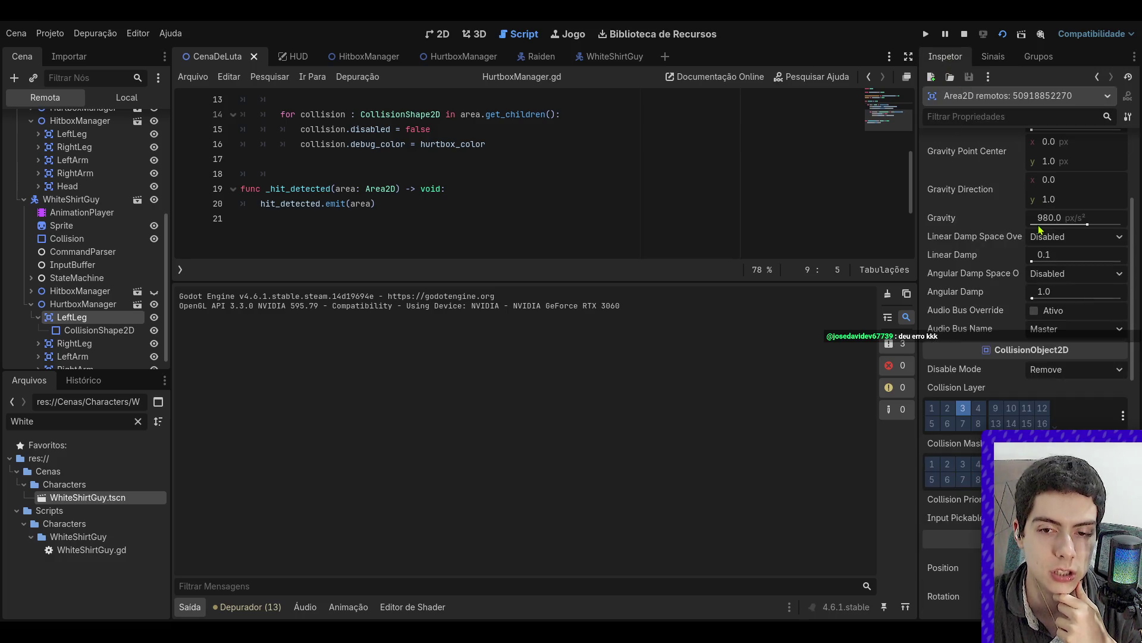
scroll(1040, 229, "up", 5)
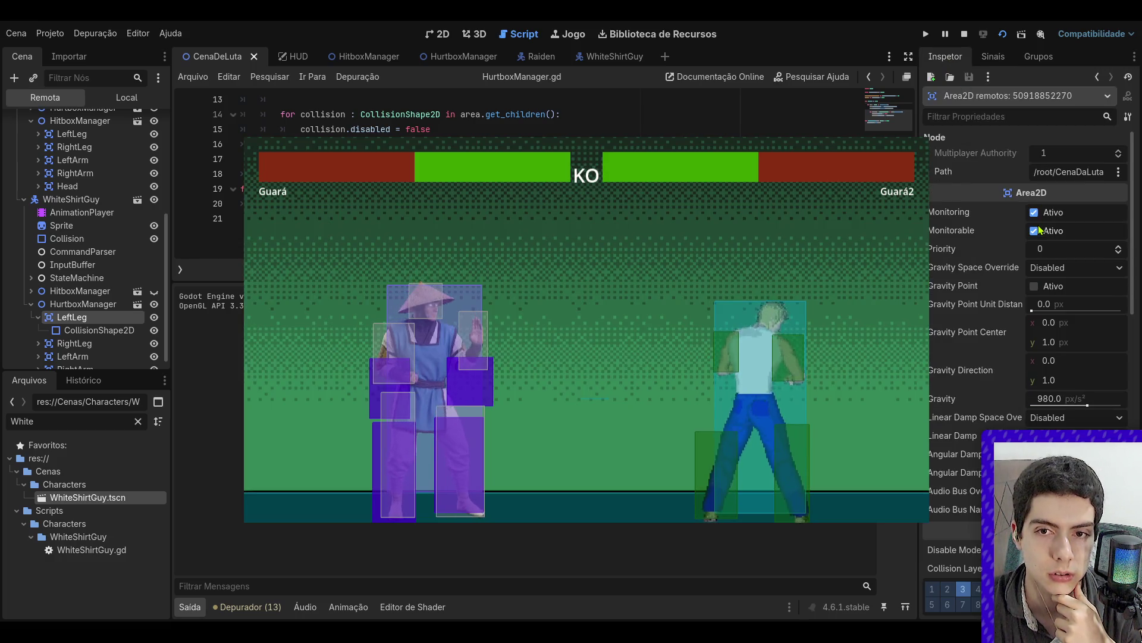
left_click(98, 330)
- Expand RightLeg and LeftArm in the remote tree and inspect LeftArm's collision shape position
left_click(38, 317)
left_click(38, 331)
left_click(38, 356)
left_click(80, 343)
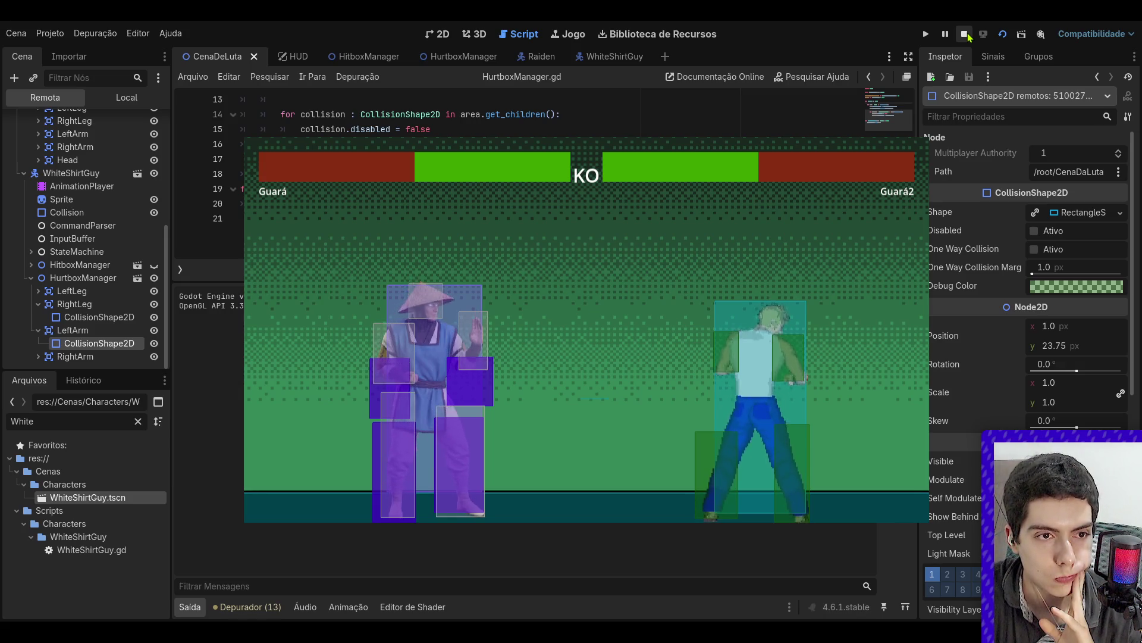
- Stop the game and place the caret inside HurtboxManager's _ready function
left_click(965, 33)
scroll(505, 208, "up", 3)
left_click(505, 173)
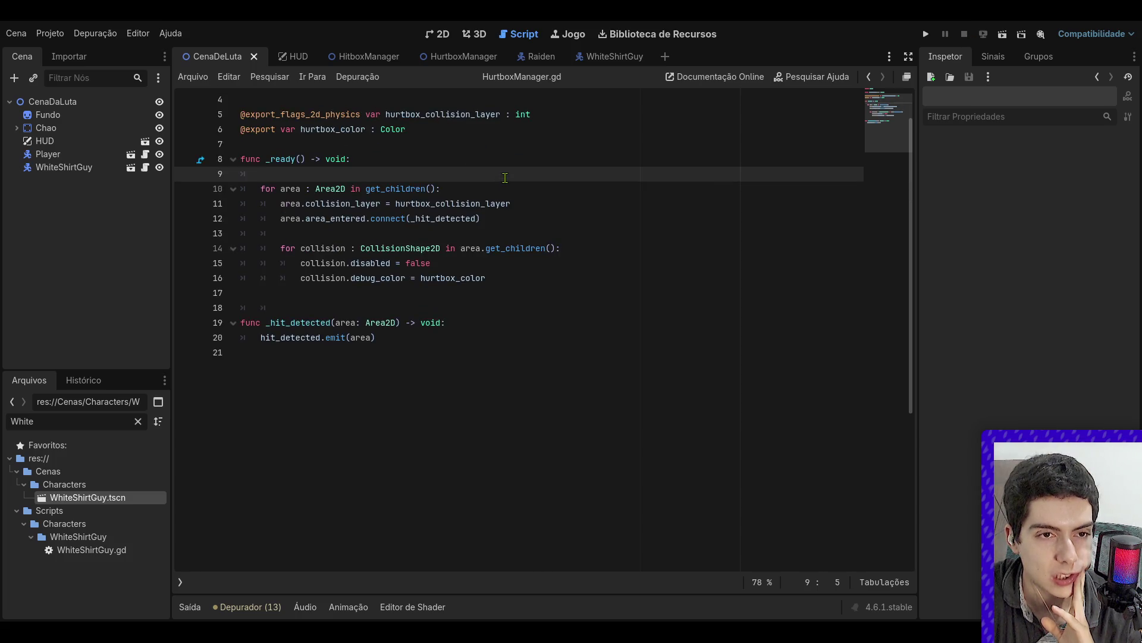
- Open the HurtboxManager script from the WhiteShirtGuy scene in 2D
left_click(428, 34)
left_click(617, 58)
left_click(82, 233)
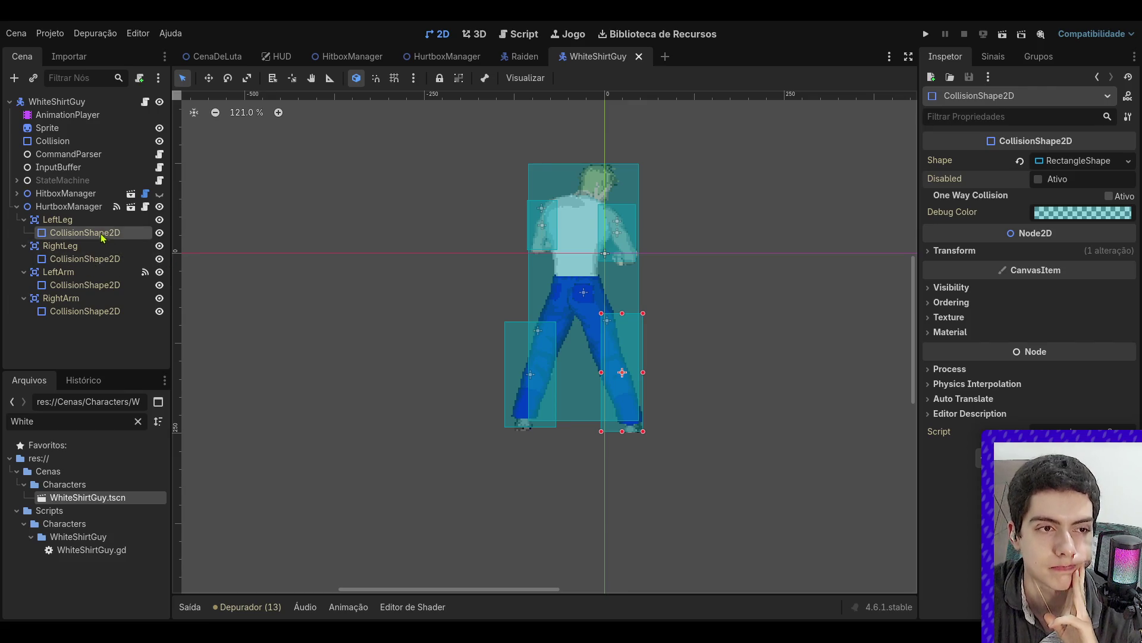
left_click(68, 207)
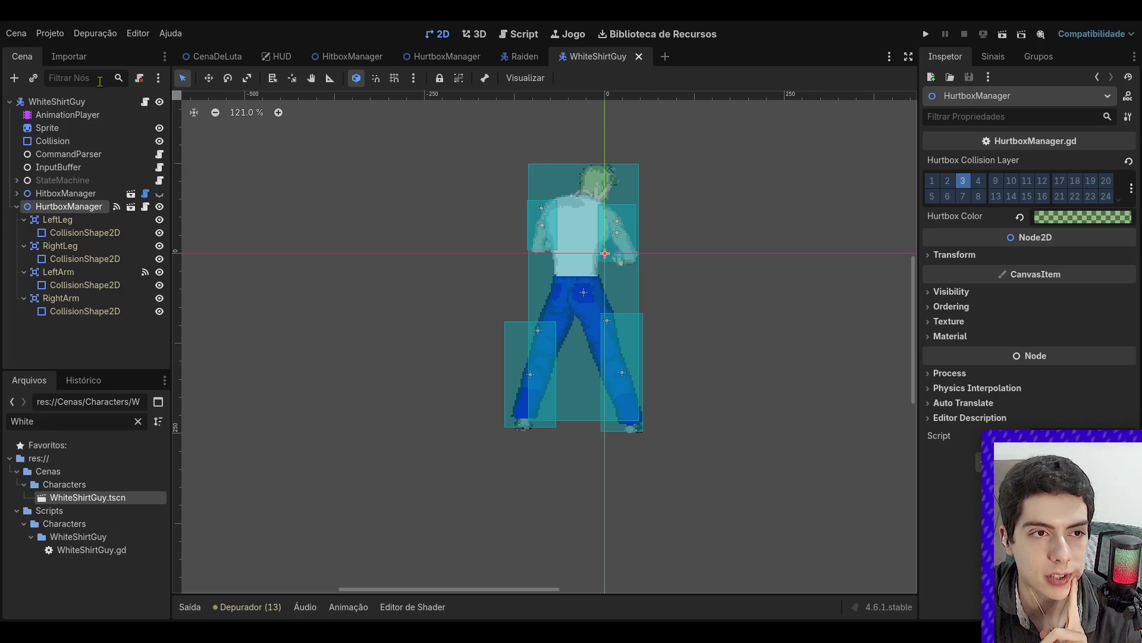
left_click(145, 206)
- Add a _physics_process function with a pass body after _hit_detected
key("Down")
key("Down")
key("Down")
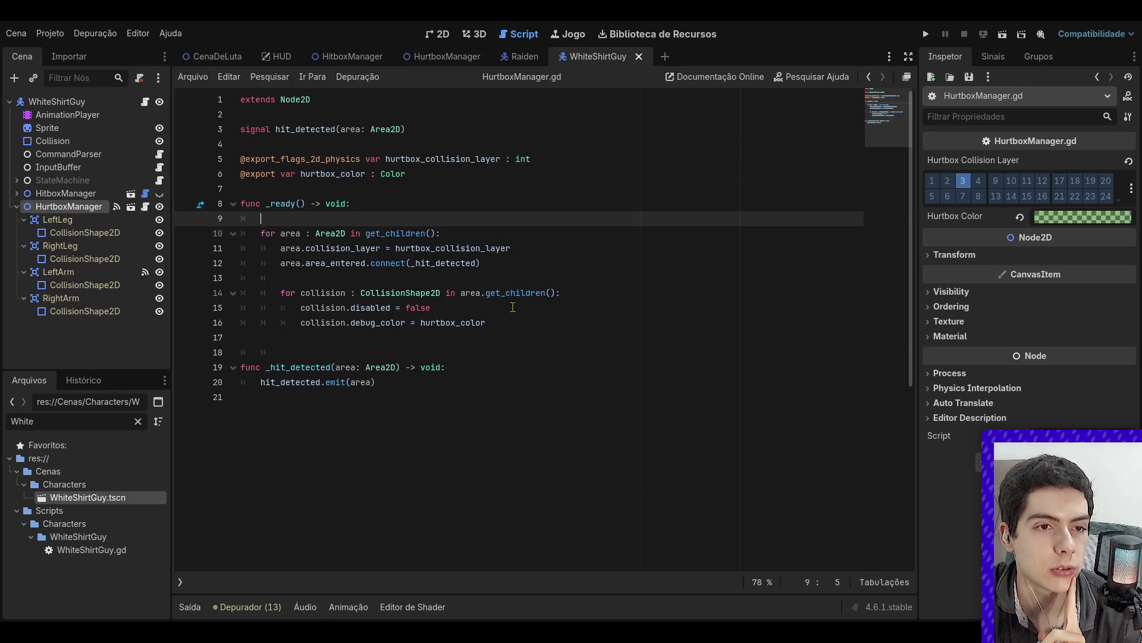
left_click(385, 395)
key("Return")
type("fu")
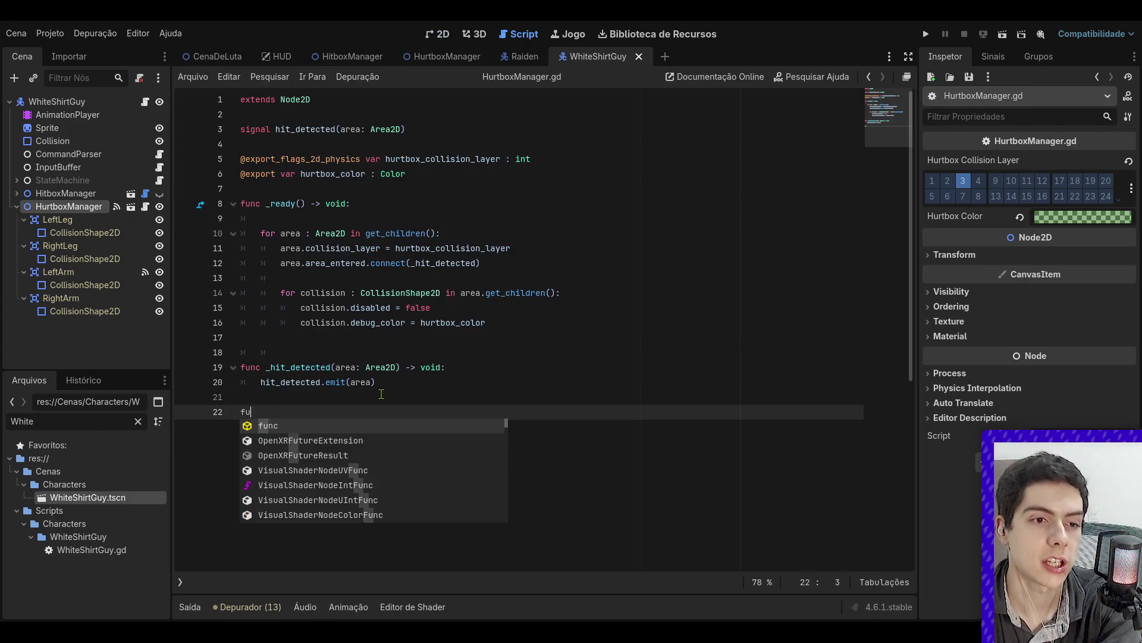
type("nc _phys")
key("Return")
key("Return")
type("pass")
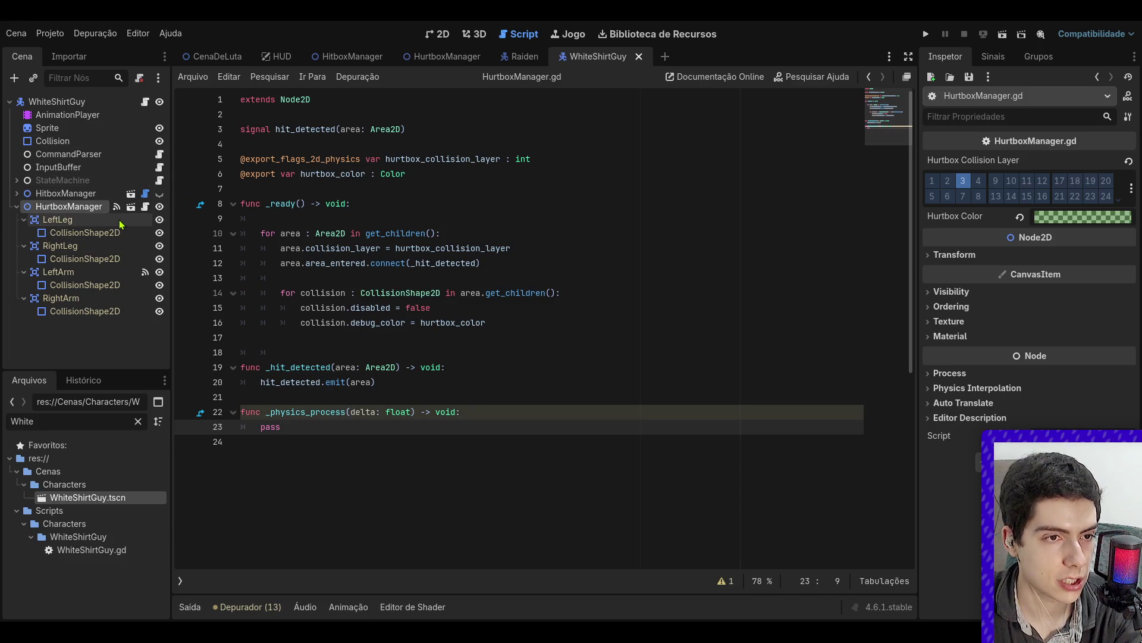
- Check LeftArm's signals and delete the pass placeholder in _physics_process
left_click(58, 272)
left_click(996, 57)
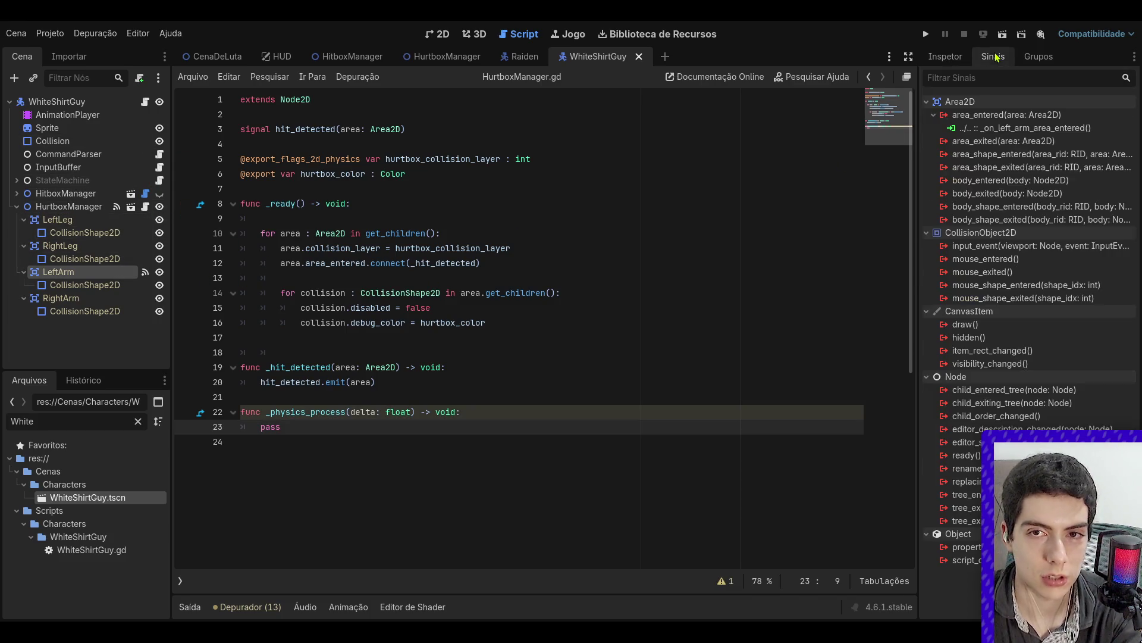
left_click(552, 278)
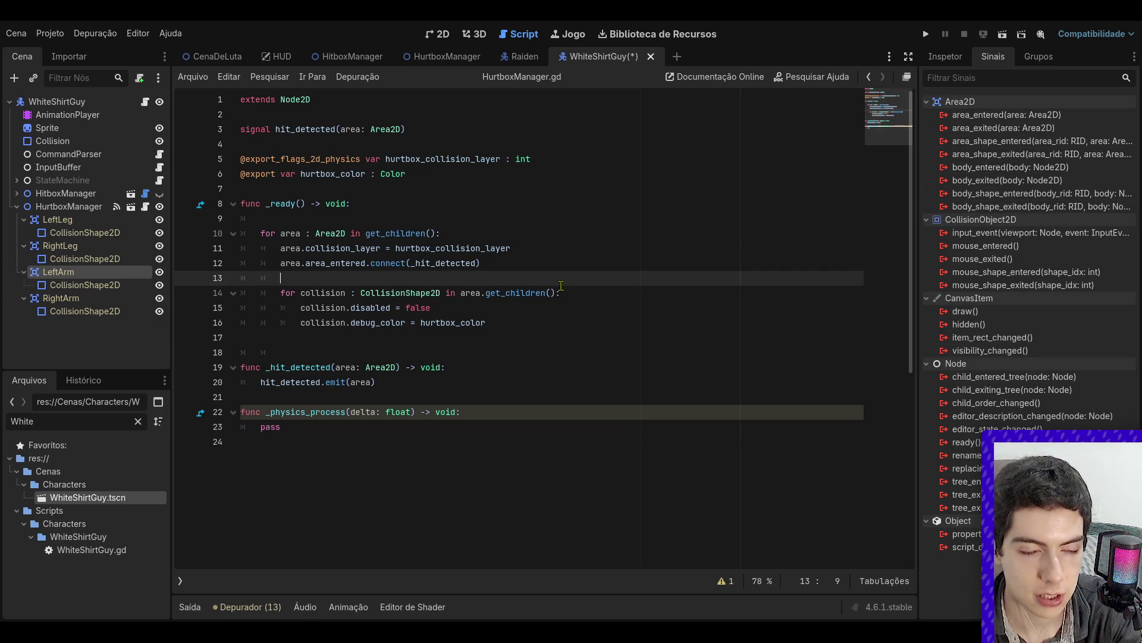
left_click(277, 441)
left_click_drag(280, 426, 262, 430)
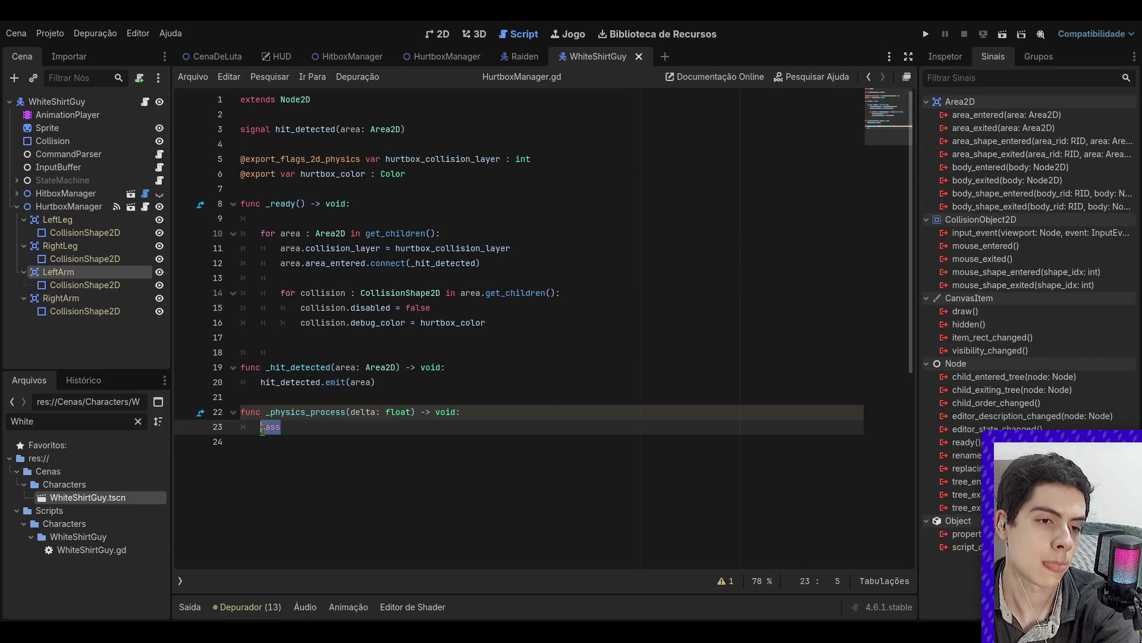
left_click(292, 428)
double_click(270, 426)
key("BackSpace")
- Make _physics_process print $LeftArm.get_overlapping_areas()
mouse_move(61, 276)
left_mouse_down()
mouse_move(238, 330)
mouse_move(286, 429)
left_mouse_up()
key("ctrl+z")
mouse_move(79, 283)
left_mouse_down()
mouse_move(96, 351)
mouse_move(373, 433)
mouse_move(405, 432)
left_mouse_up()
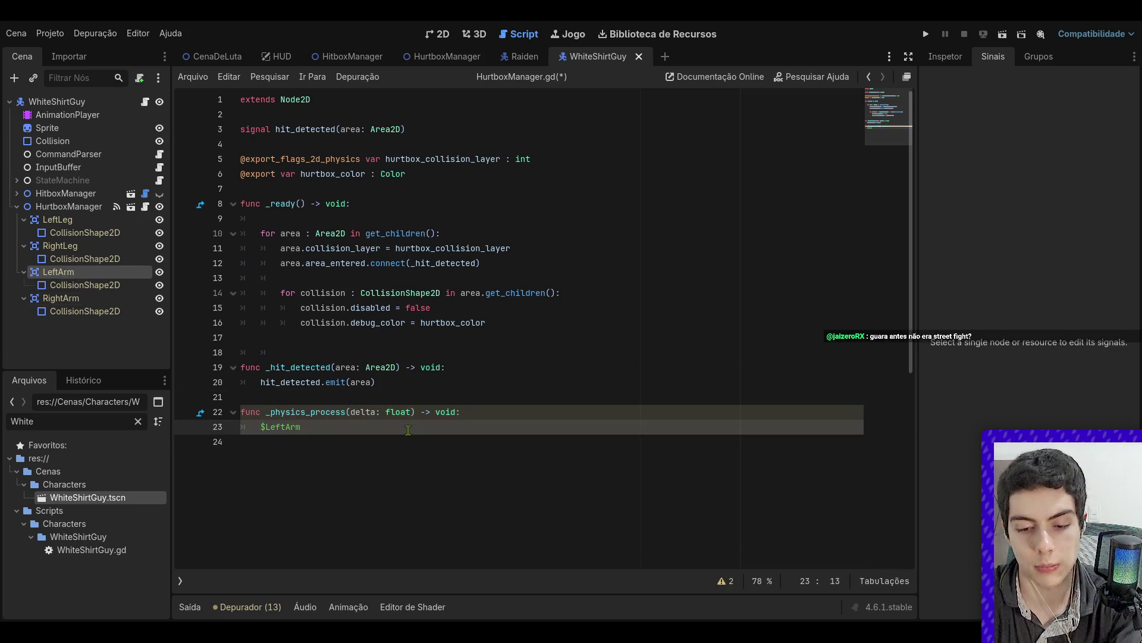
key("ctrl+z")
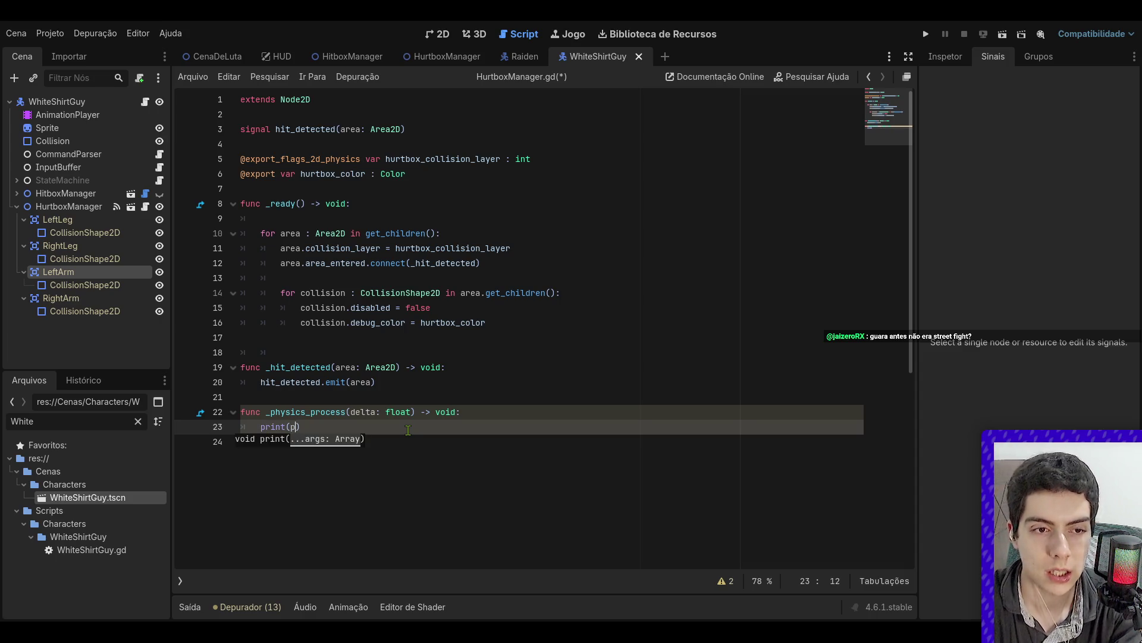
key("BackSpace")
type("$")
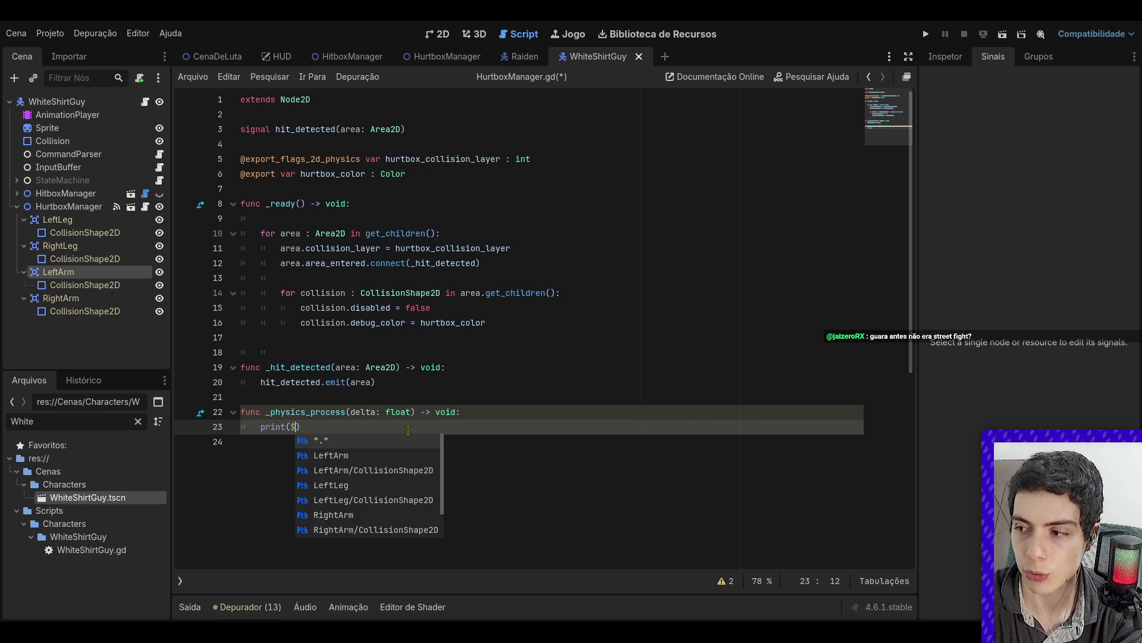
type("LeftArm.")
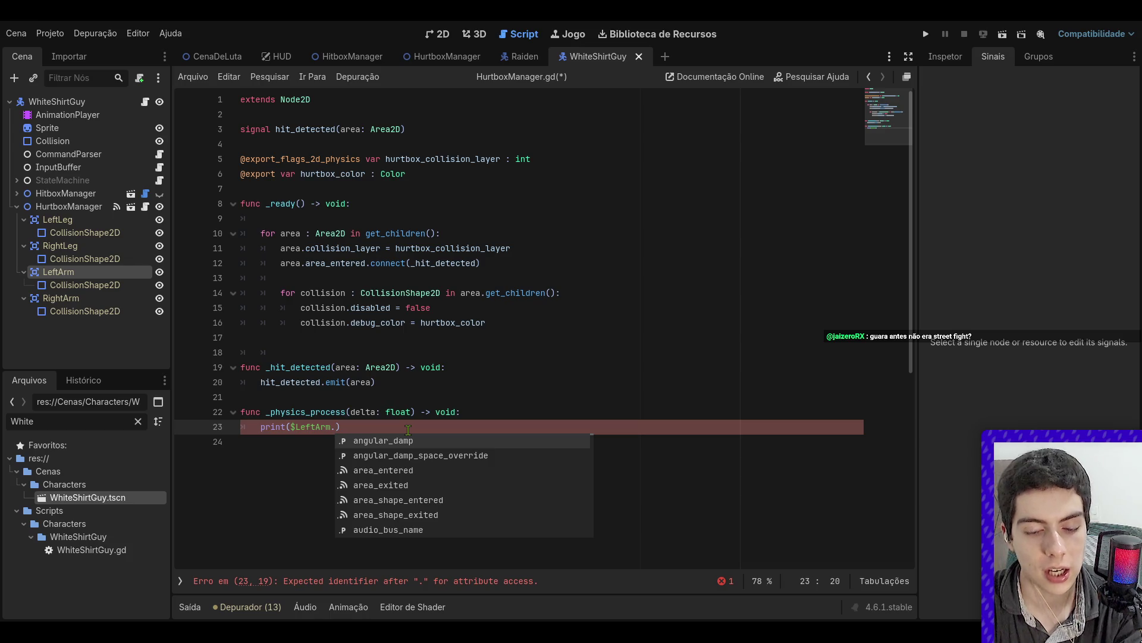
type("get_ov")
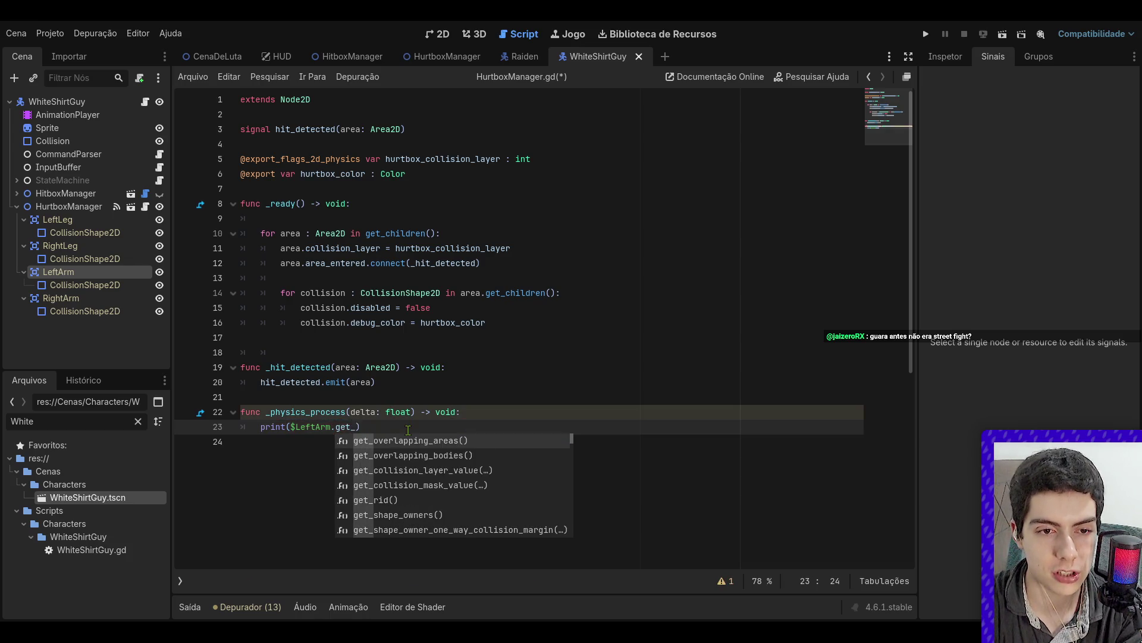
key("Return")
- Save the script and run the CenaDeLuta fight scene
key("ctrl+s")
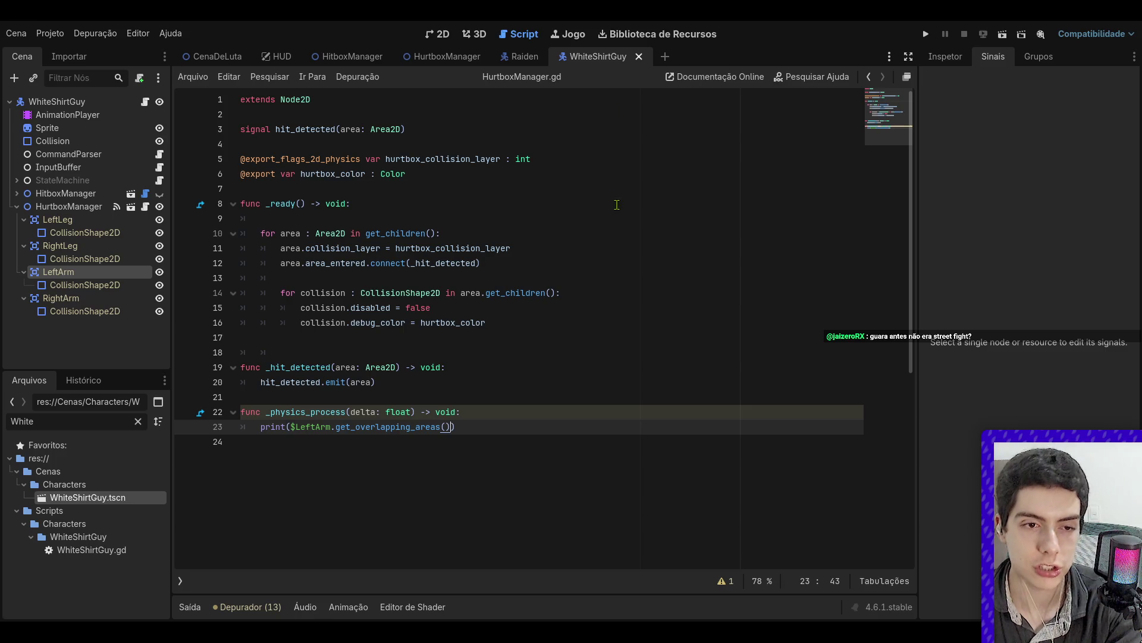
left_click(617, 204)
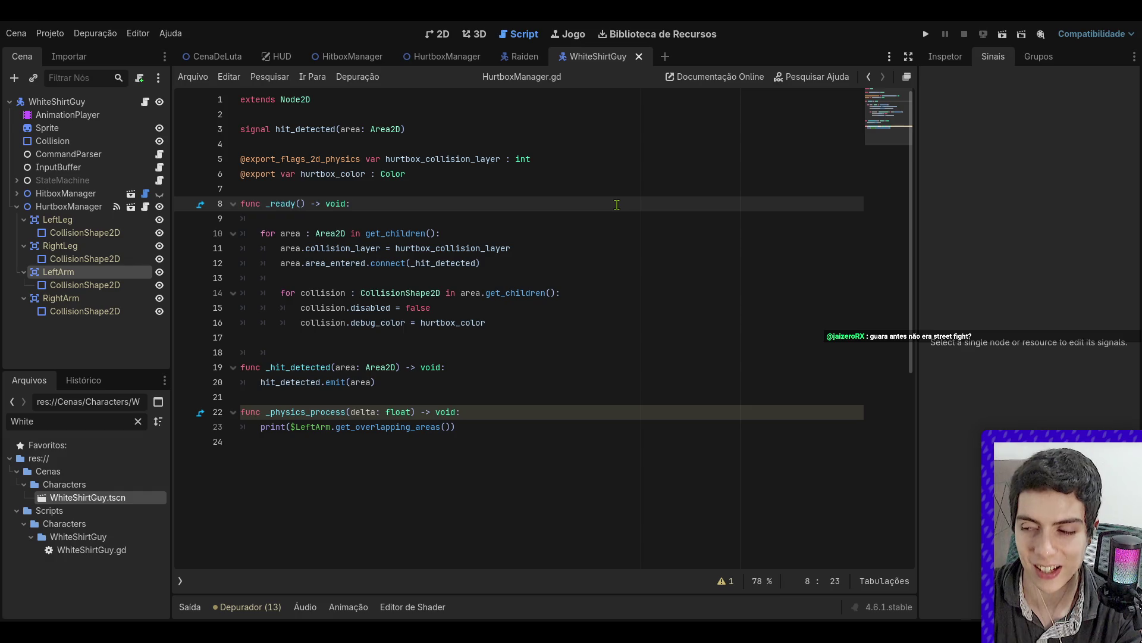
left_click(227, 52)
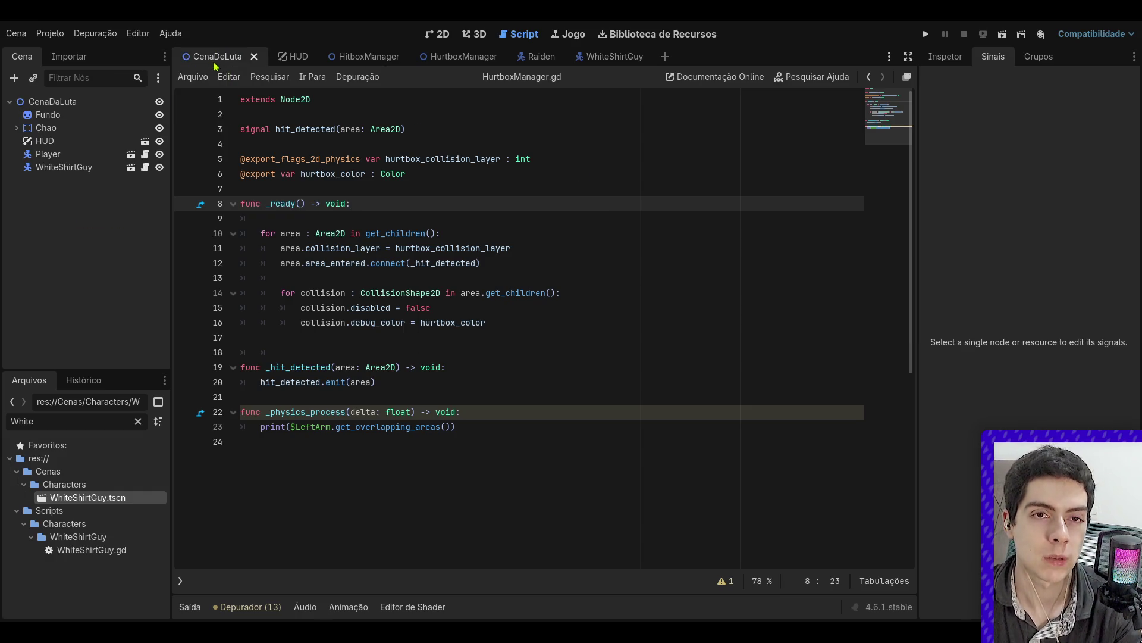
left_click(1041, 34)
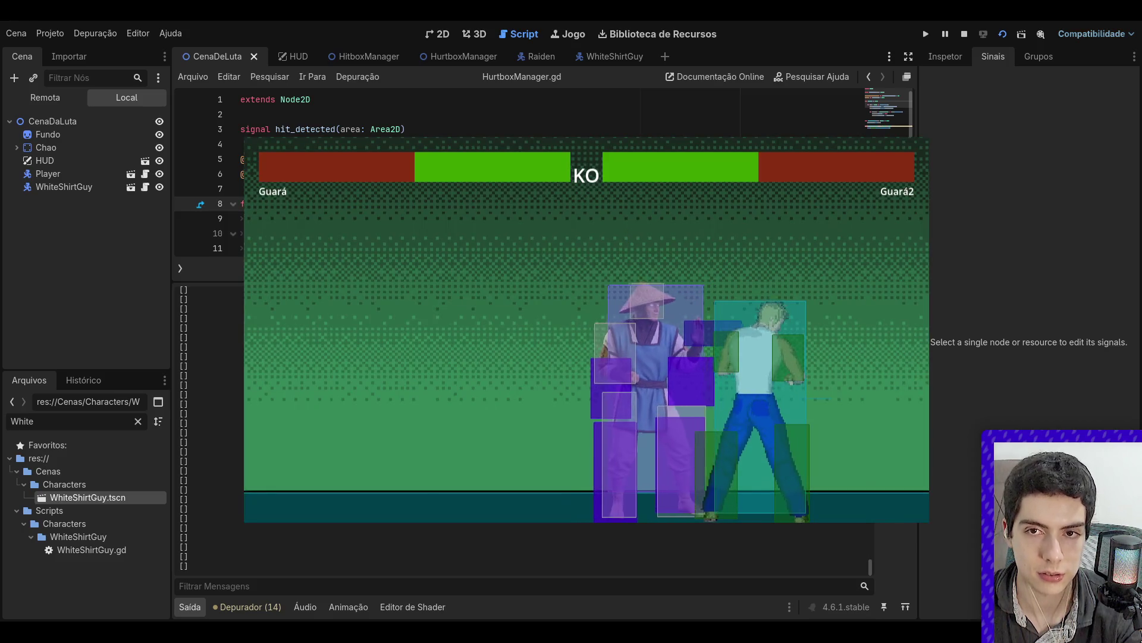
- Stop the game and rerun the fight scene with F5
key("F8")
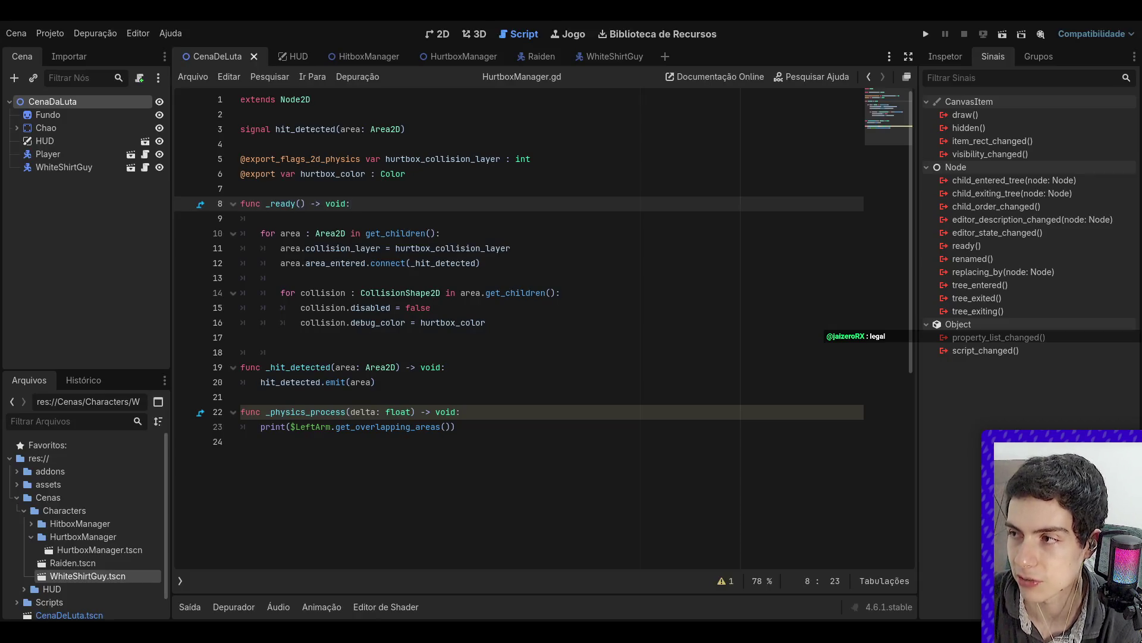
left_click(703, 323)
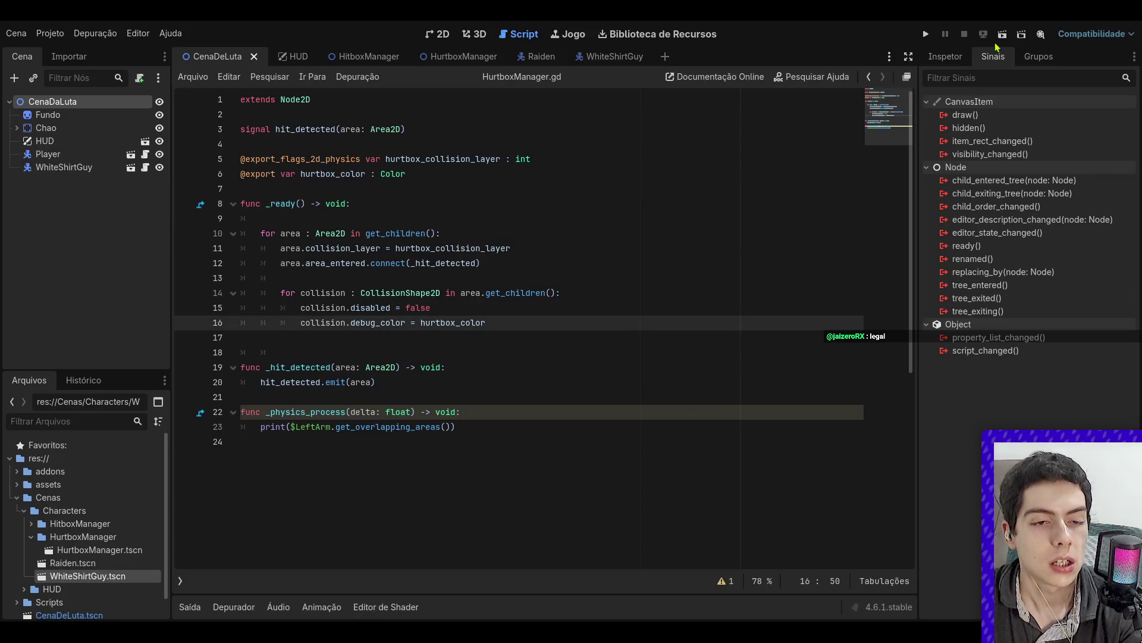
key("F5")
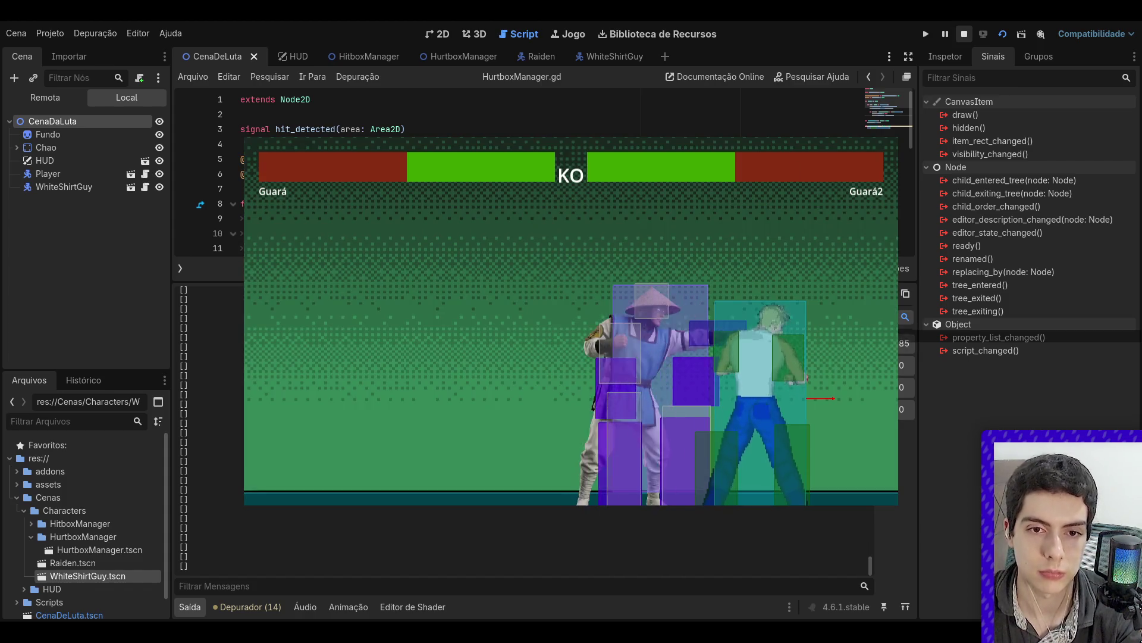
- Stop the run and show the Raiden scene in the 2D view
left_click(965, 34)
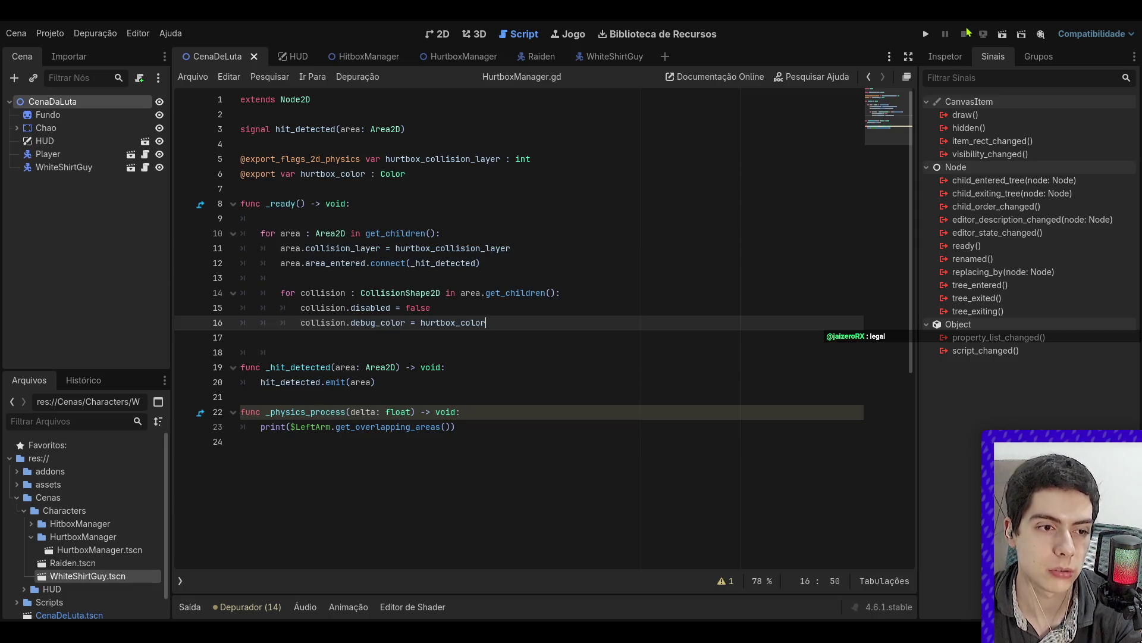
left_click(536, 56)
left_click(439, 34)
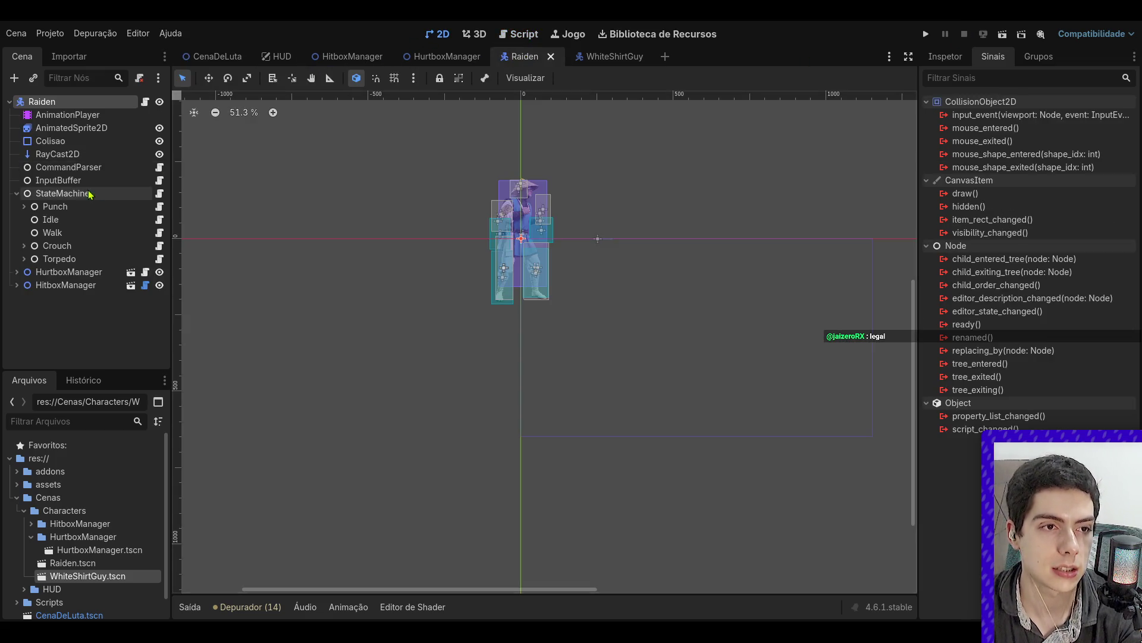
- Show Raiden's Punch animation tracks, scrub to about 0.24 s, and collapse StateMachine
left_click(82, 116)
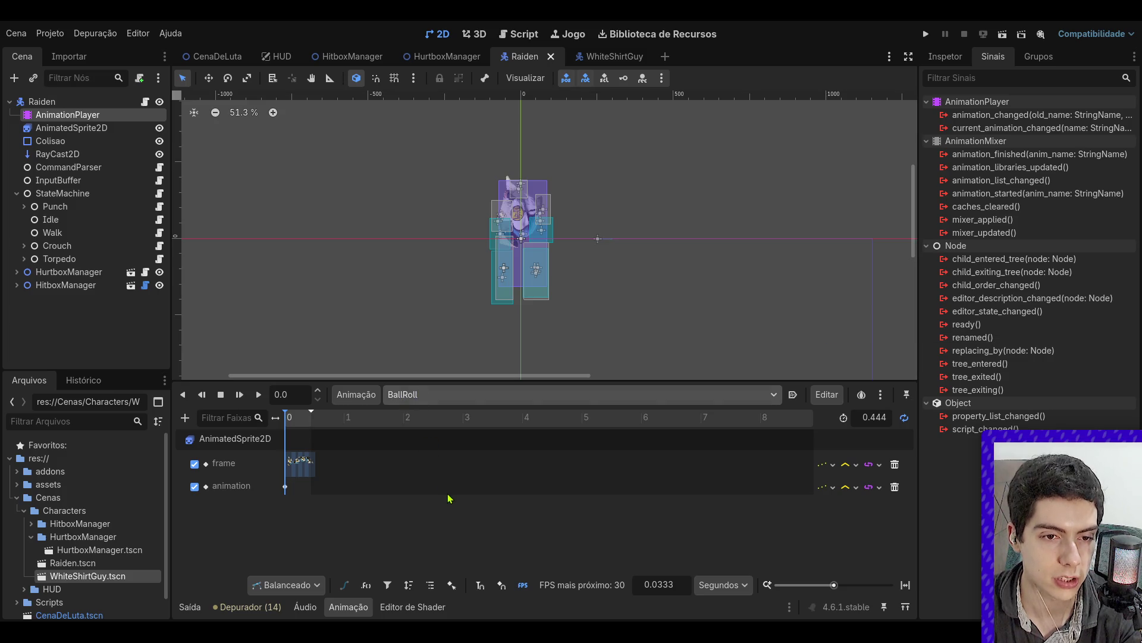
scroll(413, 484, "down", 1)
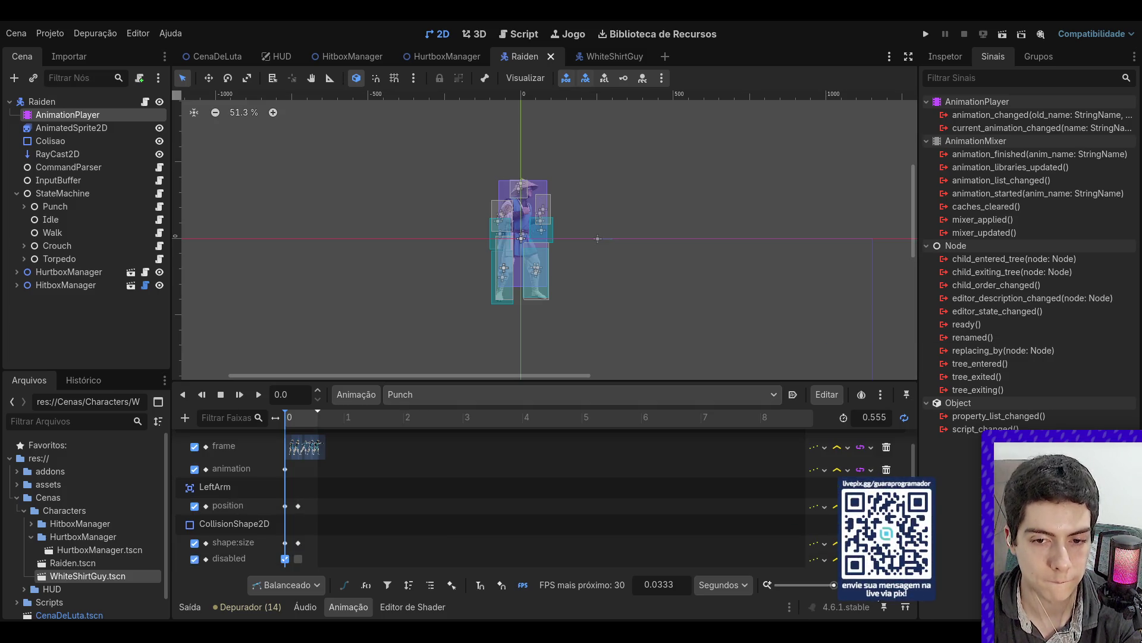
left_click_drag(834, 585, 841, 585)
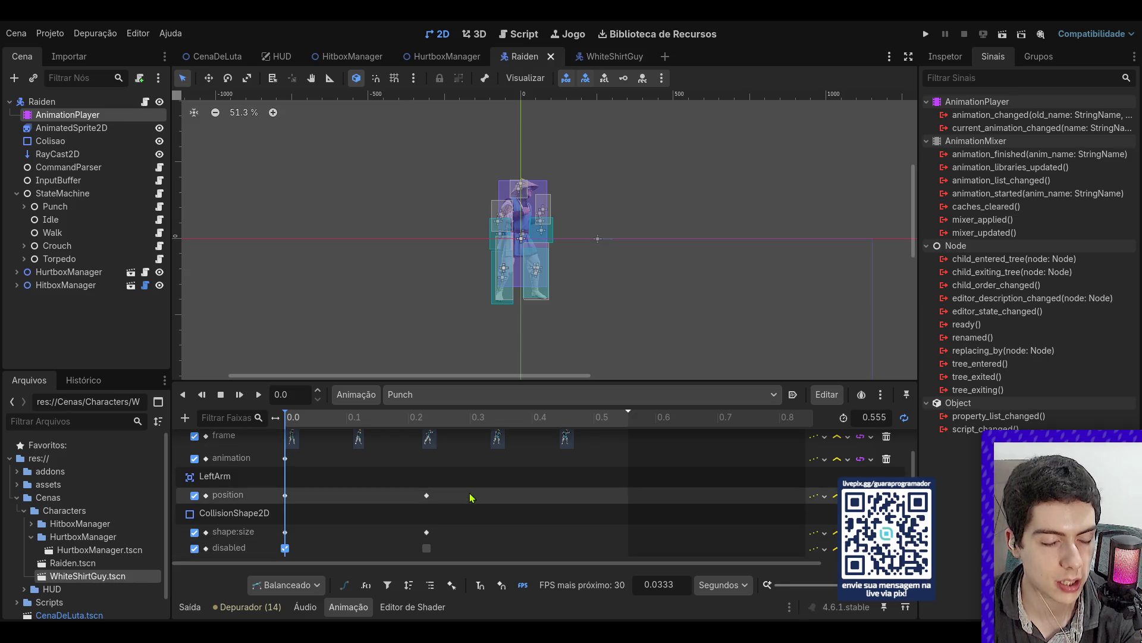
mouse_move(411, 420)
left_mouse_down()
mouse_move(617, 434)
mouse_move(426, 441)
mouse_move(643, 439)
mouse_move(273, 421)
left_mouse_up()
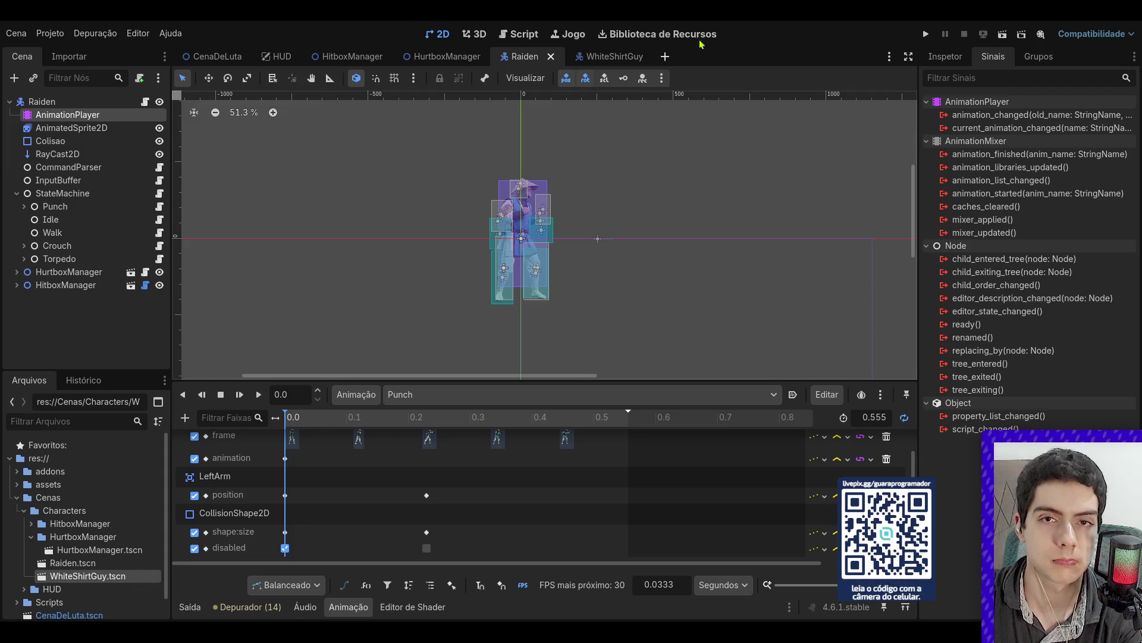
left_click(53, 312)
left_click(23, 207)
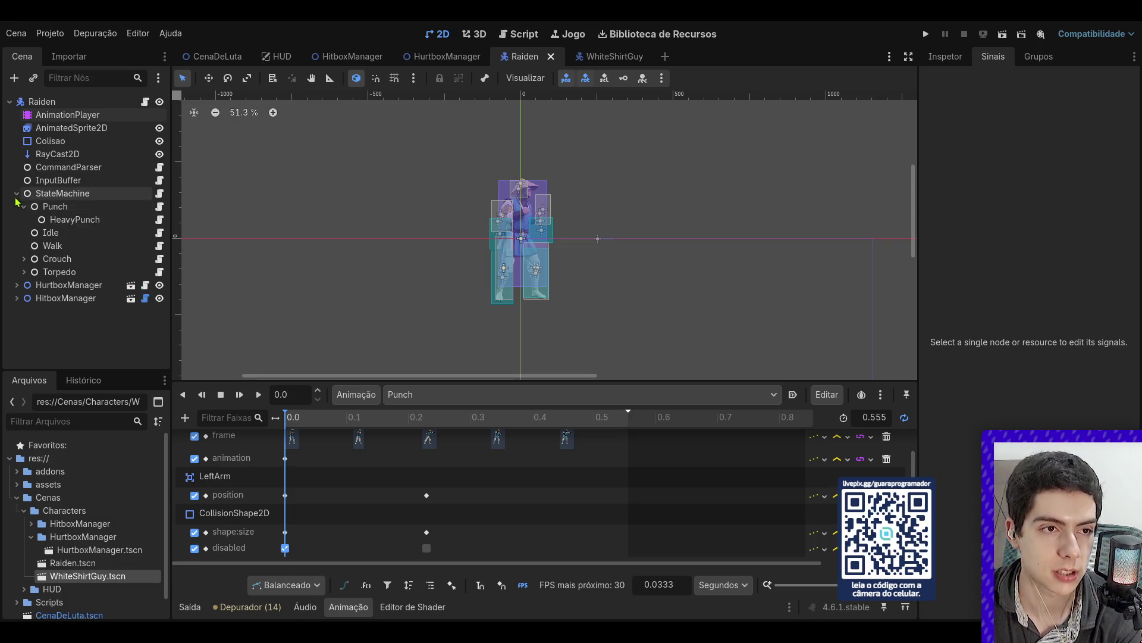
left_click(16, 194)
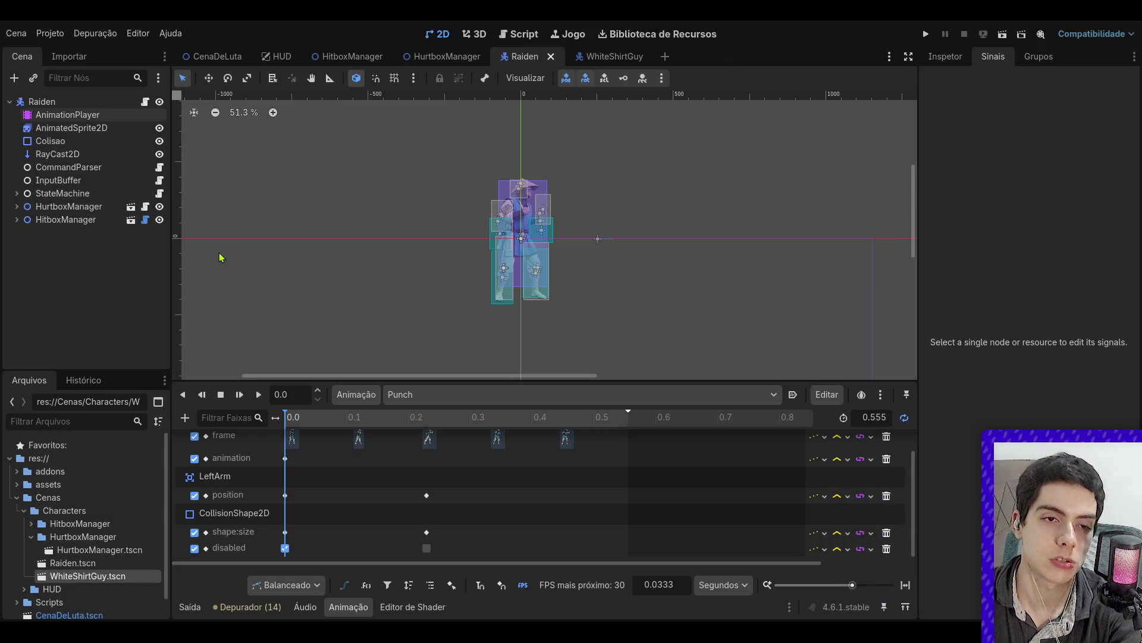
- Add a test Area2D beside Raiden with a rectangle CollisionShape2D and save the scene
key("ctrl+v")
left_click_drag(521, 238, 585, 204)
left_click(942, 56)
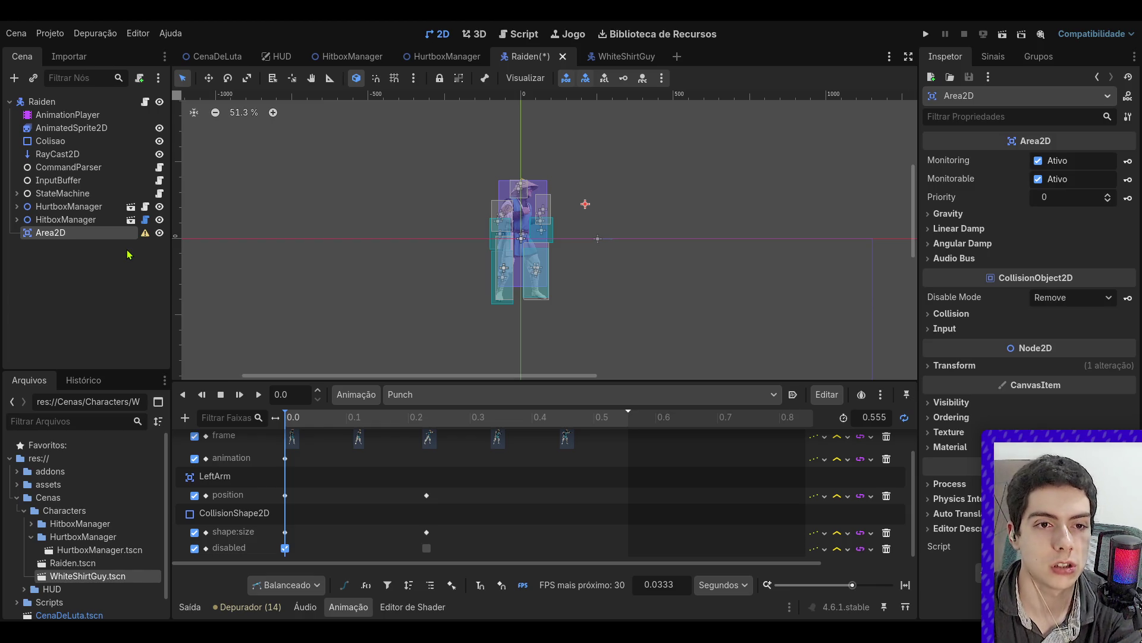
key("ctrl+a")
key("Return")
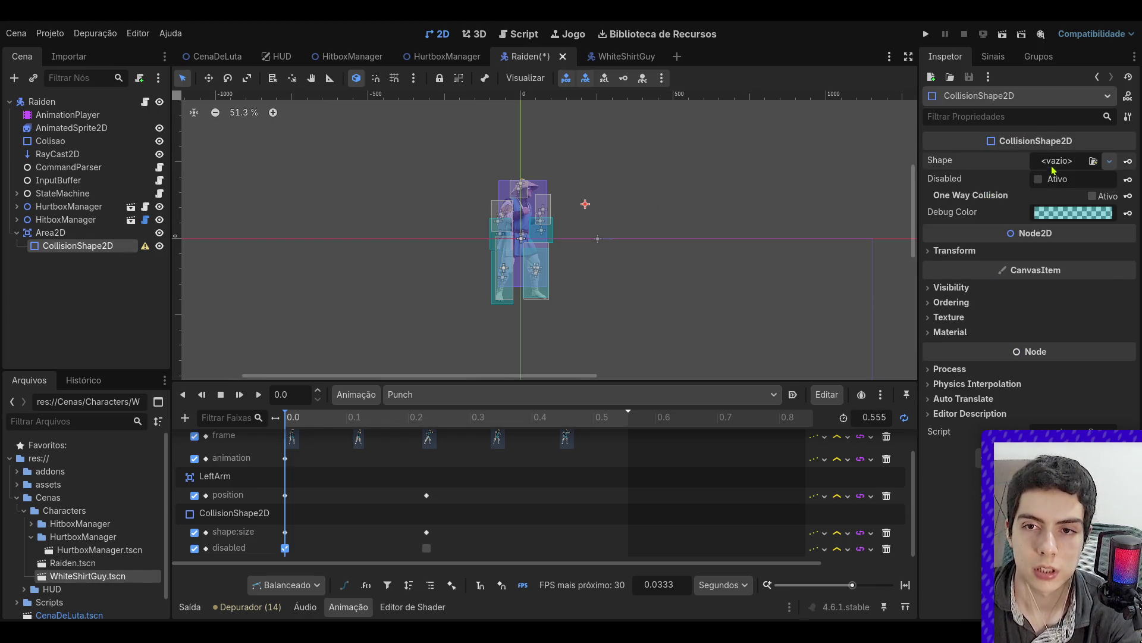
left_click(1052, 251)
mouse_move(590, 207)
left_mouse_down()
mouse_move(633, 222)
mouse_move(604, 217)
left_mouse_up()
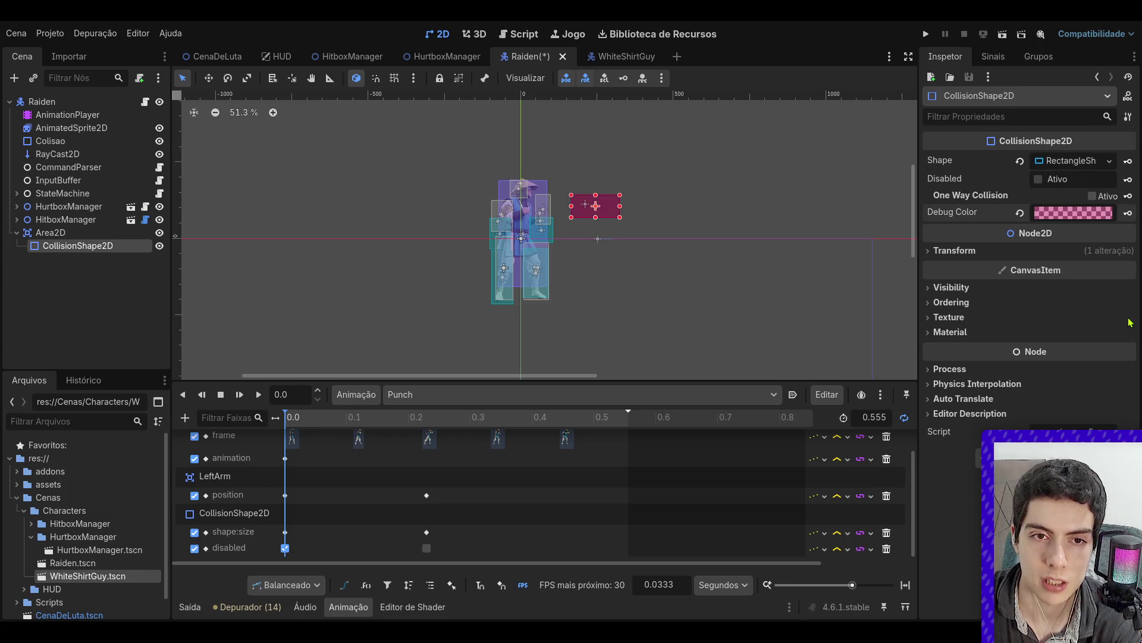
left_click(816, 301)
key("ctrl+s")
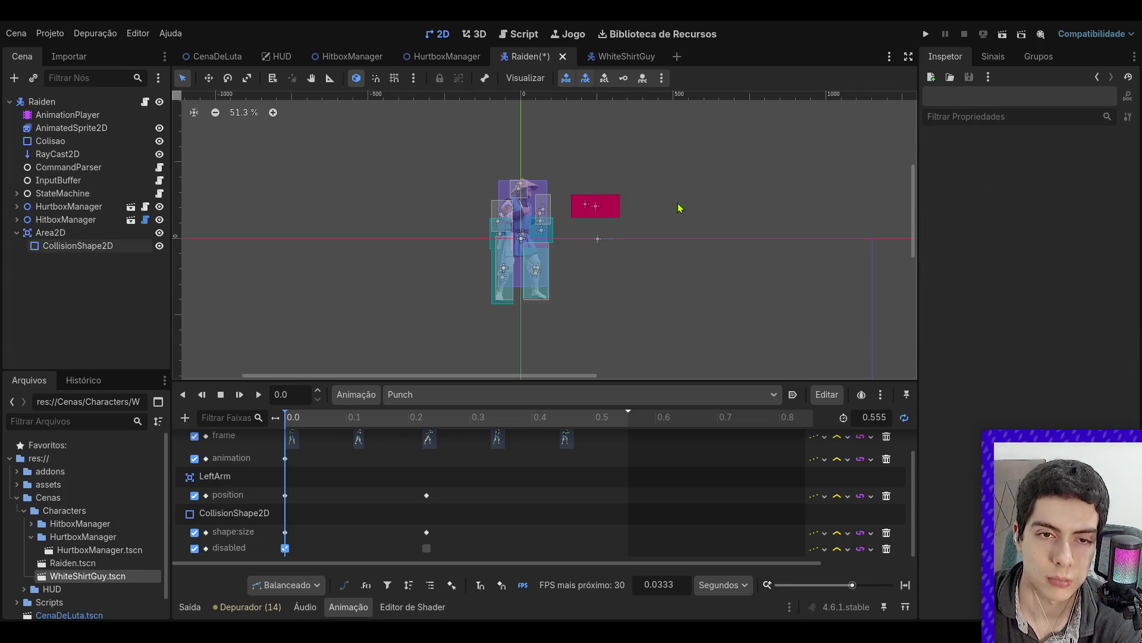
- Remove the Area2D from layer 1 and mask 1, enable mask 3, and save
scroll(662, 182, "up", 4)
left_click(60, 233)
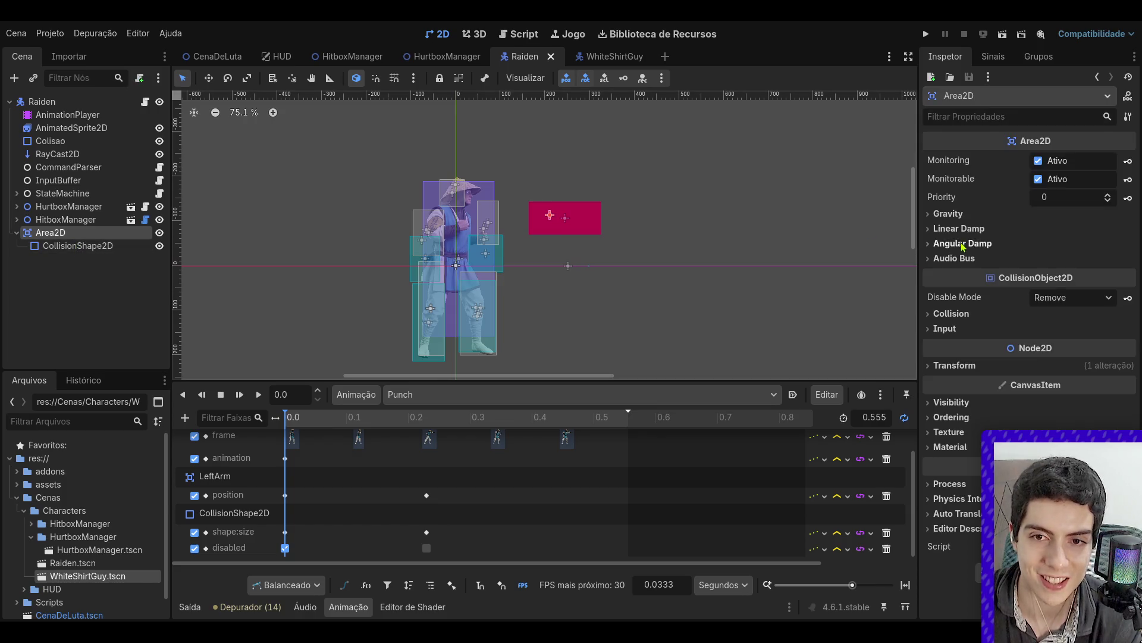
left_click(951, 314)
left_click(938, 350)
left_click(938, 406)
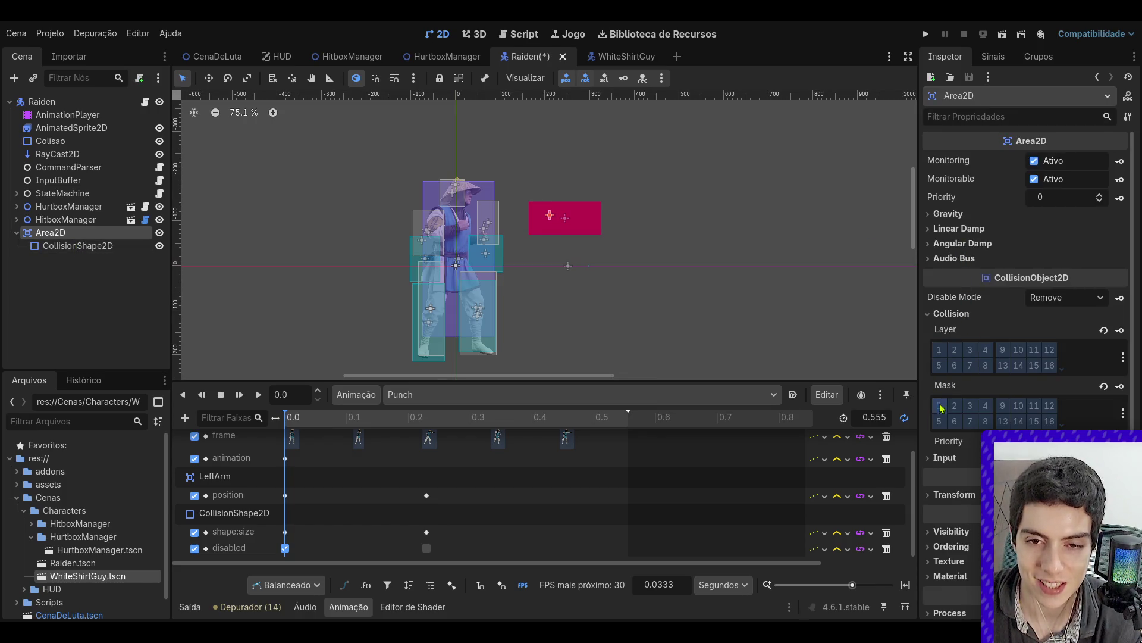
left_click(969, 407)
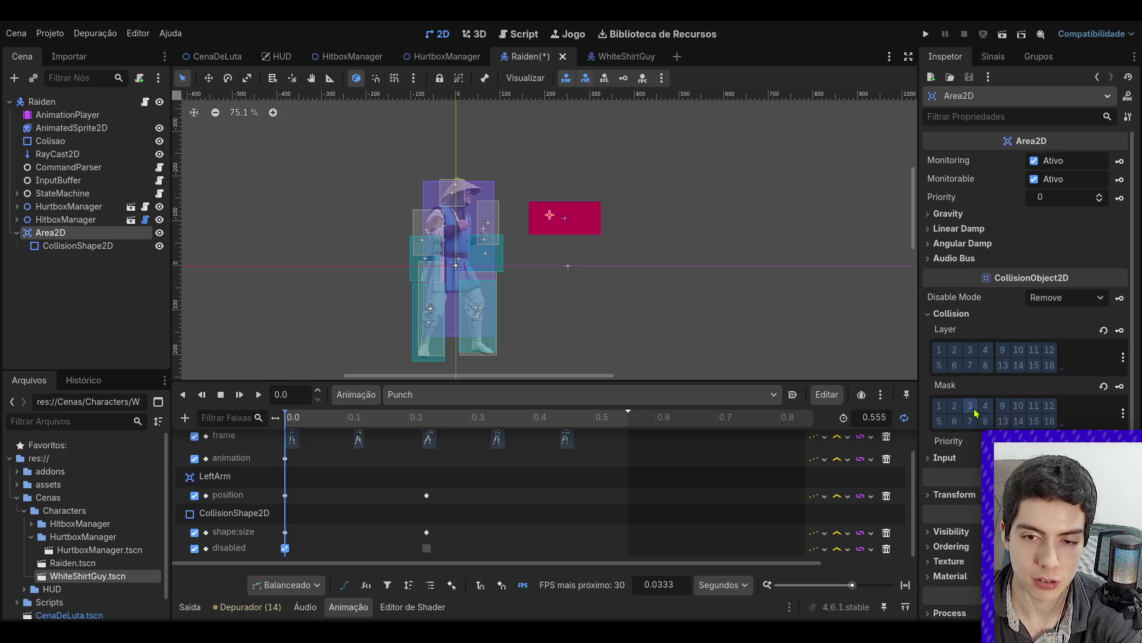
key("ctrl+s")
left_click(663, 34)
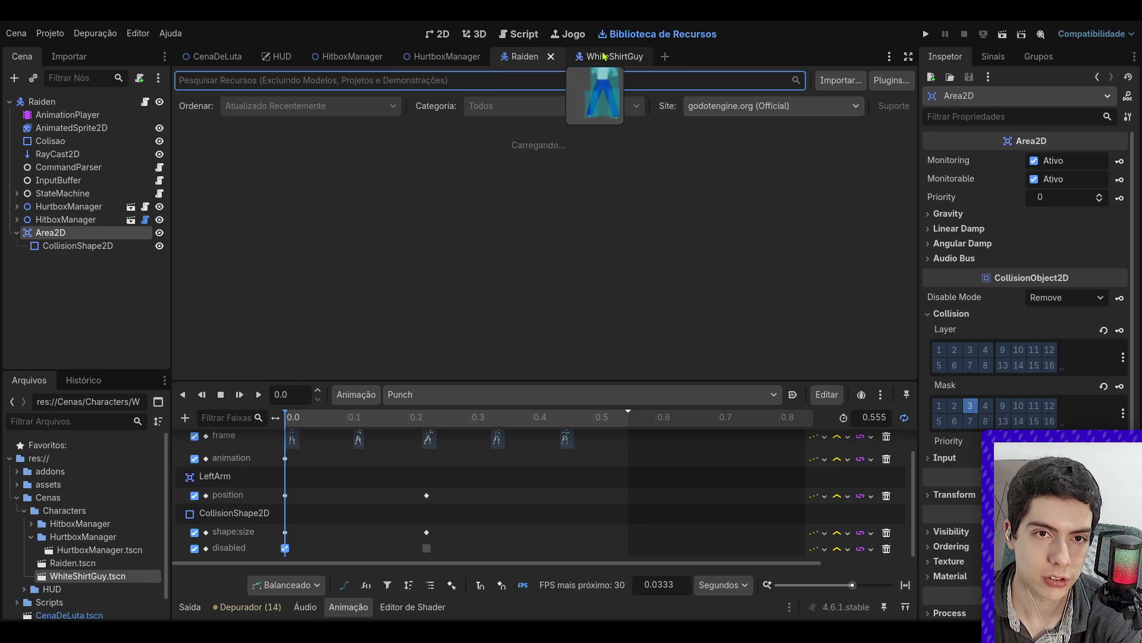
- Run the CenaDeLuta scene with F5 to test the overlap, stop it, and return to Raiden
left_click(601, 56)
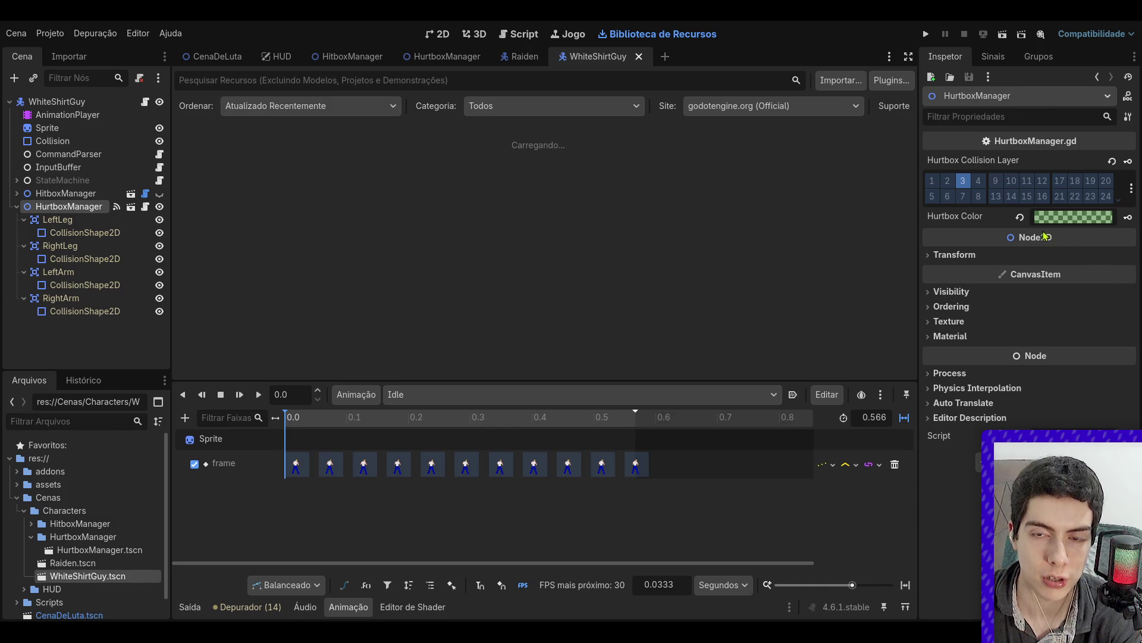
left_click(462, 37)
left_click(440, 34)
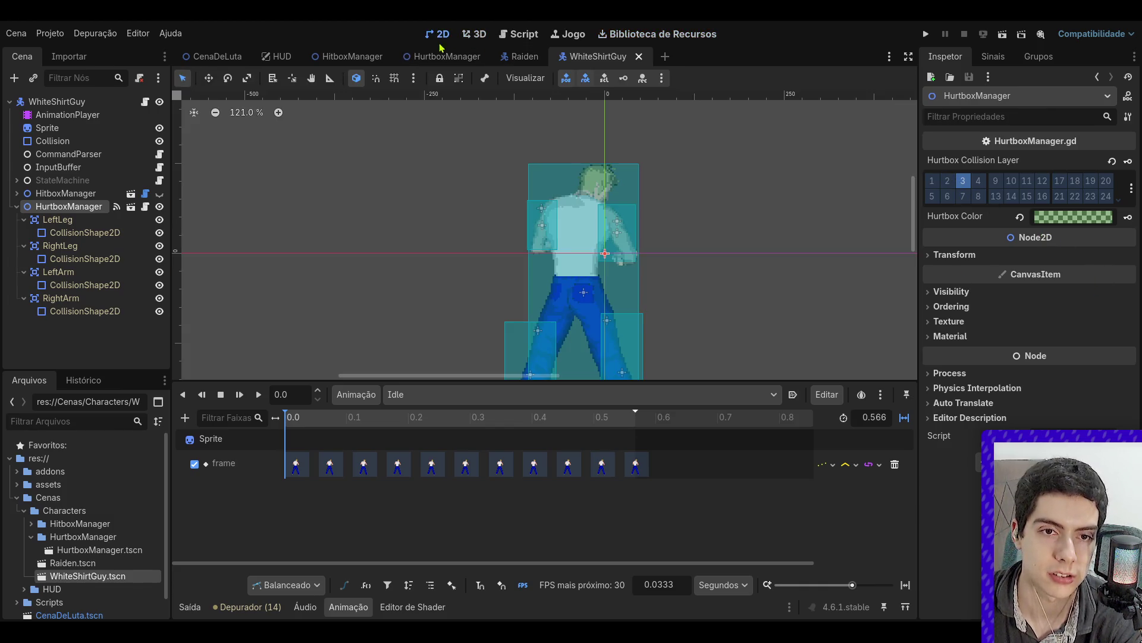
left_click(186, 60)
key("F5")
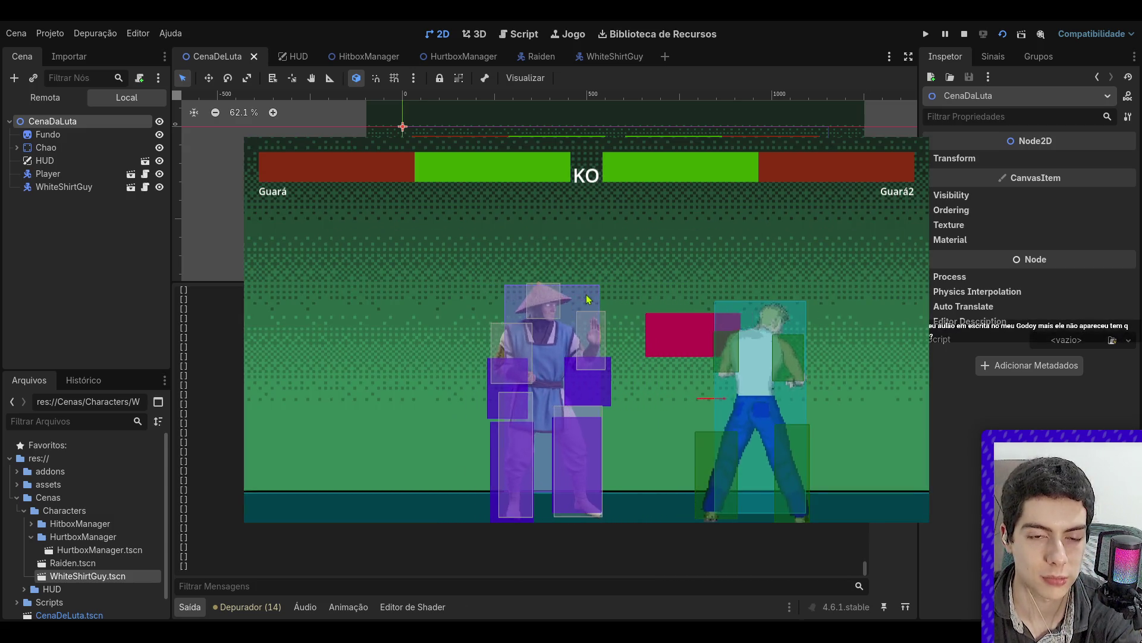
left_click(965, 34)
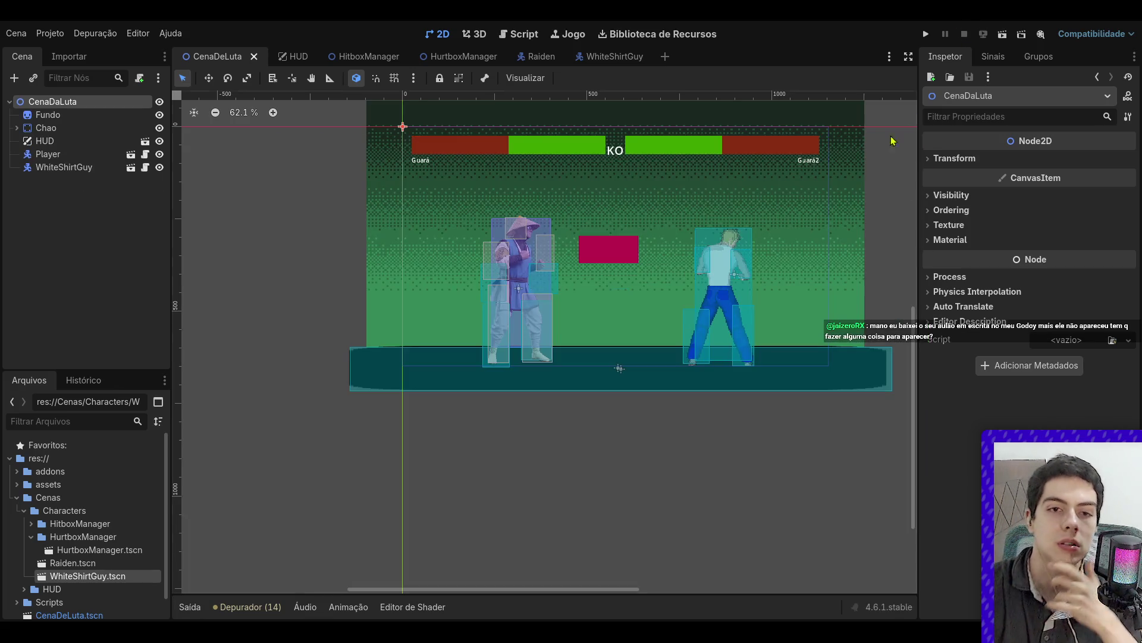
left_click(528, 57)
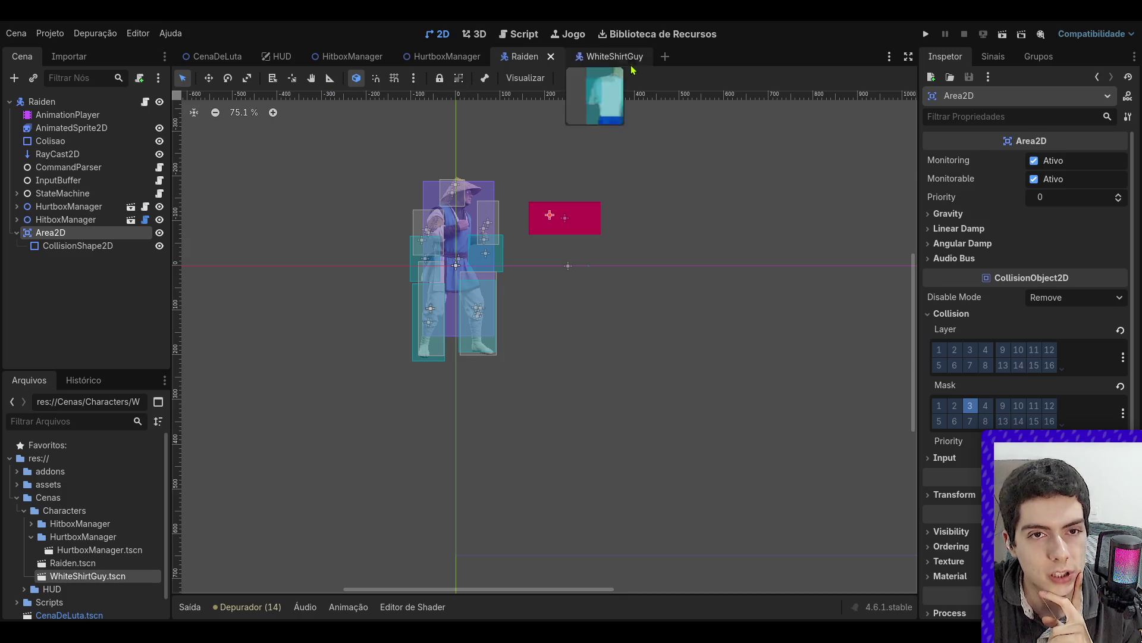
- Review WhiteShirtGuy's root collision and transform sections, then select LeftLeg's CollisionShape2D in 2D
key("ctrl+Tab")
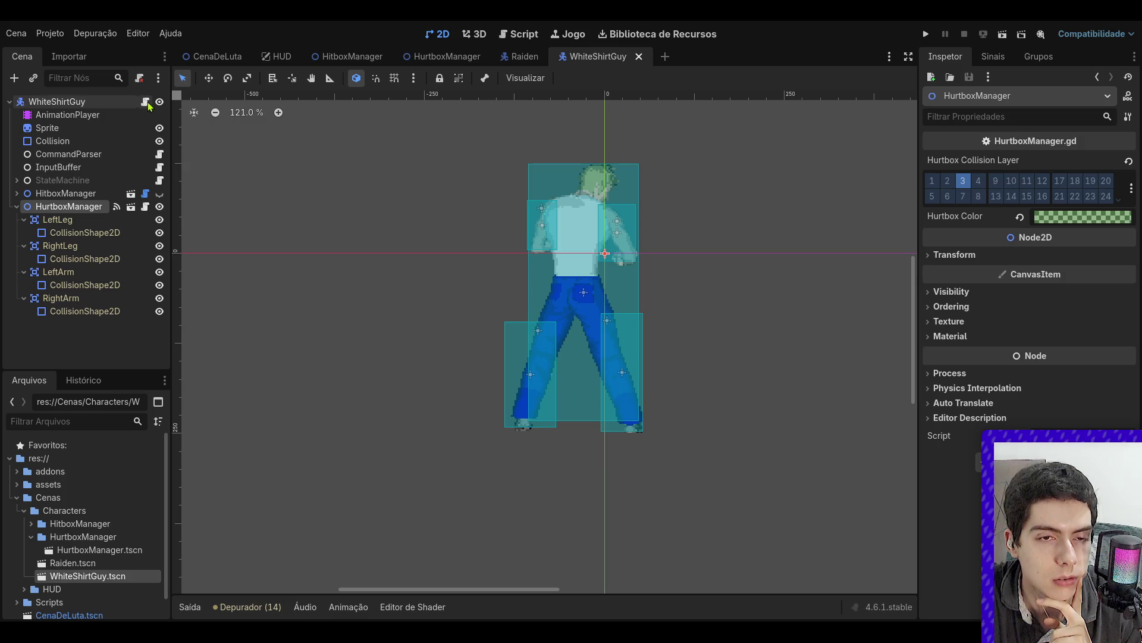
left_click(145, 103)
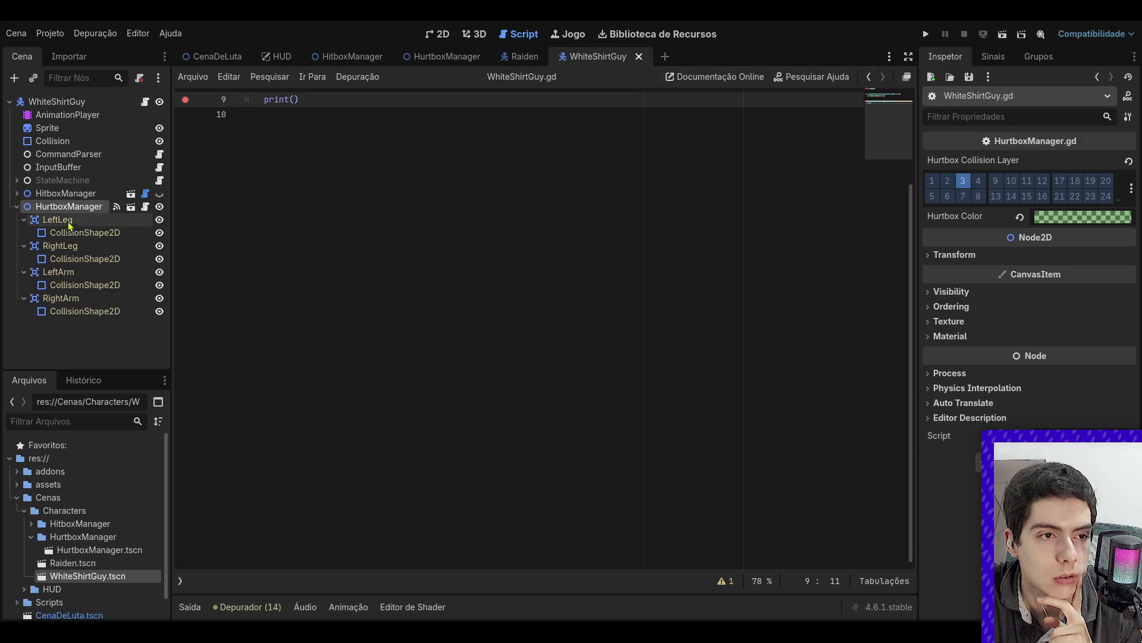
left_click(58, 220)
left_click(56, 102)
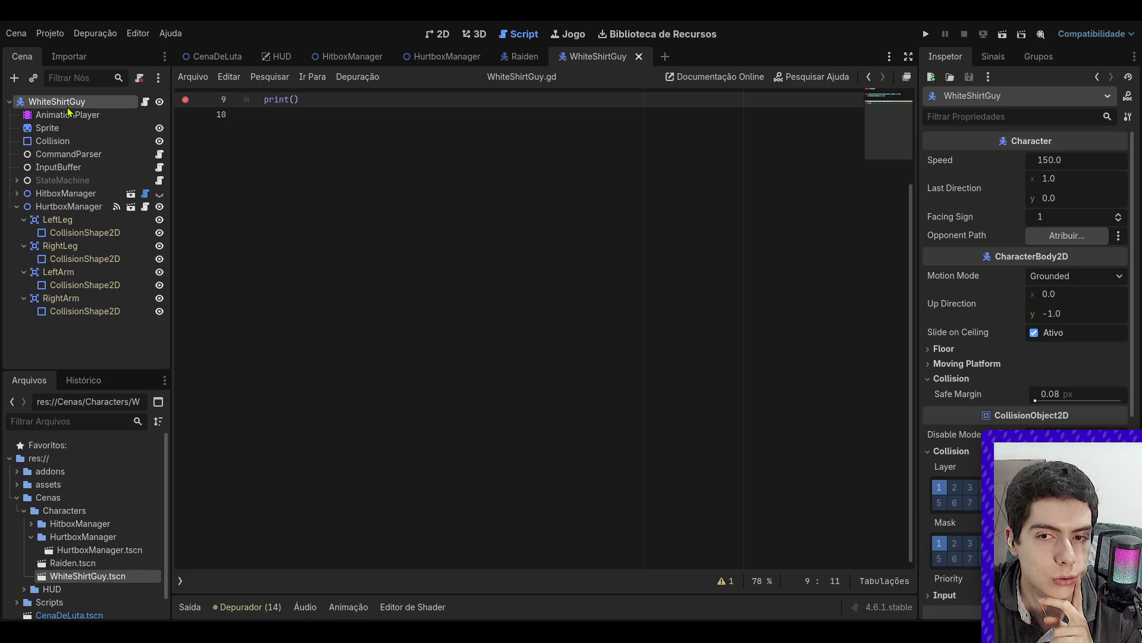
left_click(982, 381)
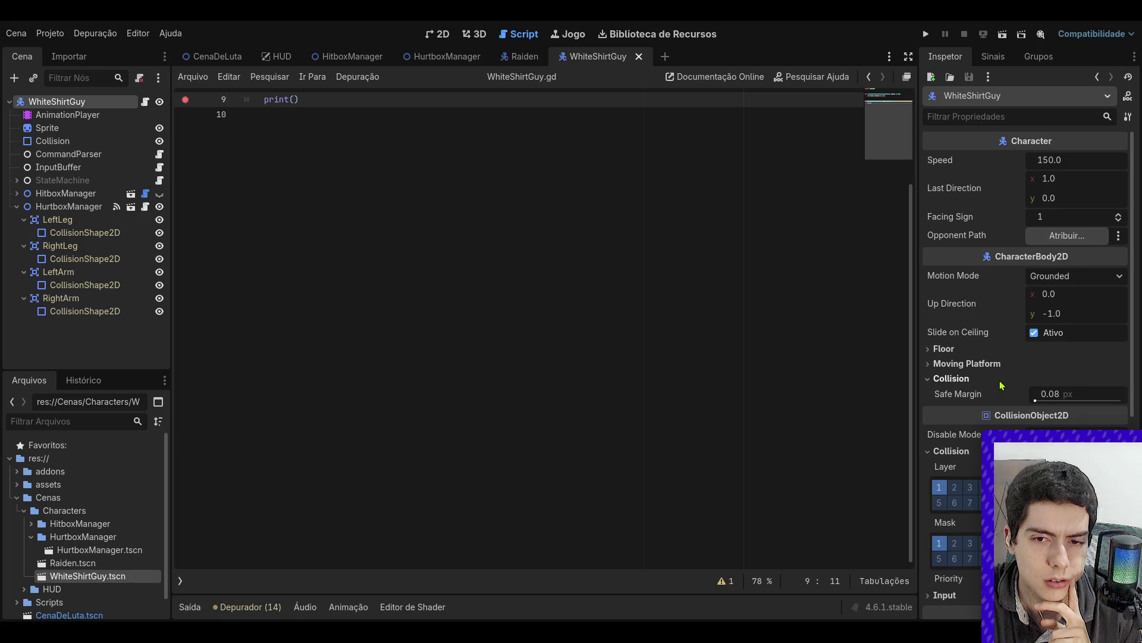
left_click(976, 434)
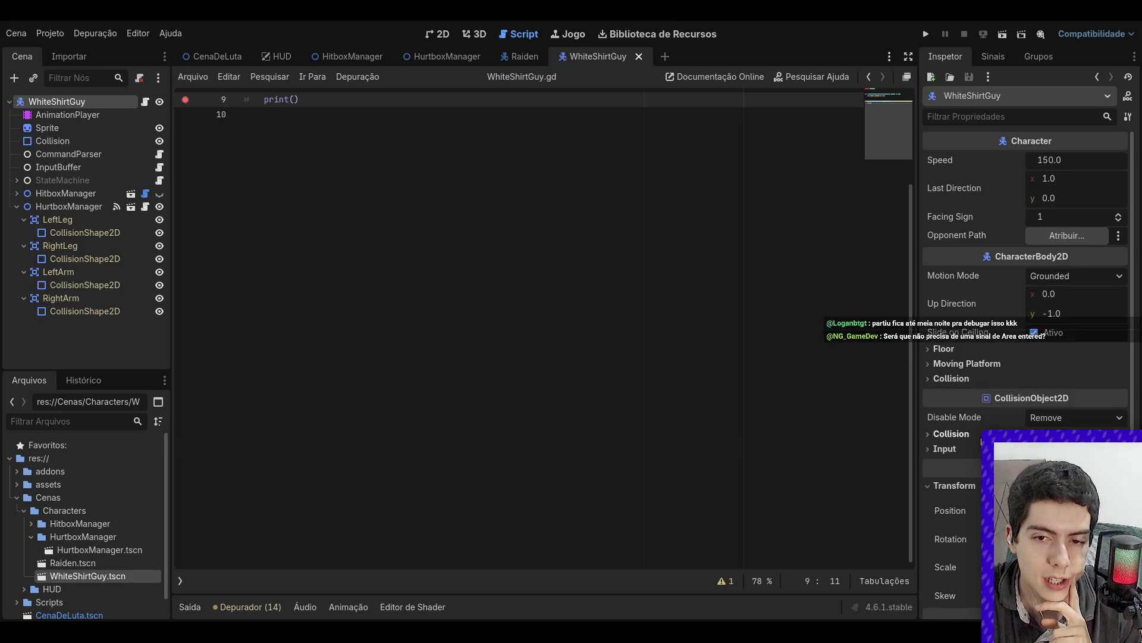
left_click(966, 487)
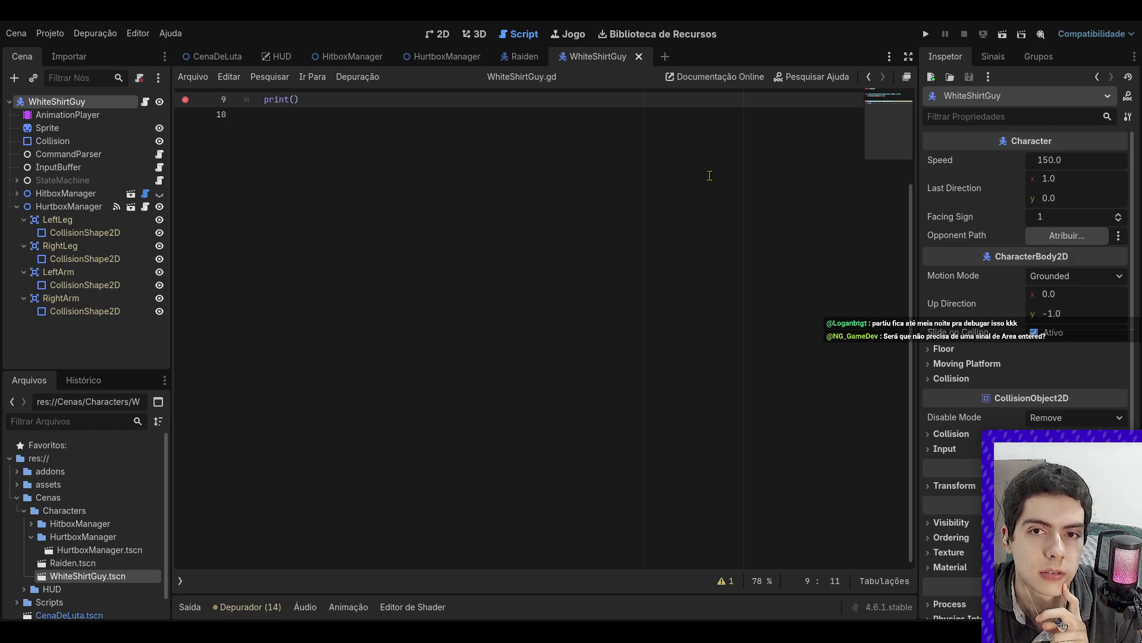
left_click(443, 33)
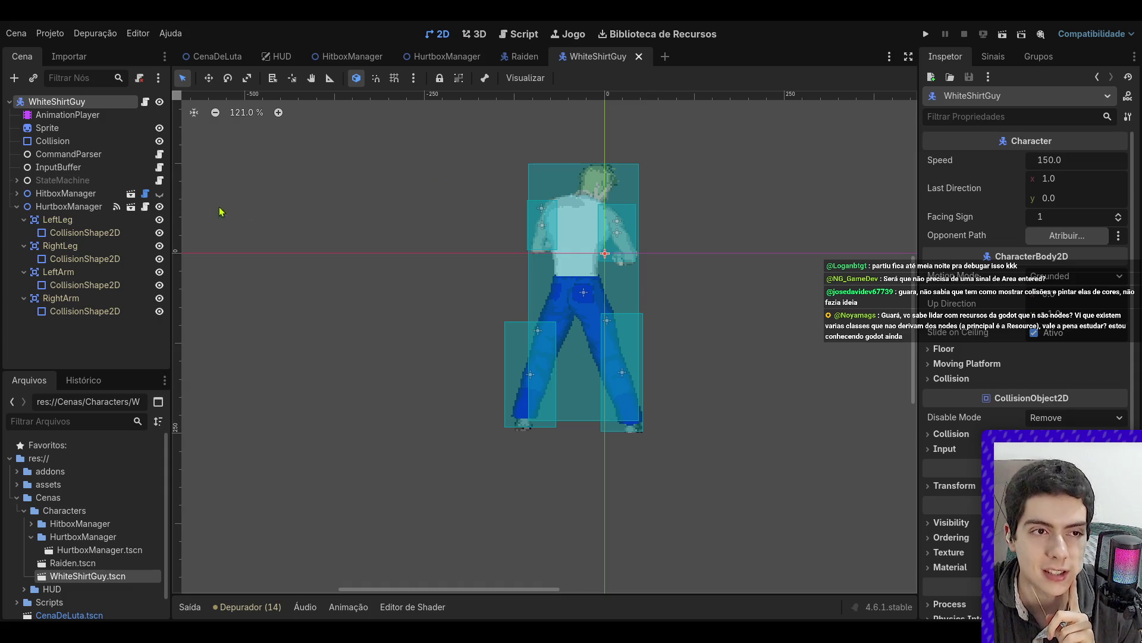
left_click(85, 232)
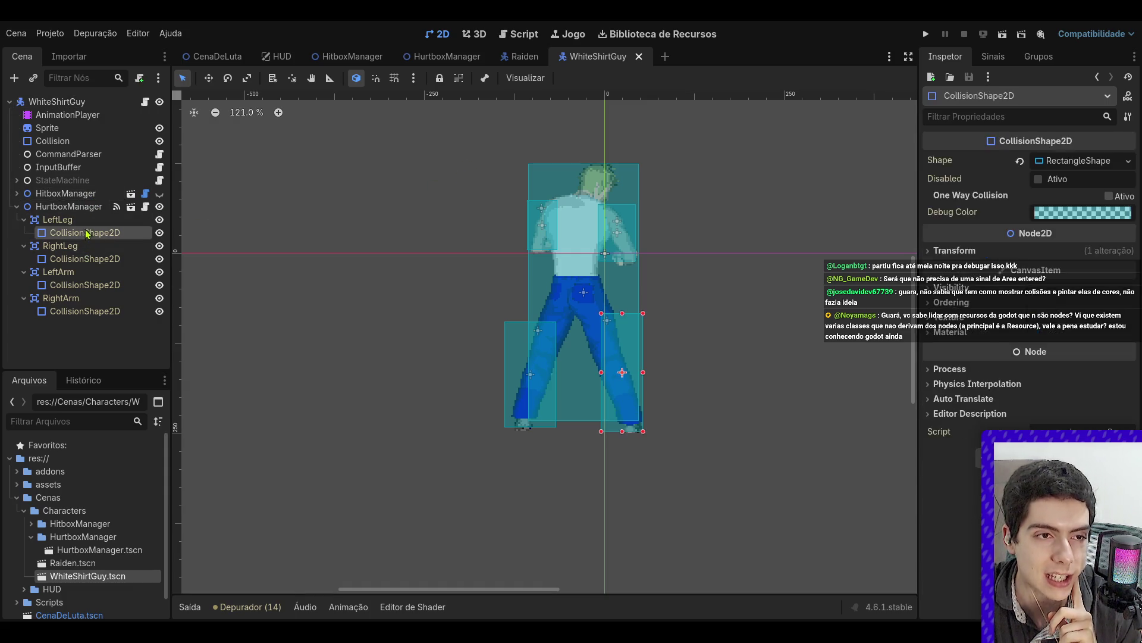
- Open HurtboxManager.gd, select the _physics_process print lines 22–23, and check the Input Pickable setting
left_click(99, 225)
key("ctrl+F3")
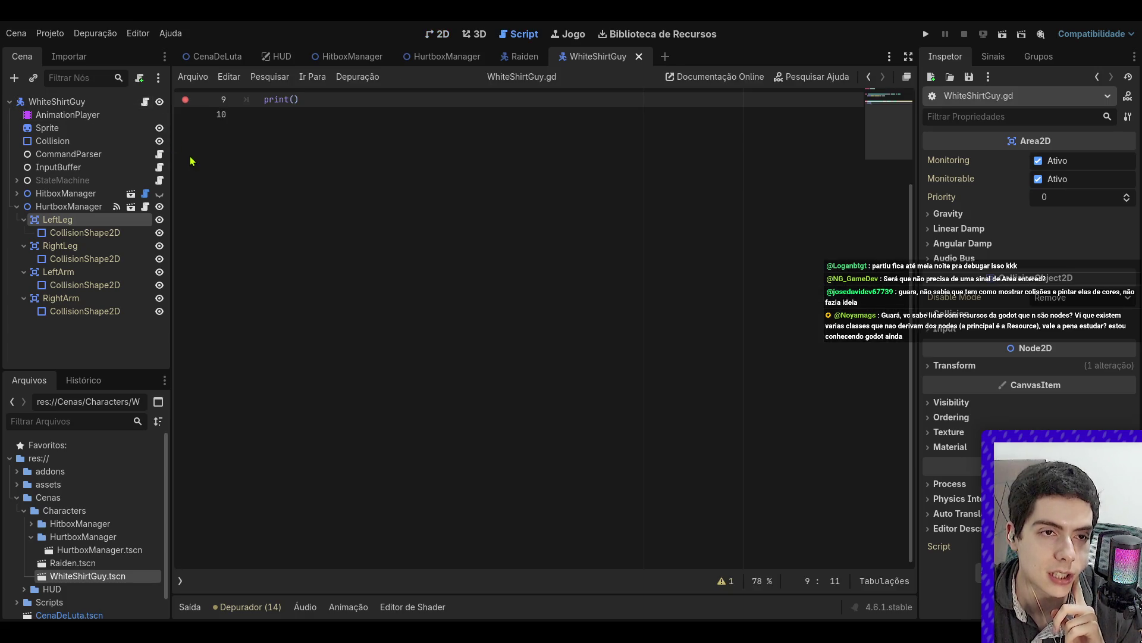
mouse_move(490, 429)
left_mouse_down()
mouse_move(235, 410)
mouse_move(250, 443)
mouse_move(230, 410)
left_mouse_up()
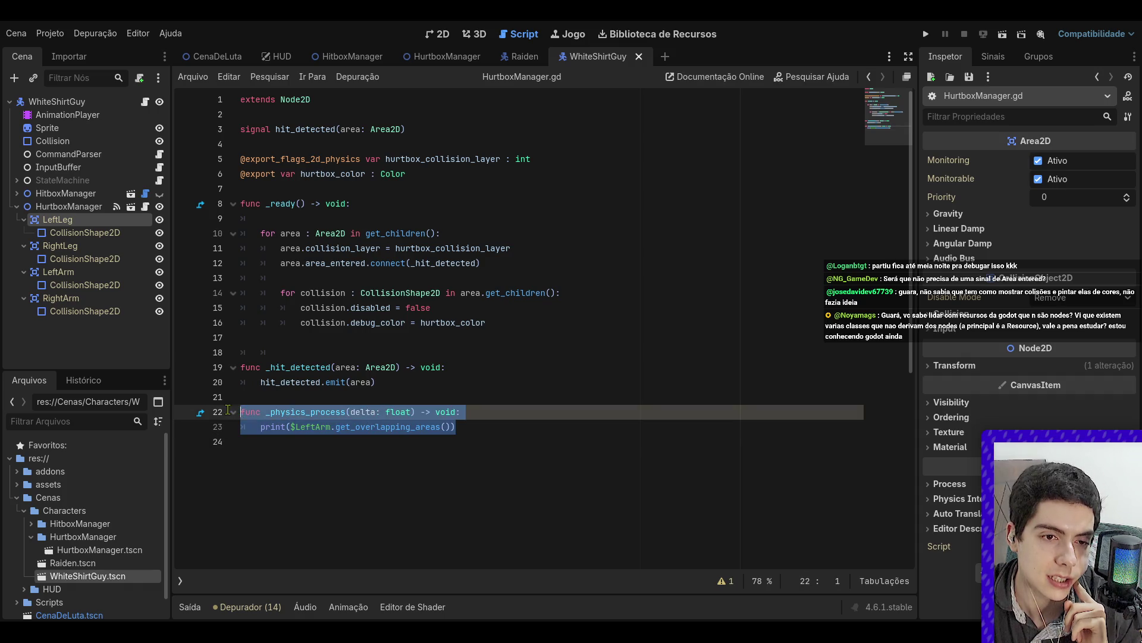
left_click(405, 418)
left_click_drag(507, 437, 238, 411)
left_click(406, 412)
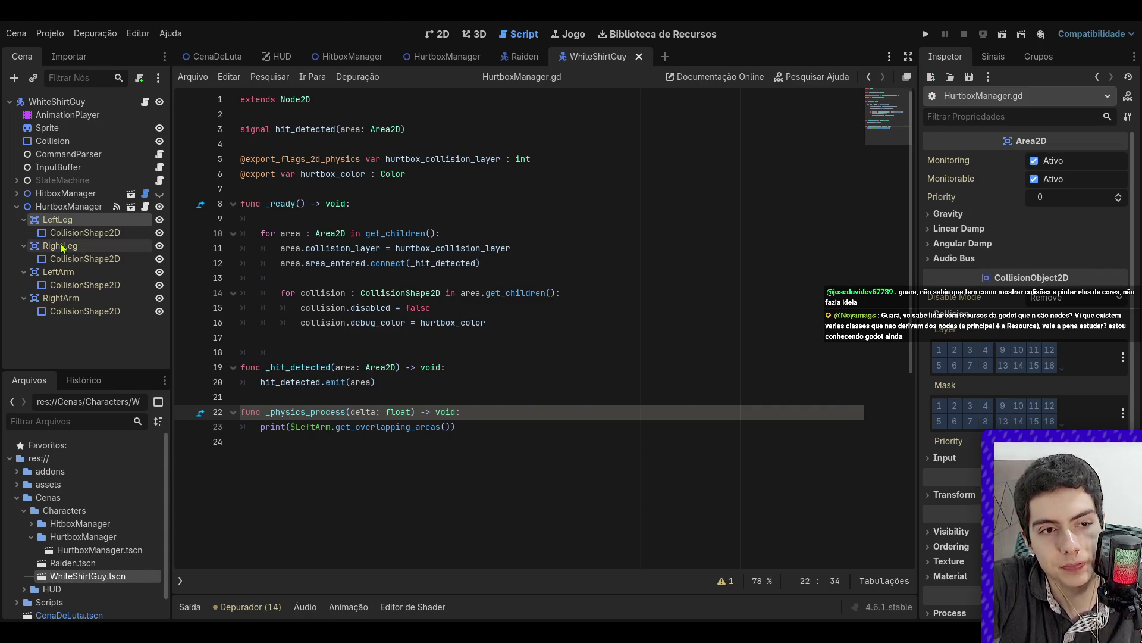
left_click(945, 458)
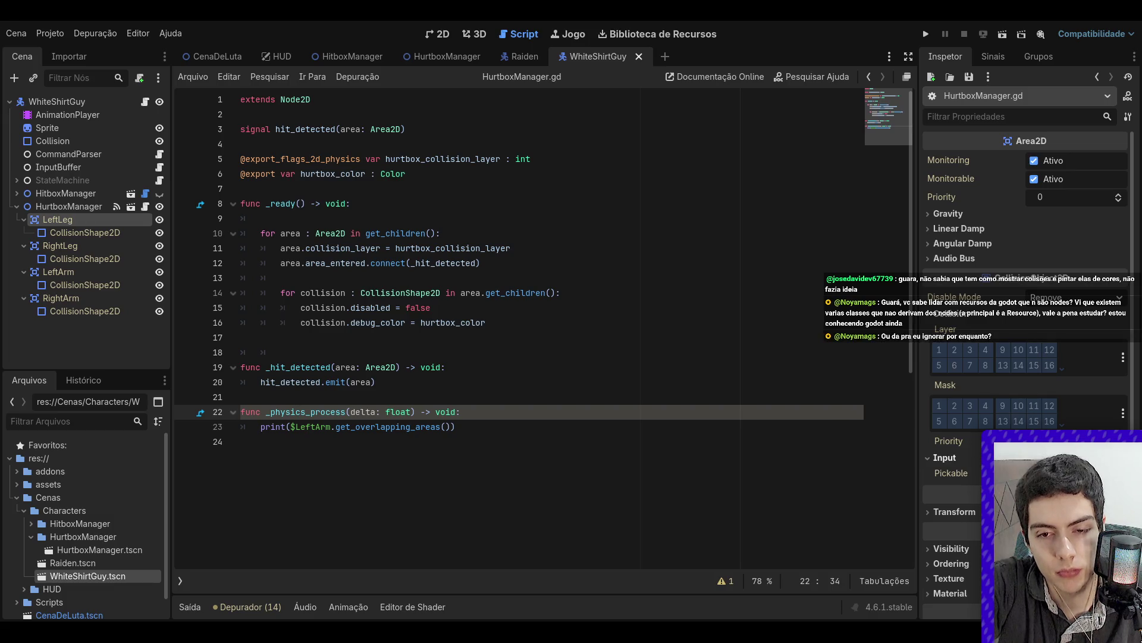
left_click(945, 458)
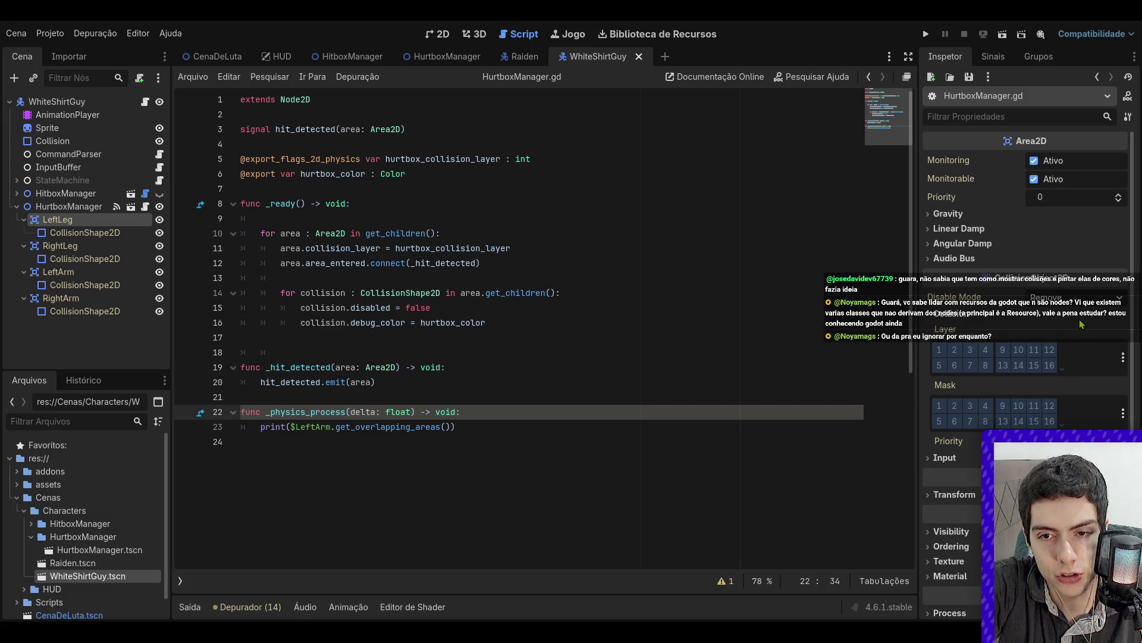
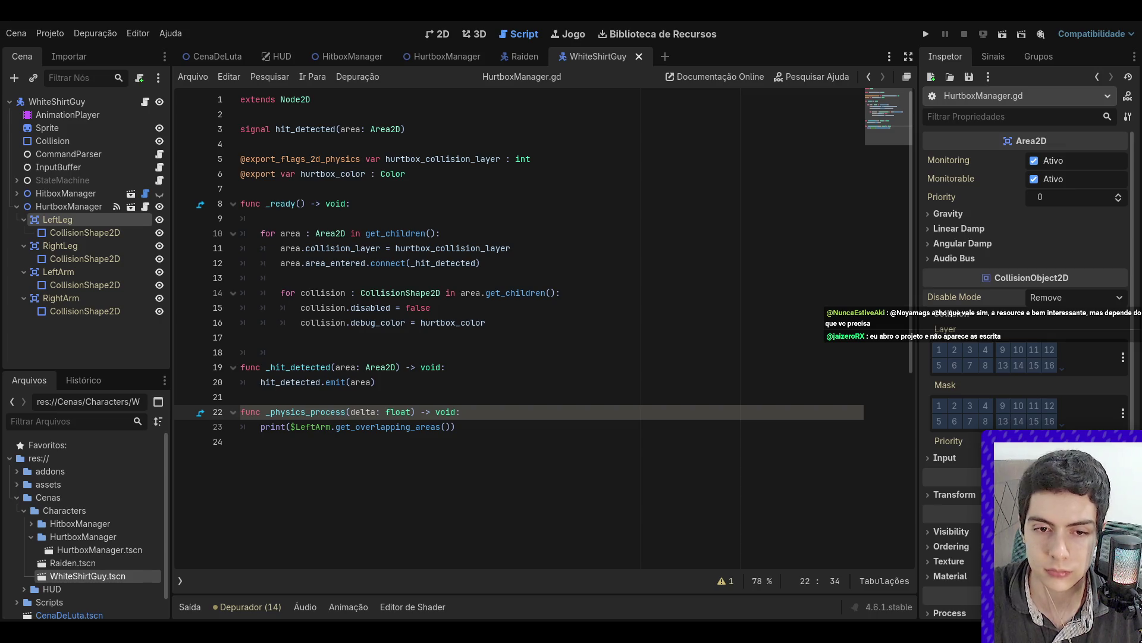
- Switch from the Godot editor to the browser showing the YouTube channel's Videos page
key("alt+Tab")
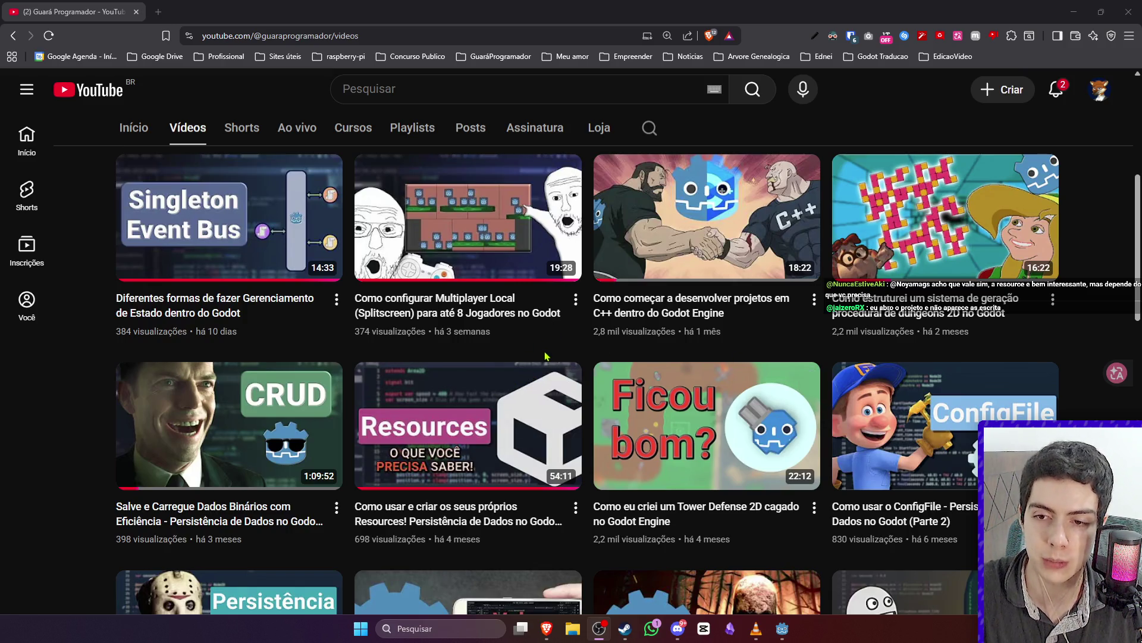
- Return from the YouTube page to the Godot script editor with HurtboxManager.gd open
key("alt+Tab")
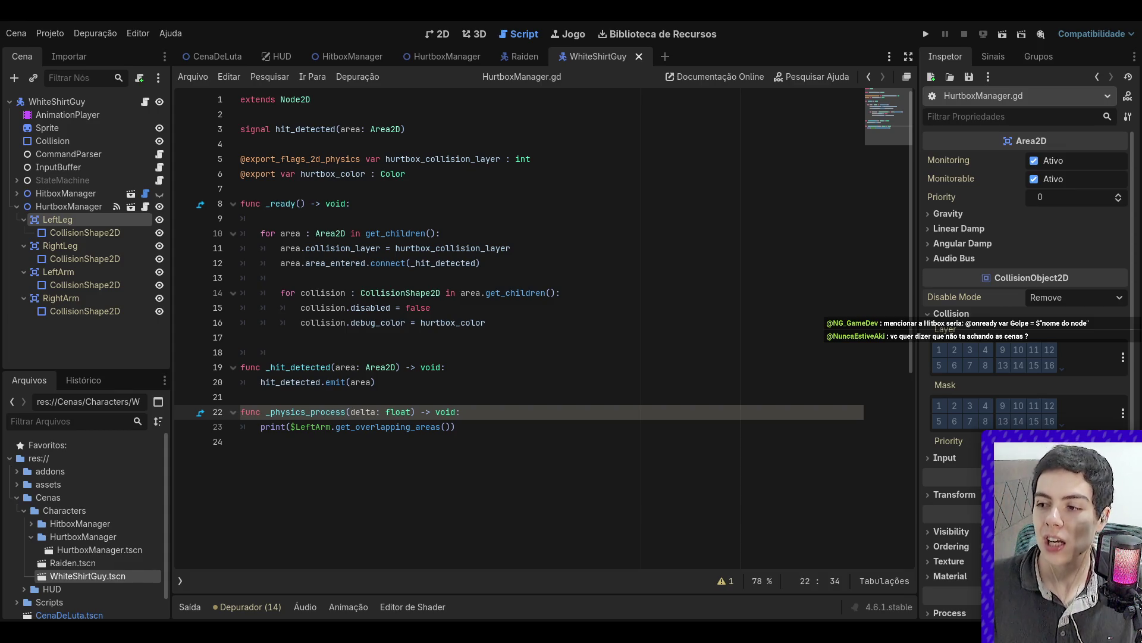
- Select lines 8–16, the whole _ready function, in HurtboxManager.gd
left_click(512, 402)
left_click(516, 419)
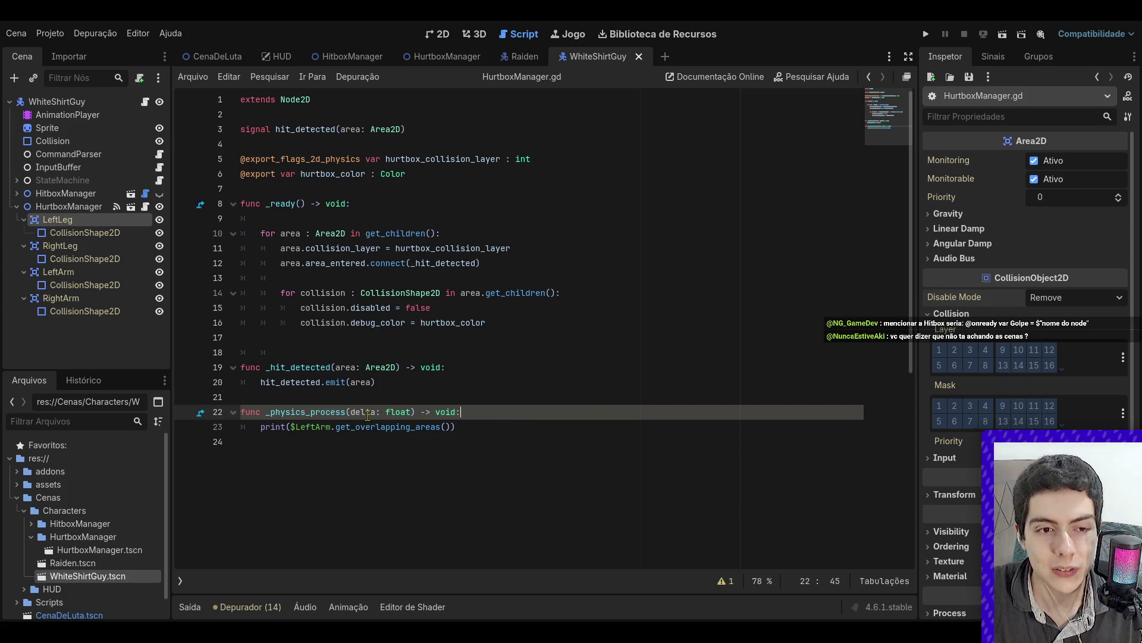
left_click(560, 364)
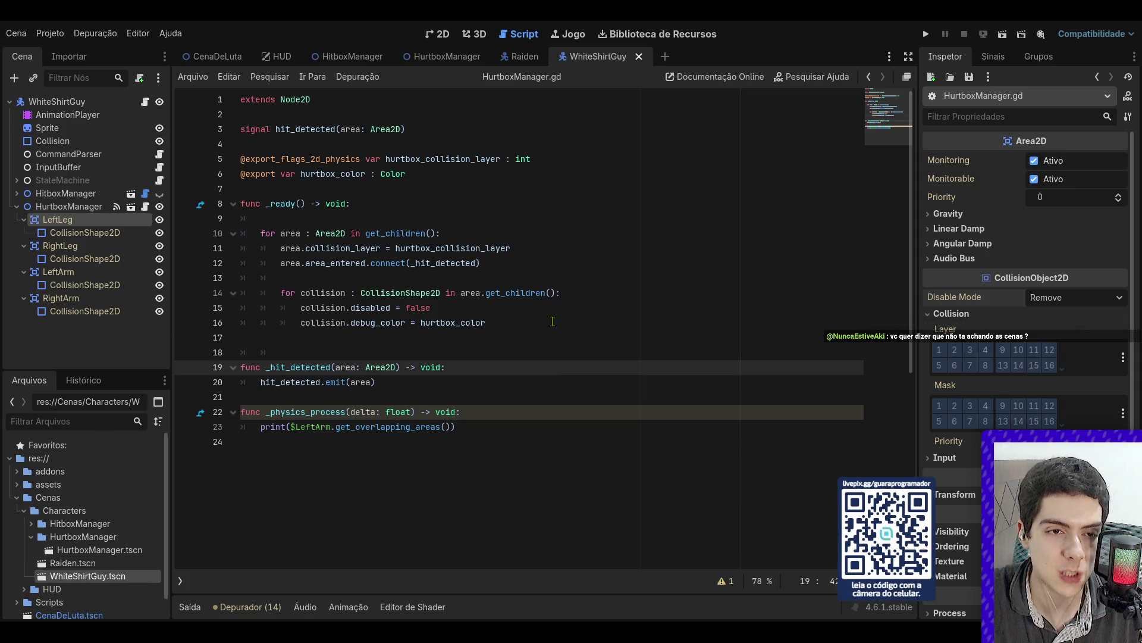
left_click_drag(552, 322, 224, 205)
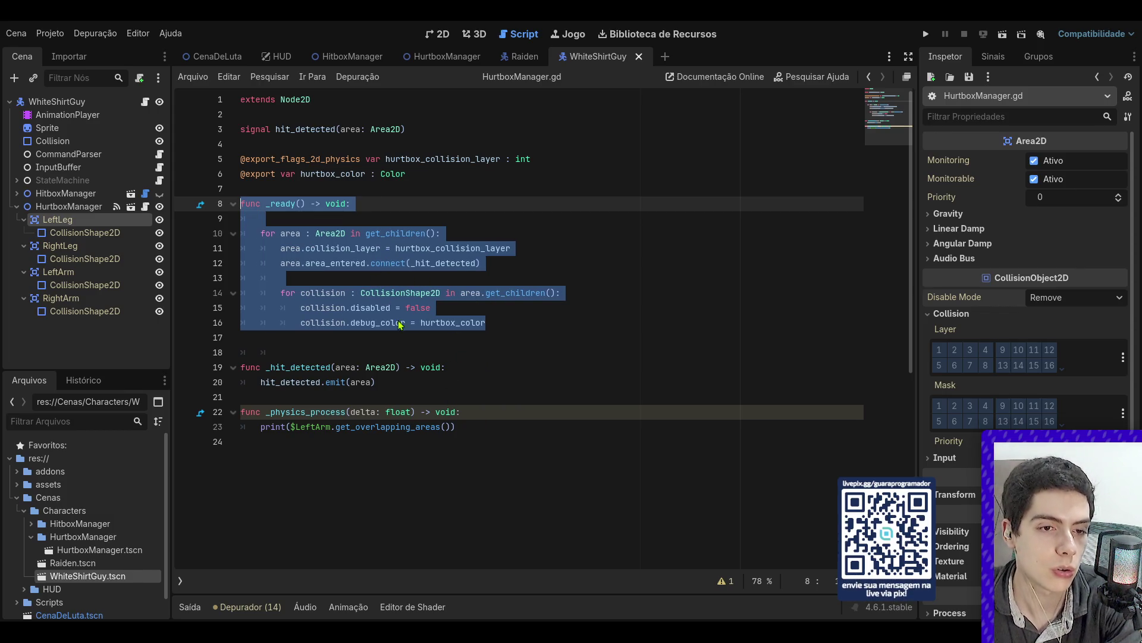
- Comment out the _ready functions in HurtboxManager.gd and HitboxManager.gd with Ctrl+K
key("ctrl+k")
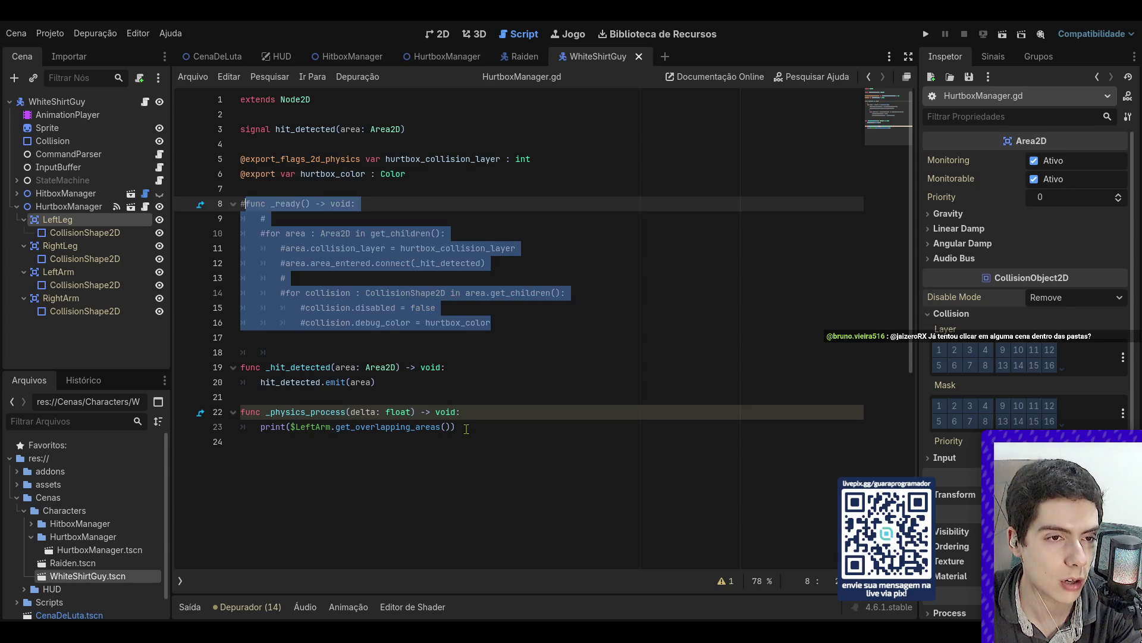
left_click(499, 307)
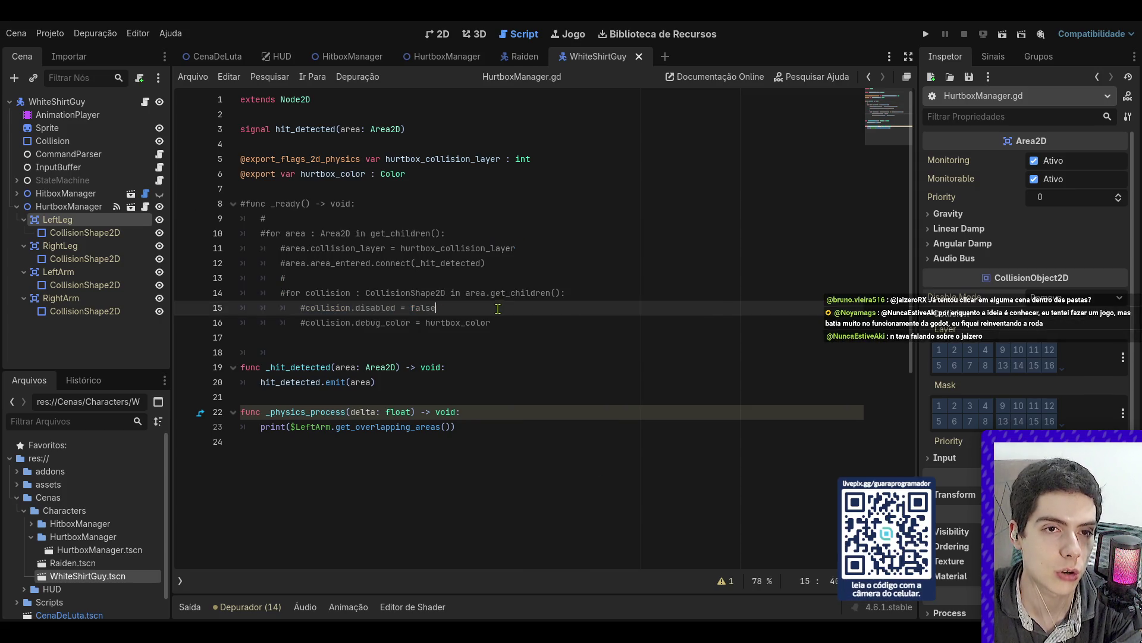
left_click(145, 193)
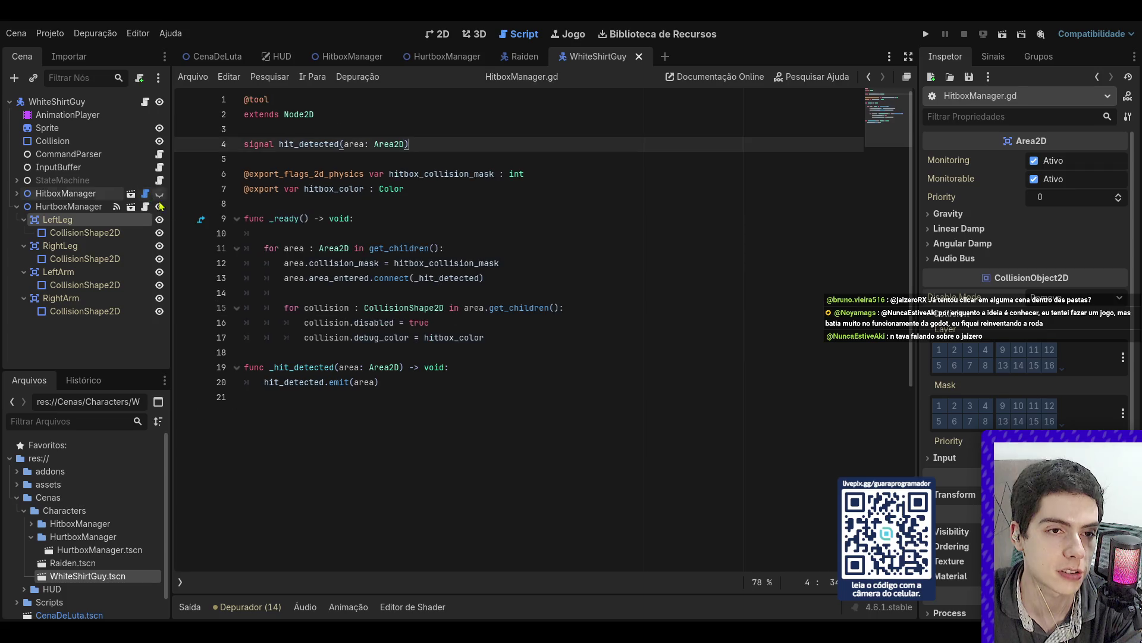
left_click(512, 337)
key("shift+Up")
key("shift+Up")
key("shift+Up")
key("shift+Home")
key("ctrl+k")
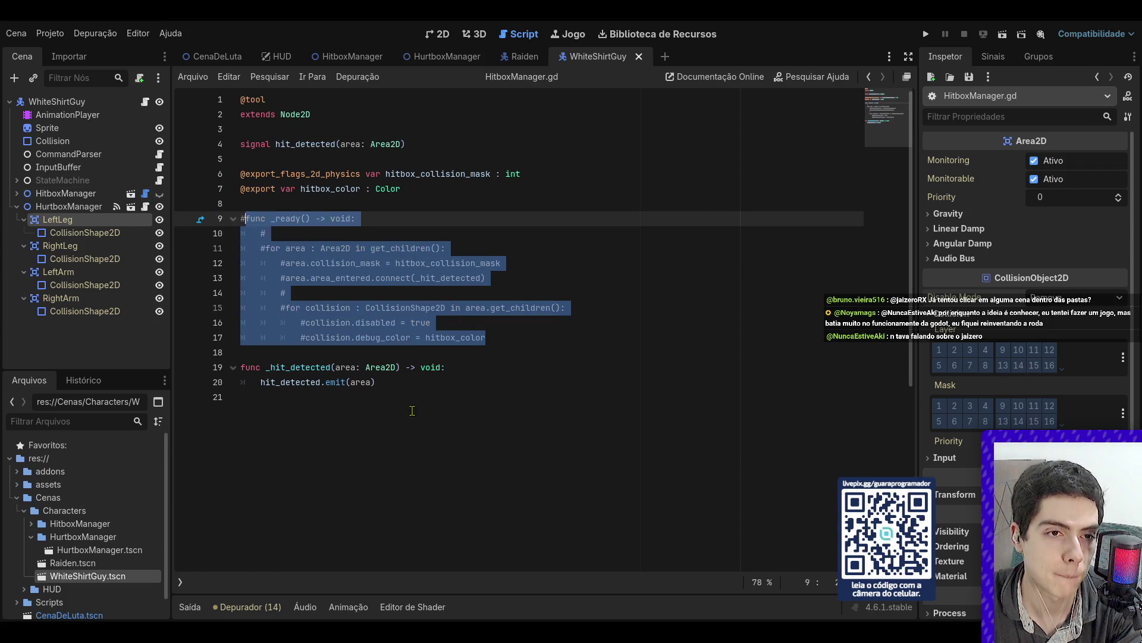
left_click(461, 337)
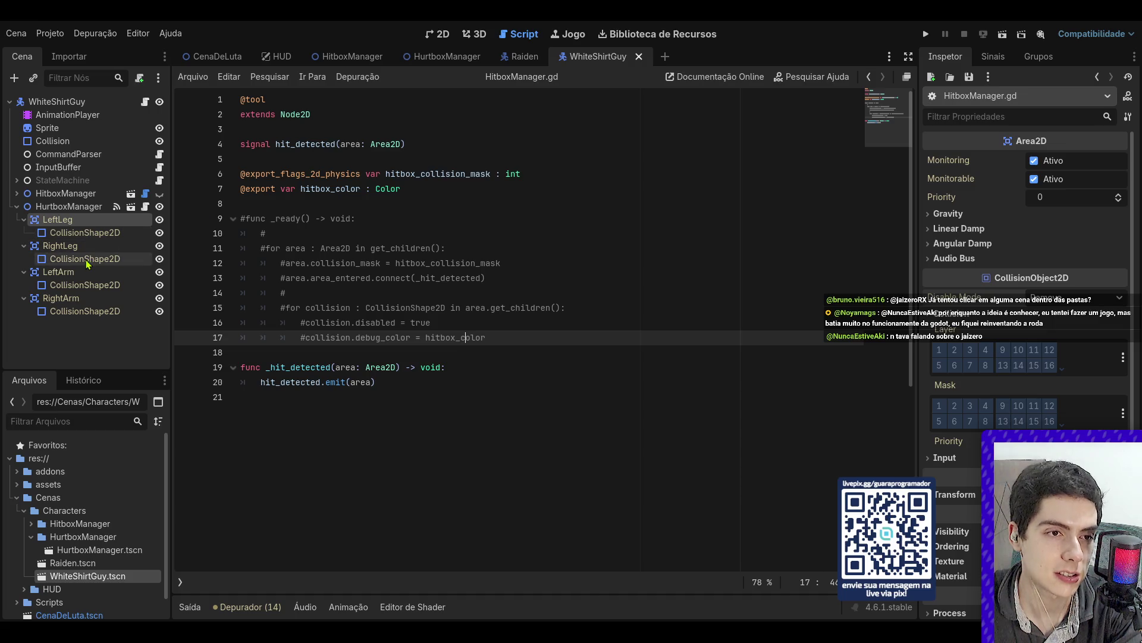
- Put WhiteShirtGuy's LeftLeg hurtbox on collision layer 3 and bring up the Raiden scene
left_click(92, 231)
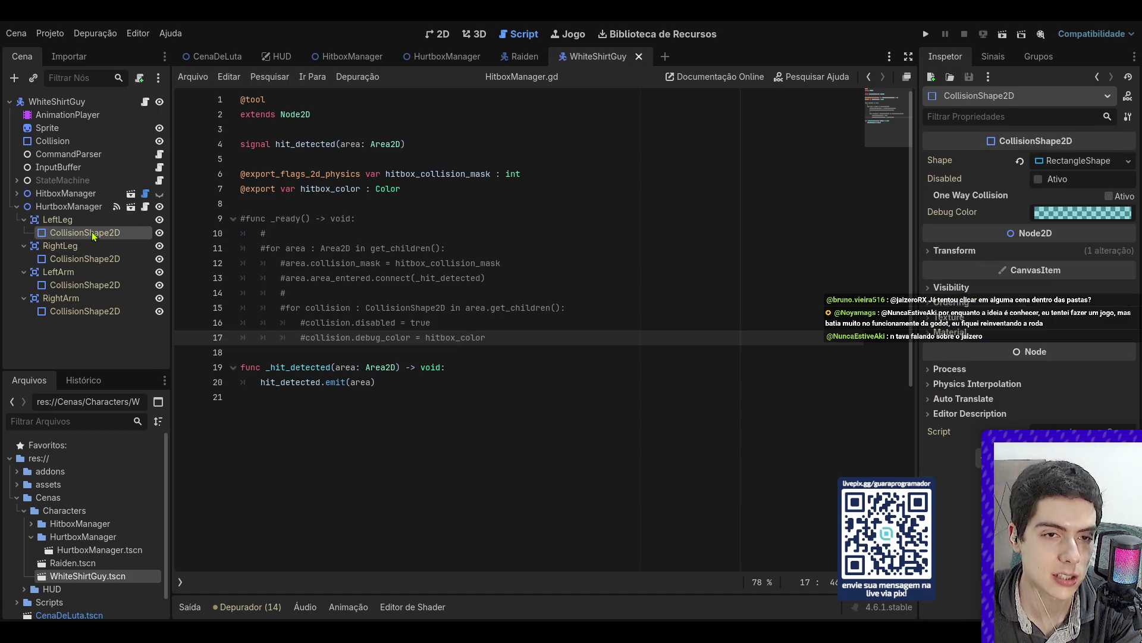
left_click(93, 222)
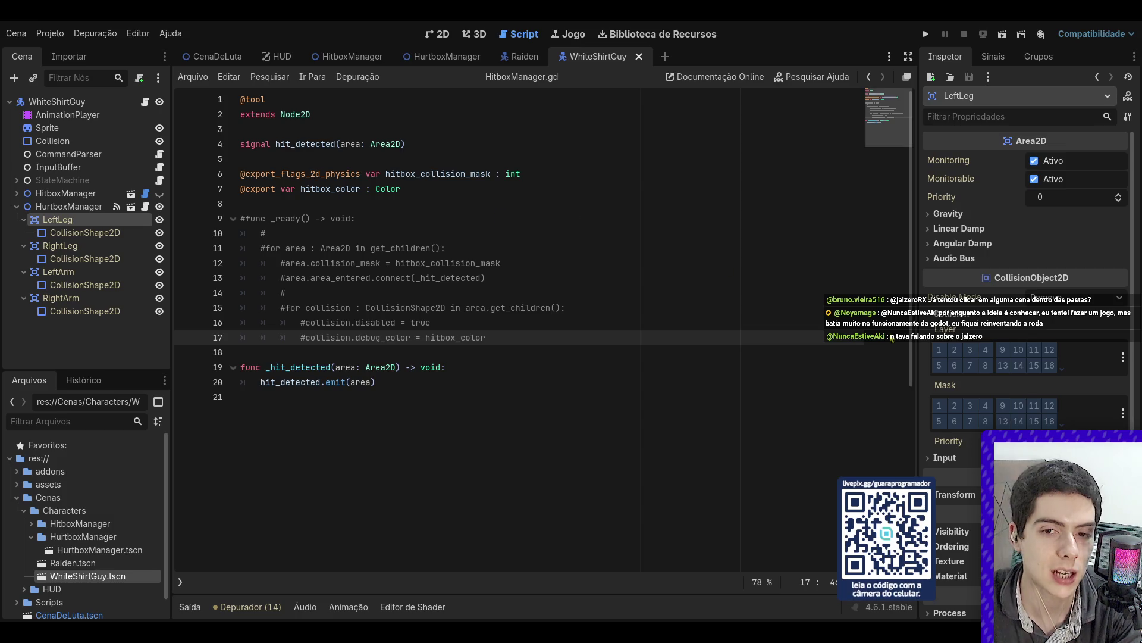
left_click(954, 407)
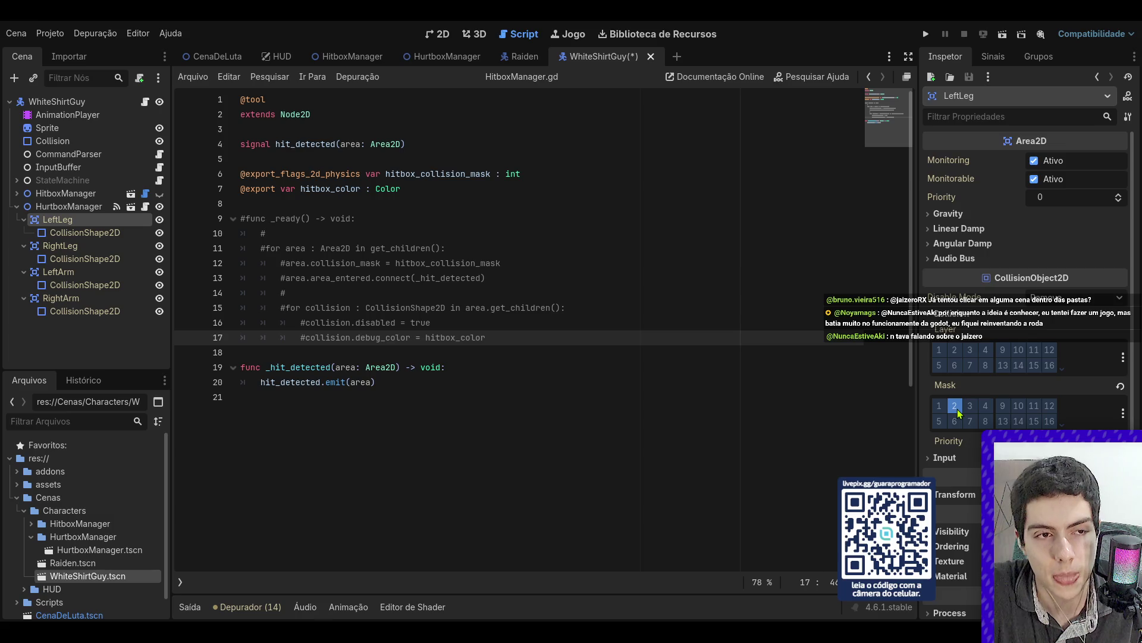
left_click(957, 409)
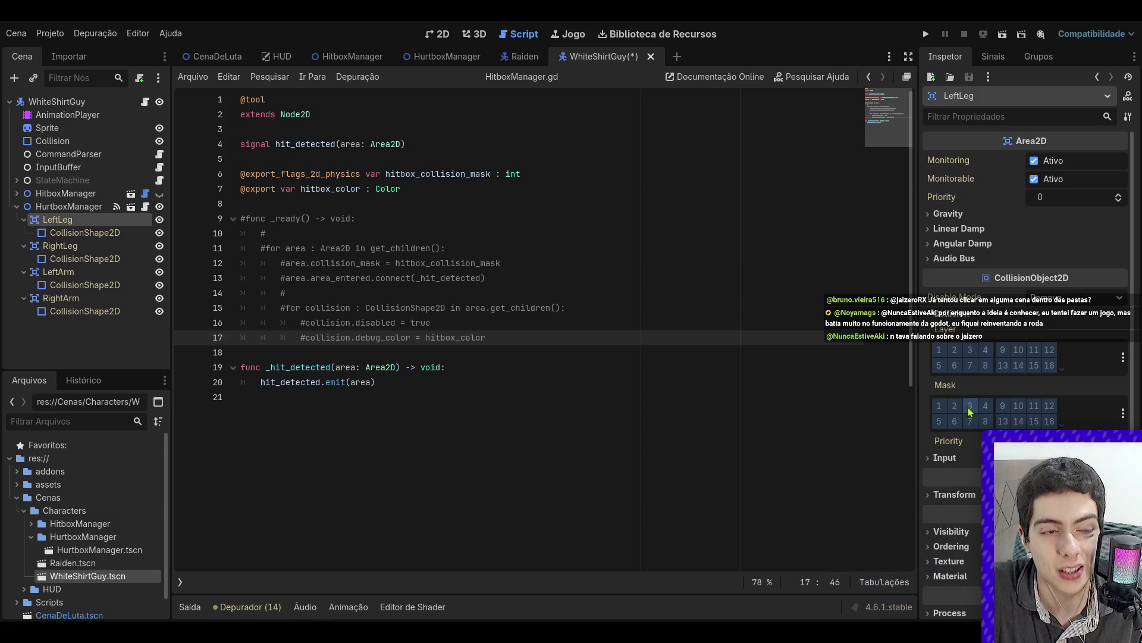
left_click(970, 350)
left_click_drag(514, 265, 522, 256)
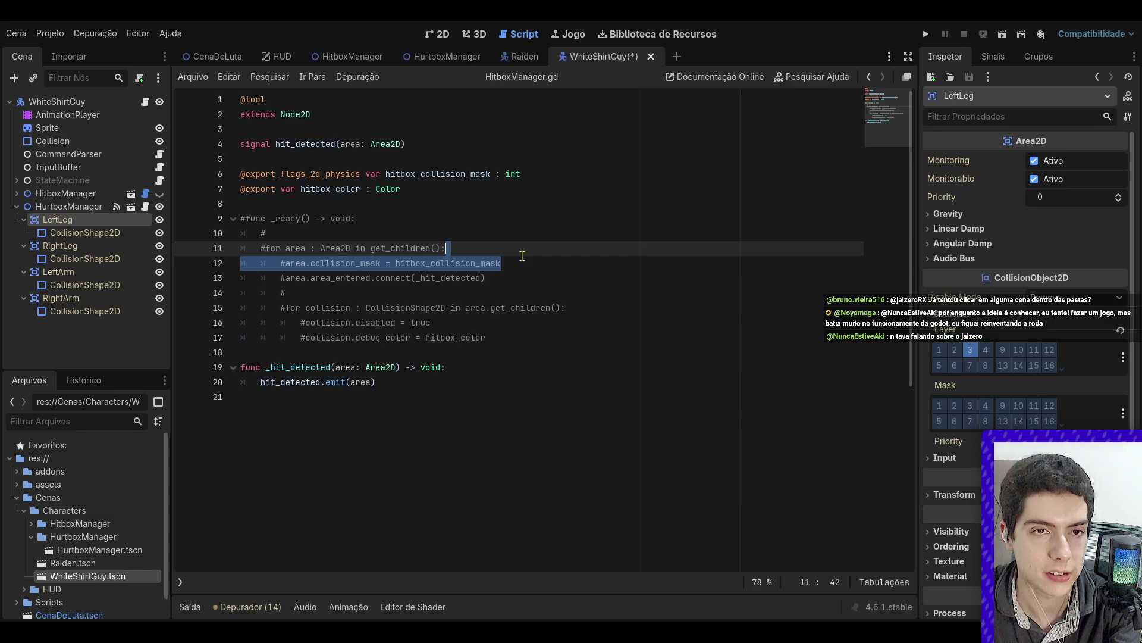
left_click(526, 56)
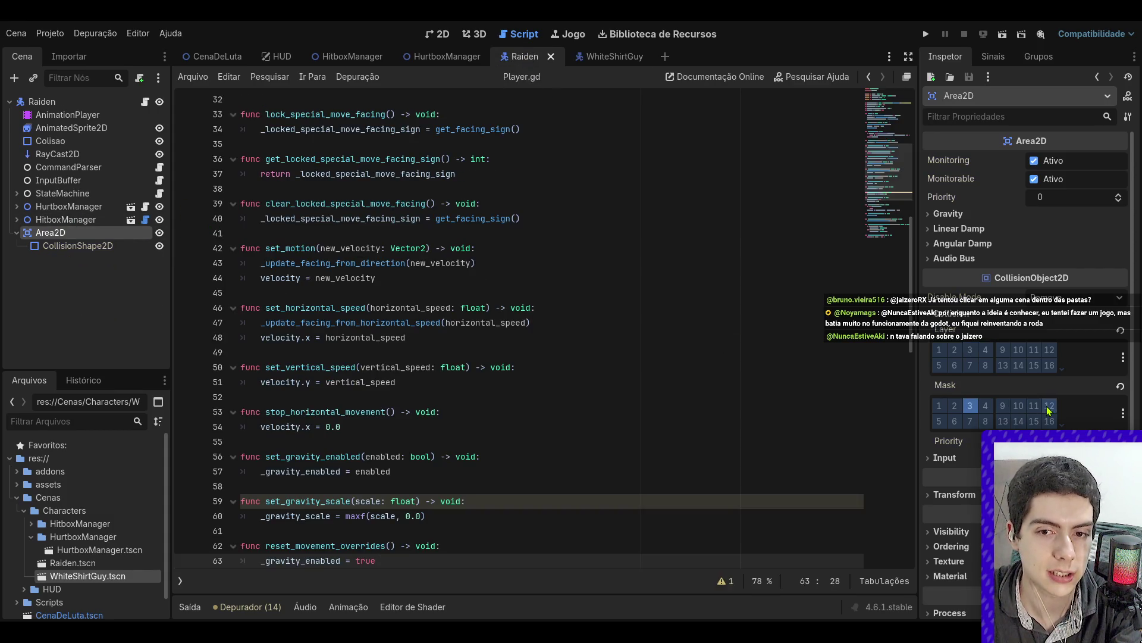
- Look over the WhiteShirtGuy and CenaDeLuta scene tabs
left_click(592, 55)
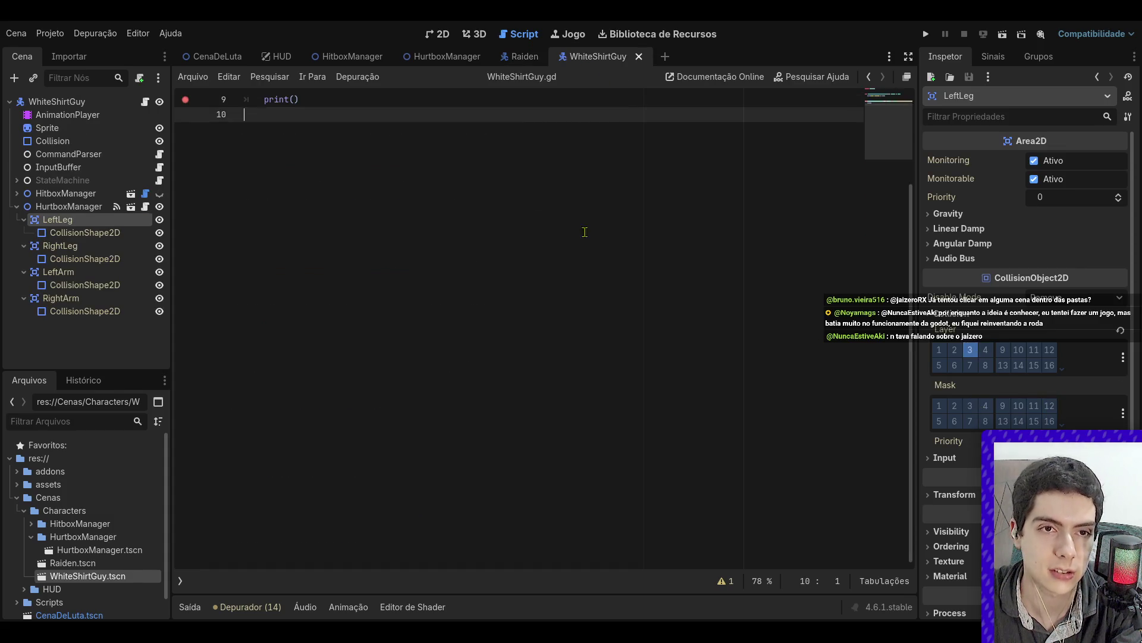
left_click(215, 57)
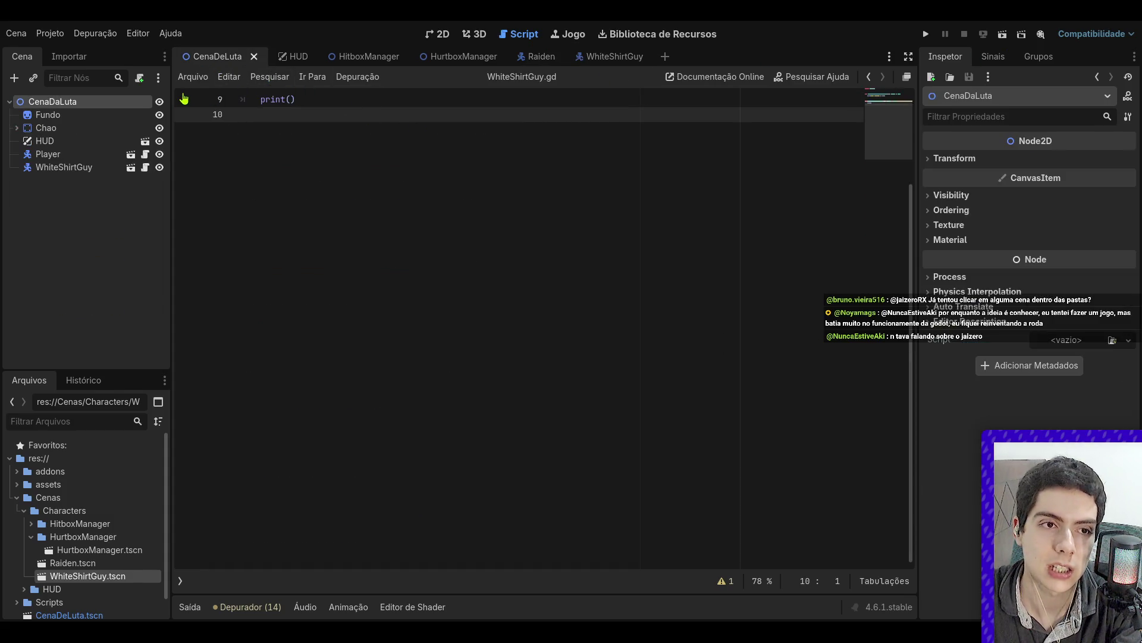
scroll(392, 178, "up", 3)
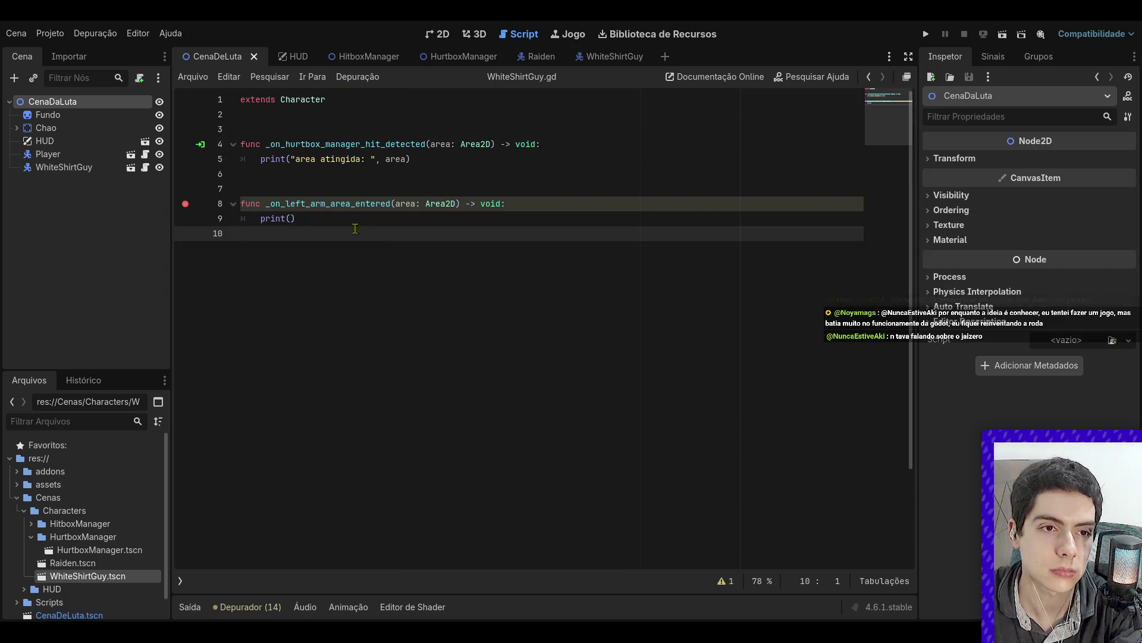
left_click(601, 55)
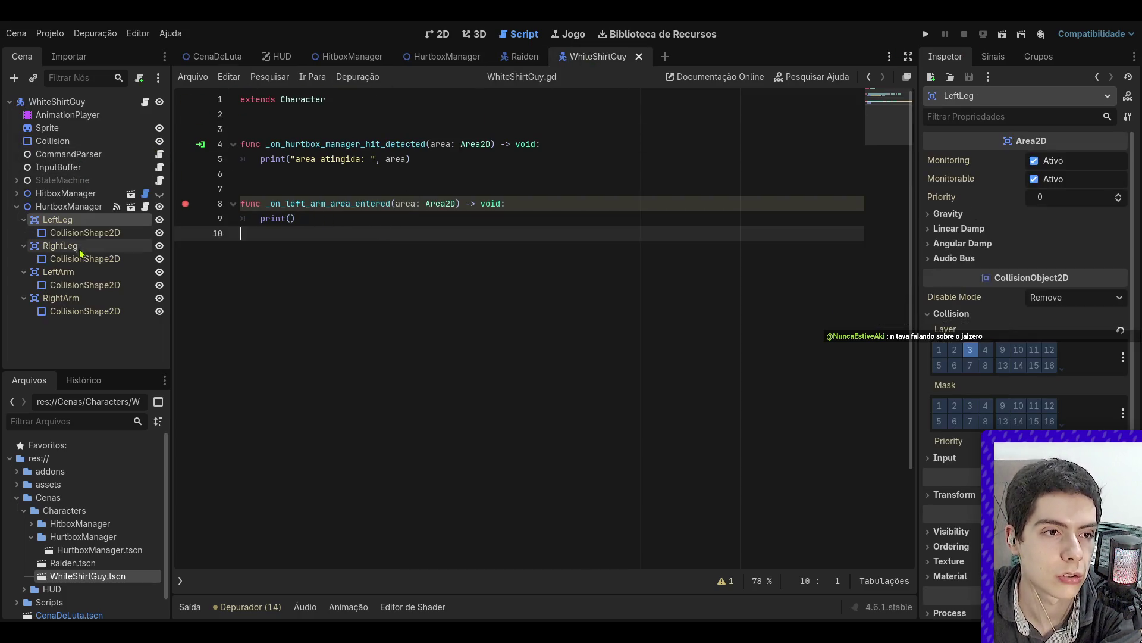
- Delete the _on_left_arm_area_entered function from WhiteShirtGuy.gd and run the CenaDeLuta fight scene
left_click_drag(307, 241, 240, 203)
key("BackSpace")
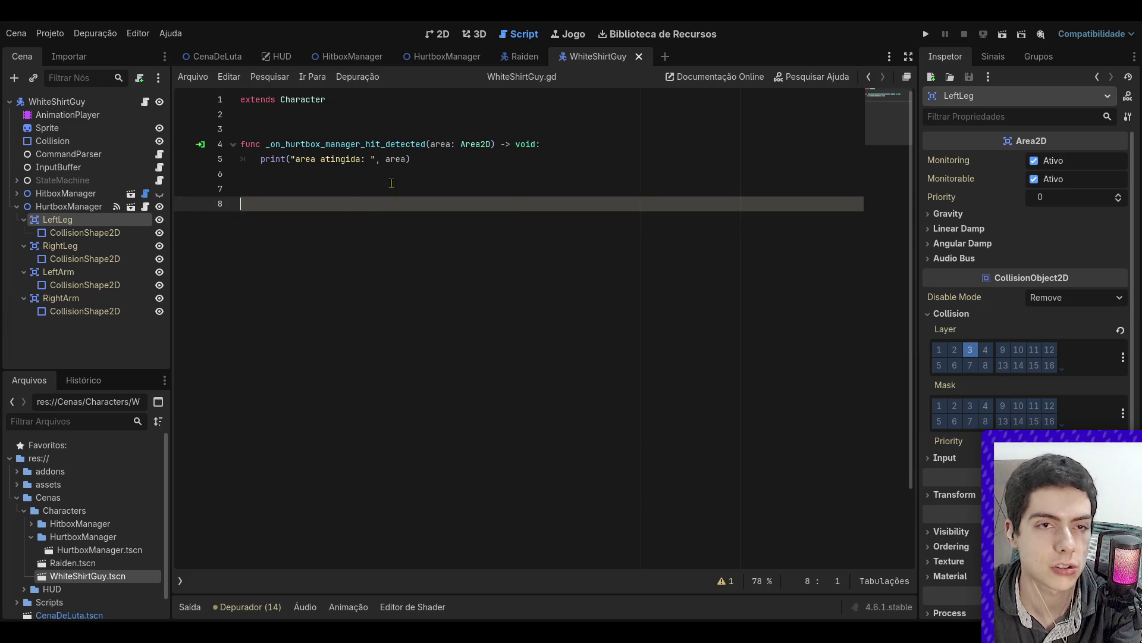
key("BackSpace")
key("BackSpace")
left_click(205, 60)
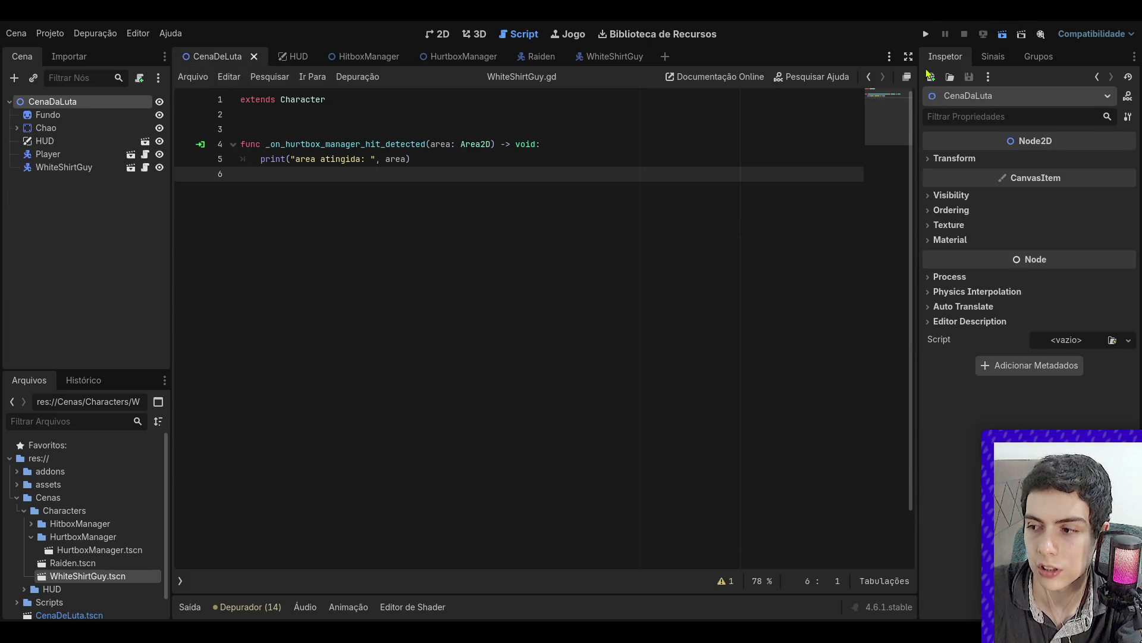
key("F6")
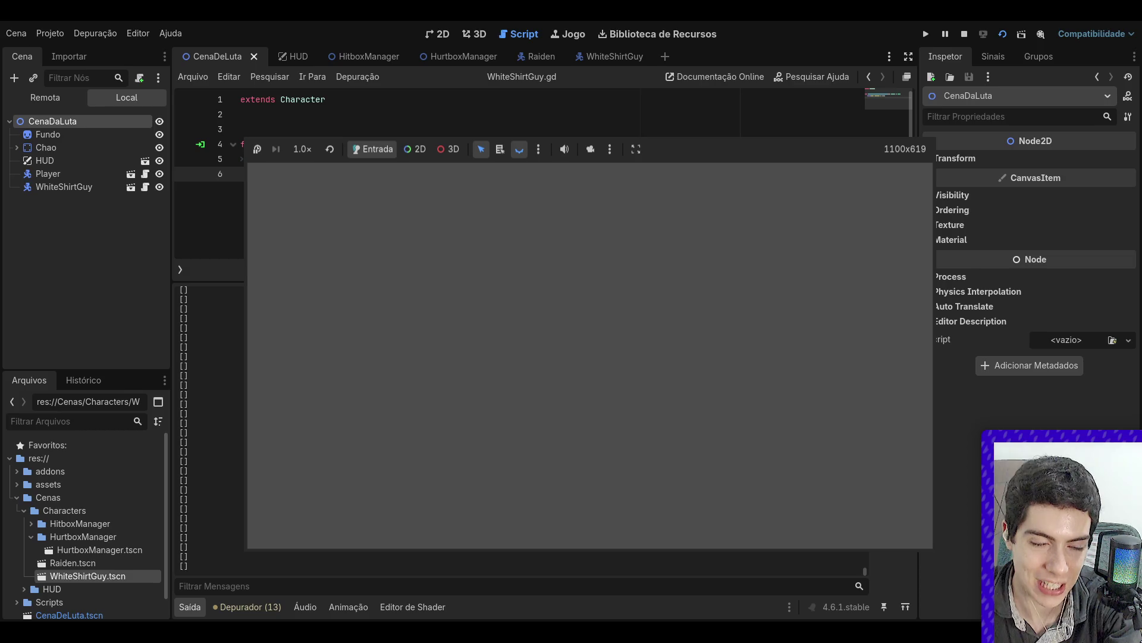
left_click(964, 34)
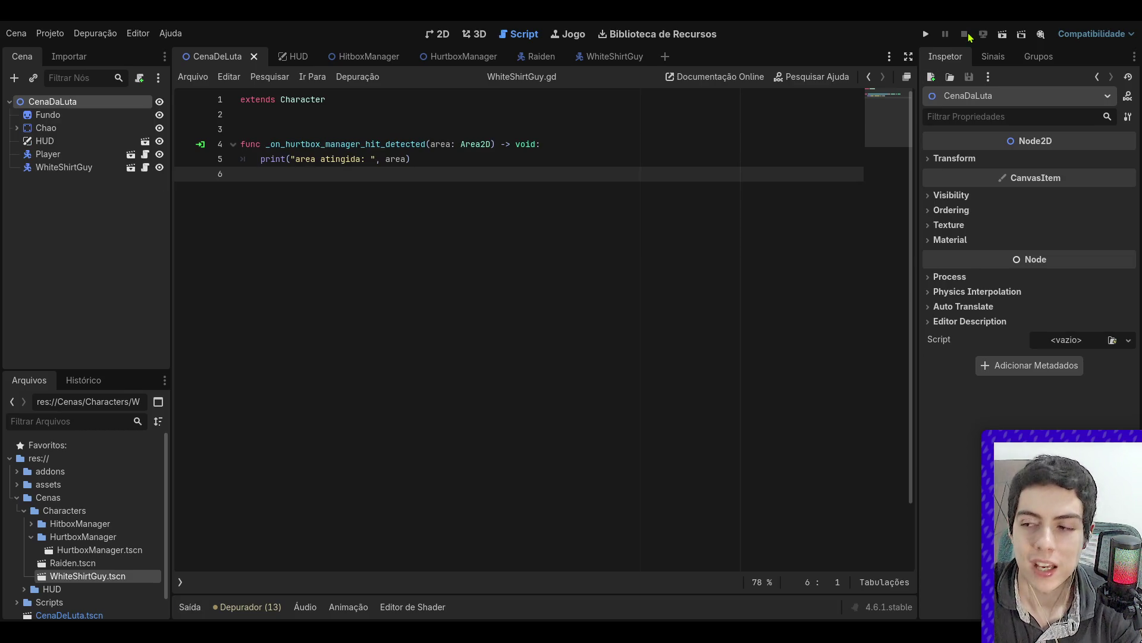
left_click(610, 56)
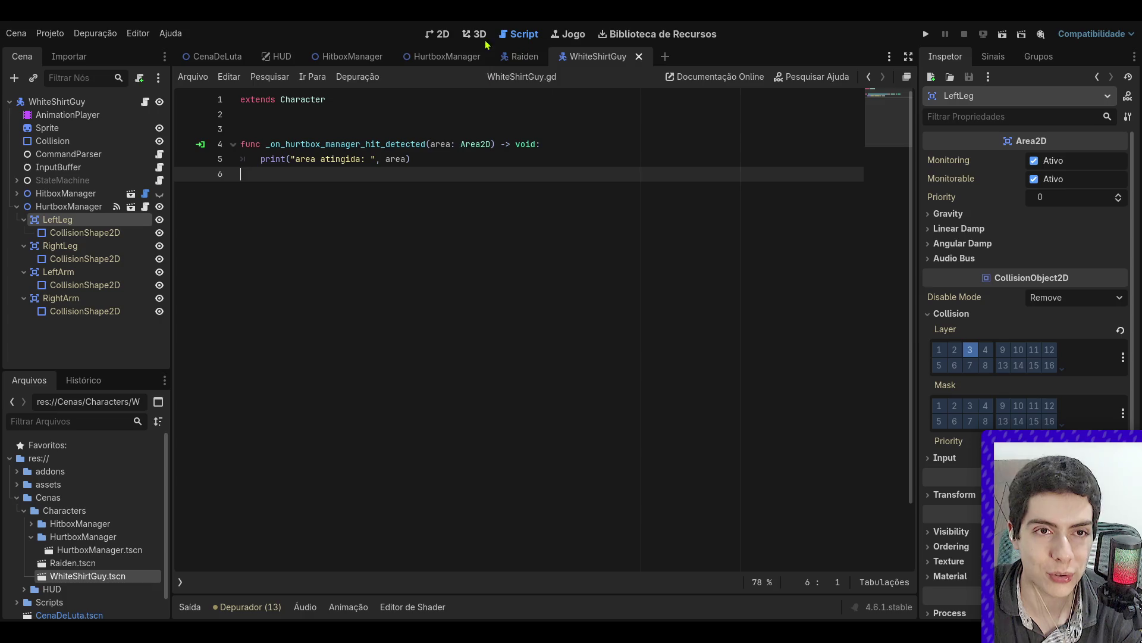
- Inspect the LeftLeg, RightLeg and LeftArm hurtbox areas and their collision shapes
left_click(432, 34)
scroll(588, 151, "up", 4)
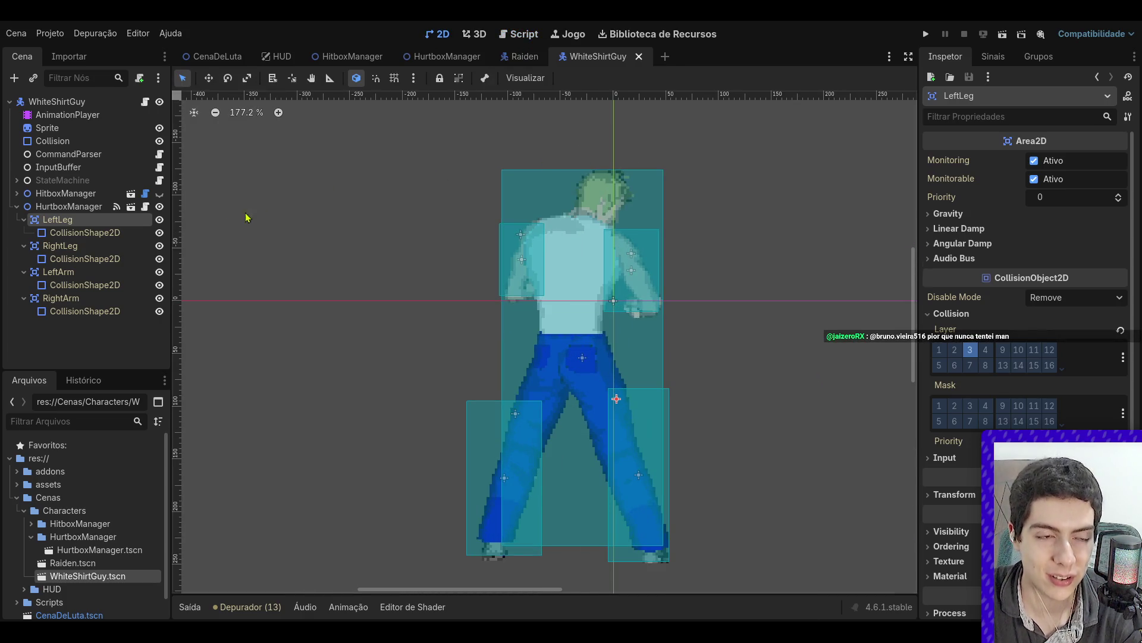
left_click(87, 232)
left_click(91, 246)
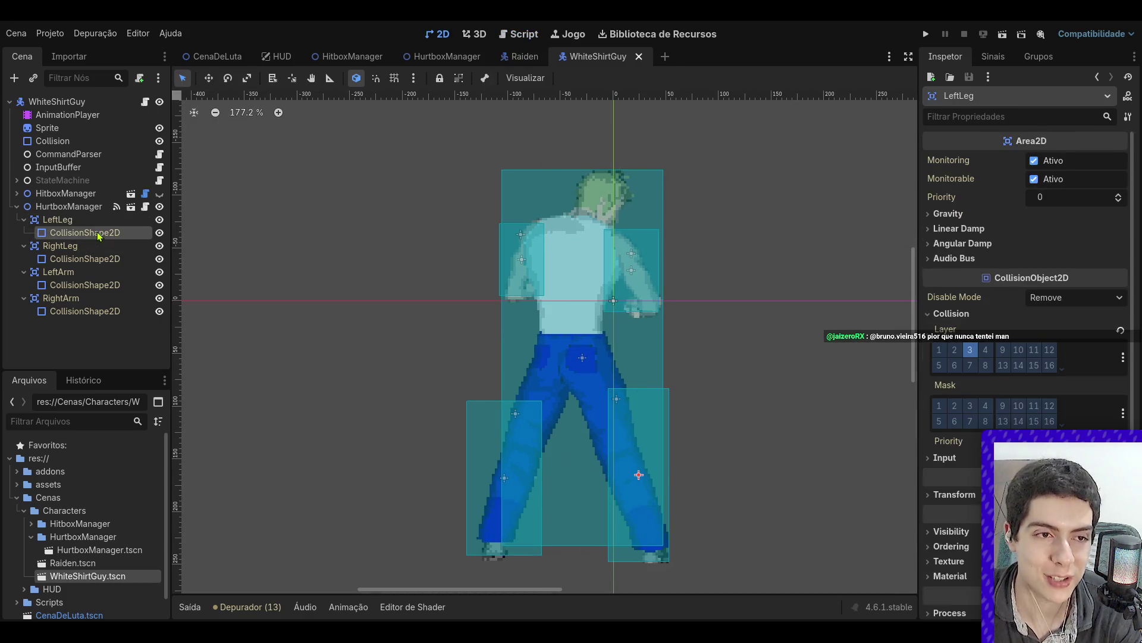
left_click(110, 235)
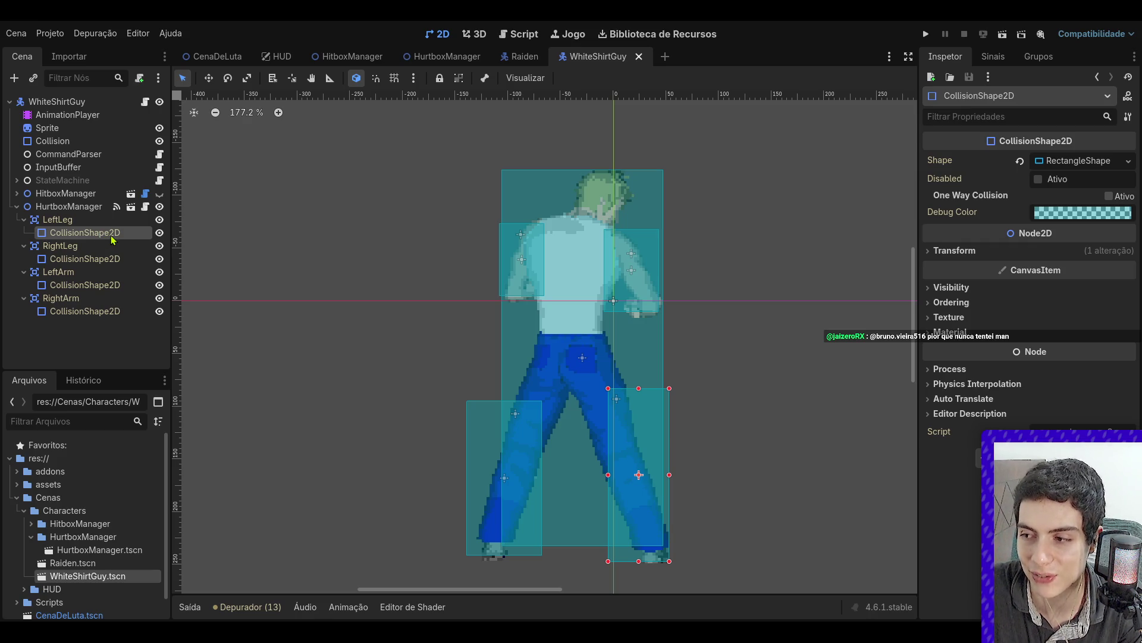
left_click(90, 219)
left_click(90, 233)
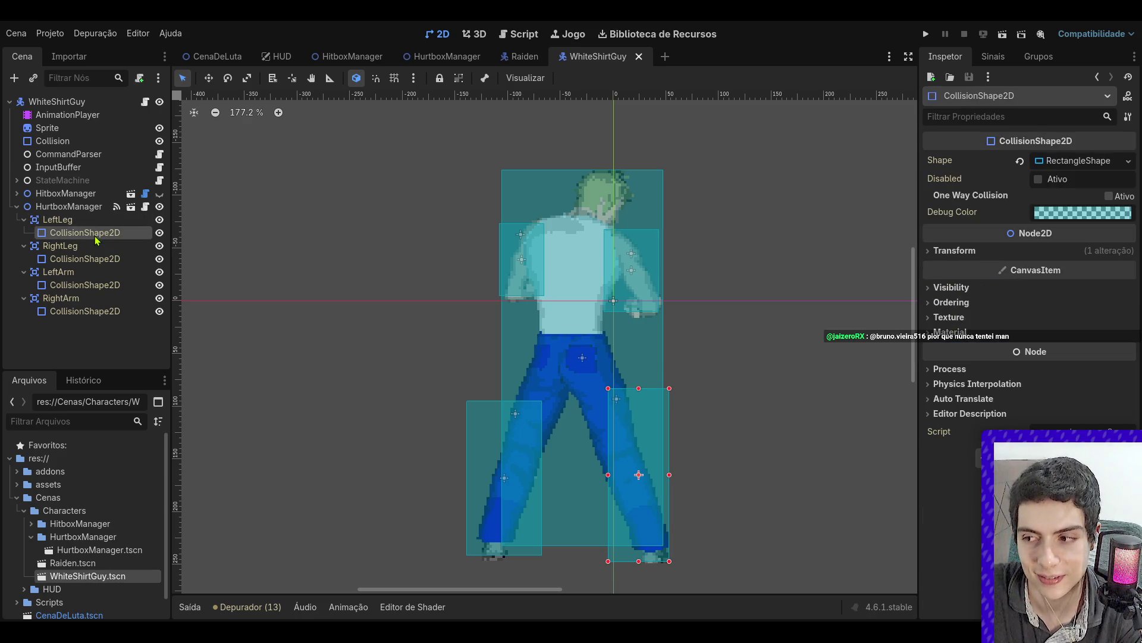
left_click(90, 221)
left_click(97, 232)
left_click(102, 246)
left_click(107, 285)
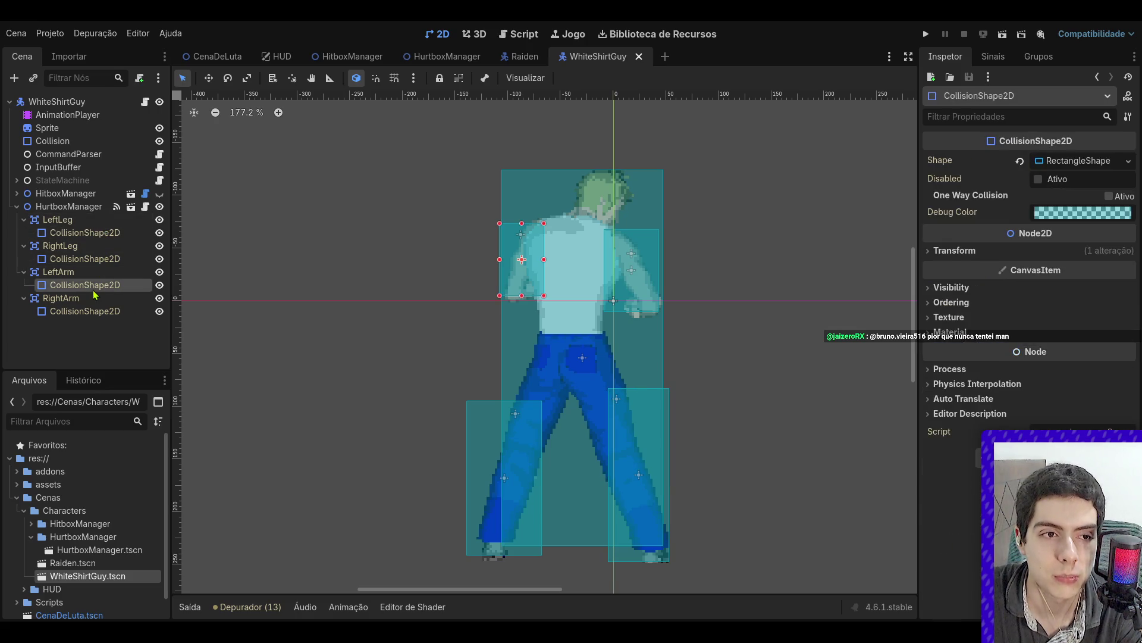
left_click(128, 274)
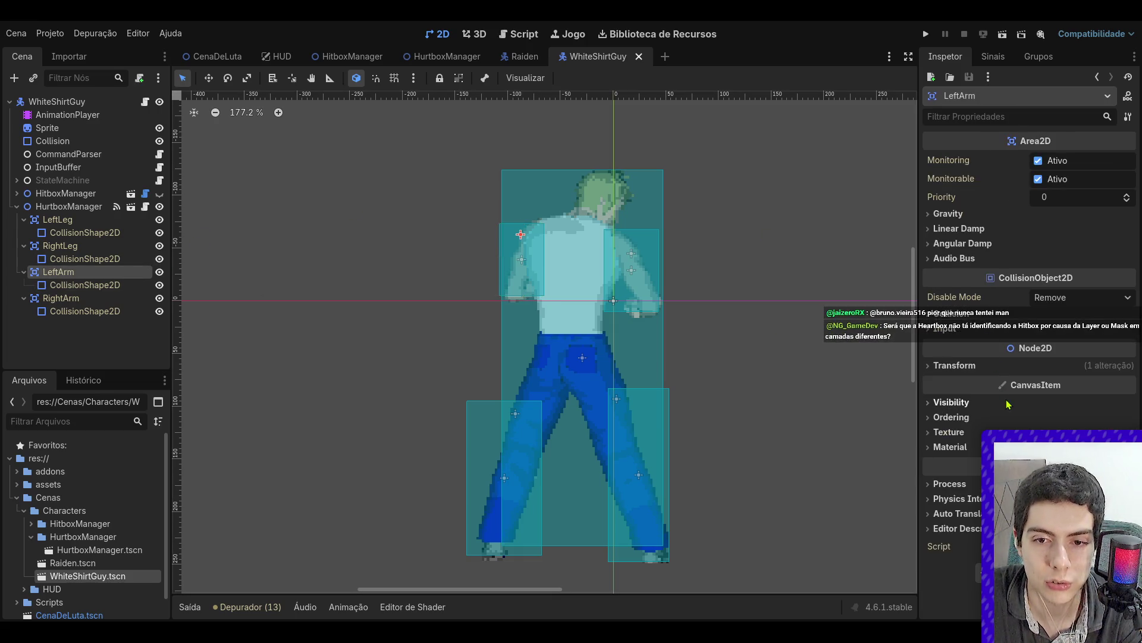
- Enable collision mask bit 3 on the LeftArm hurtbox and save the WhiteShirtGuy scene
left_click(946, 313)
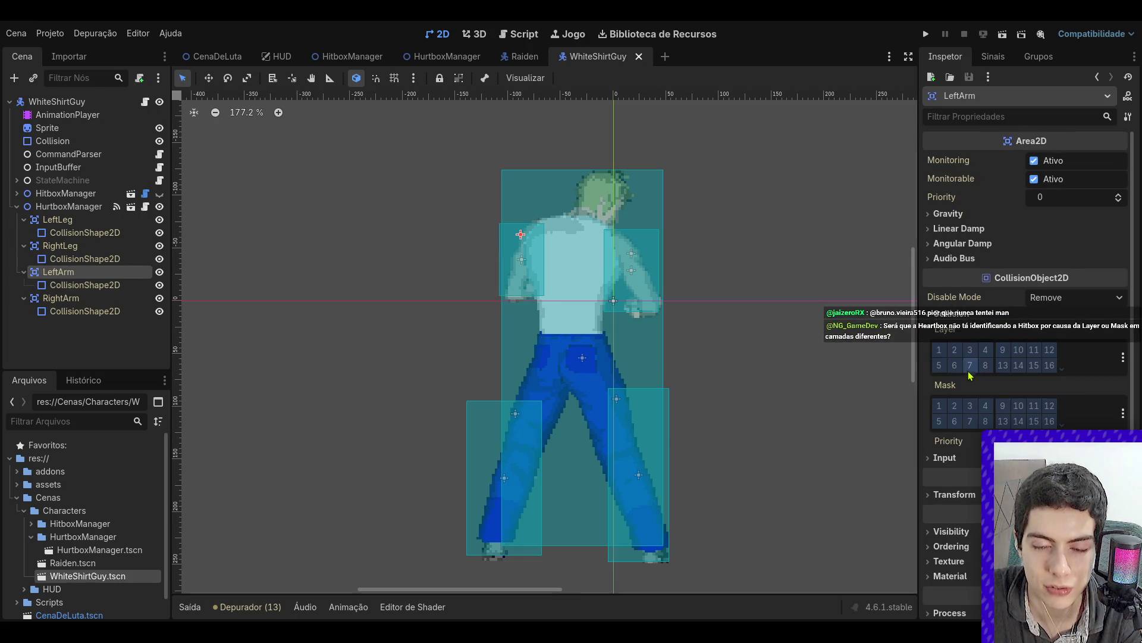
left_click(970, 406)
key("ctrl+s")
left_click(517, 56)
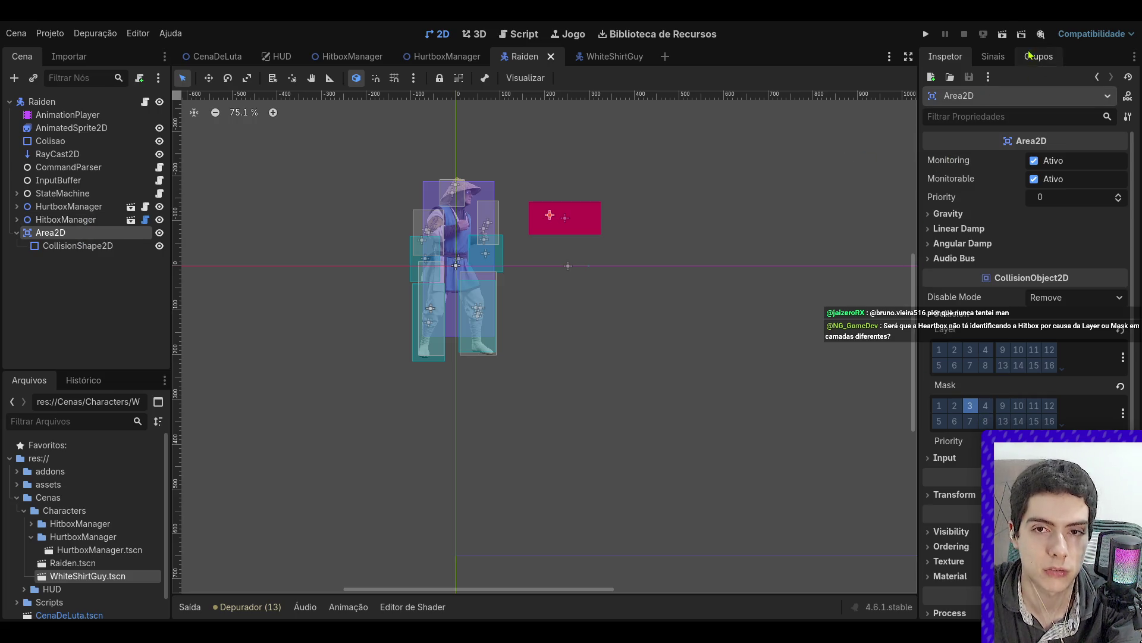
left_click(217, 57)
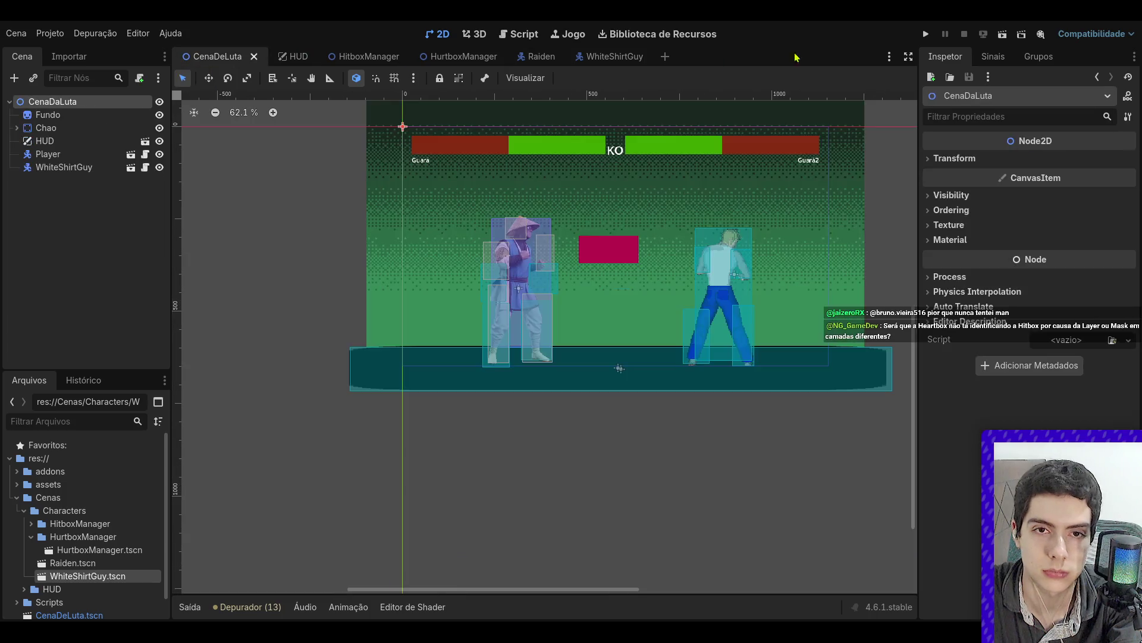
left_click(1003, 34)
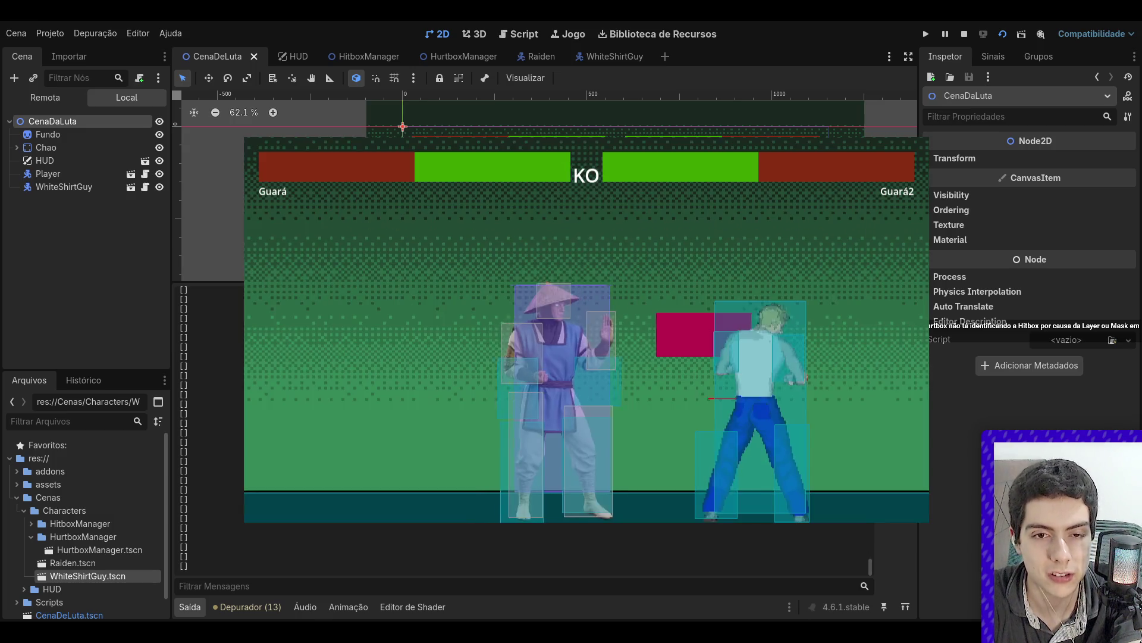
key("Left")
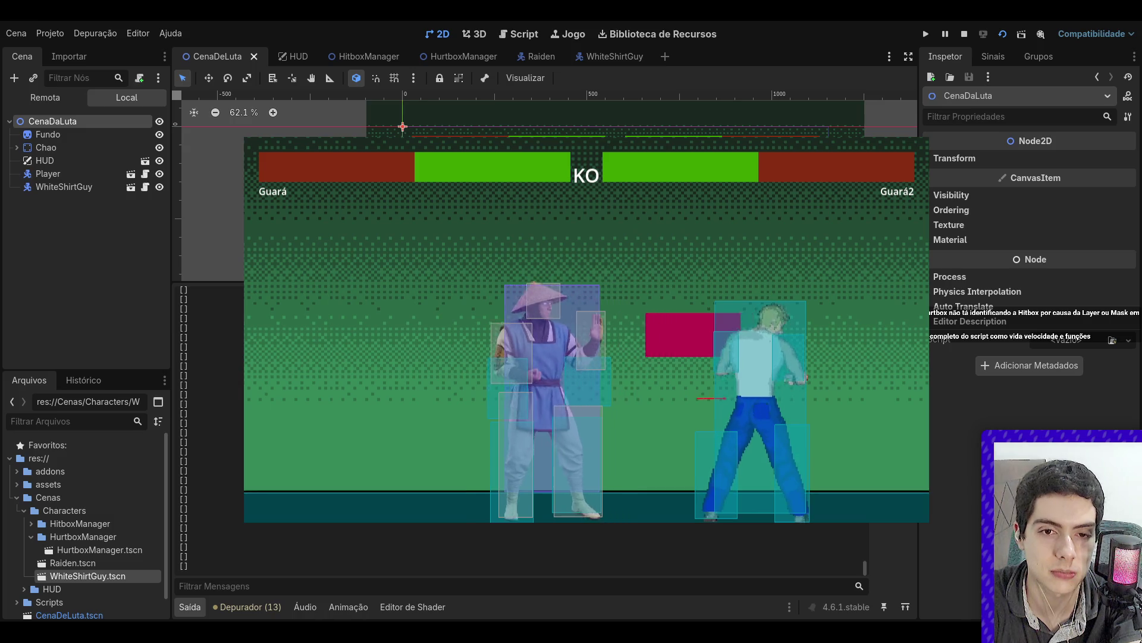
key("Right")
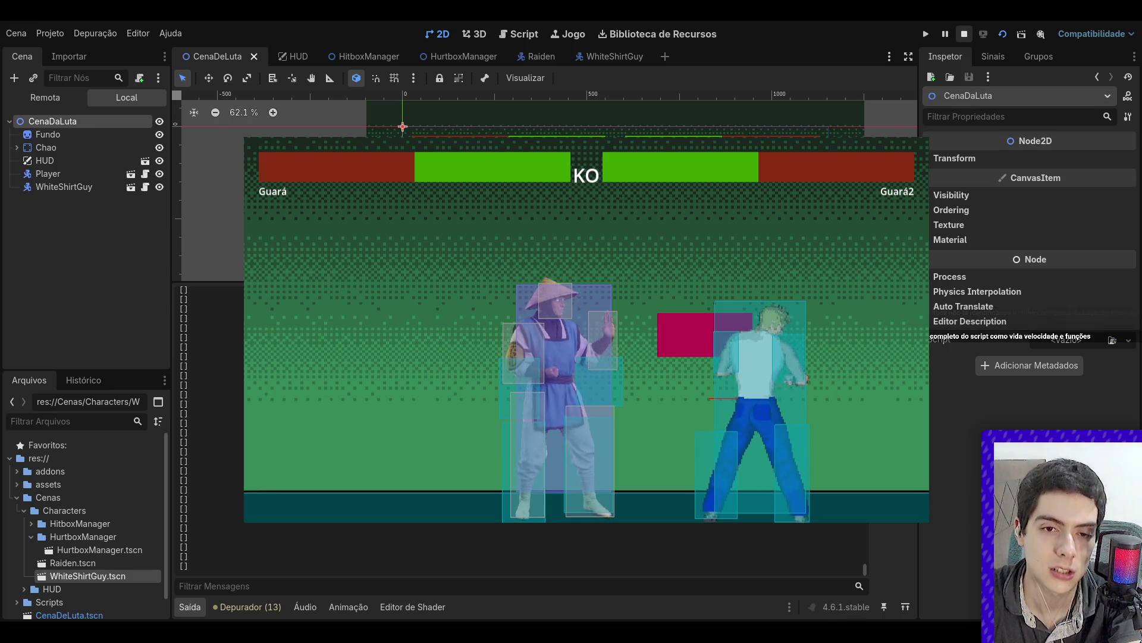
key("F8")
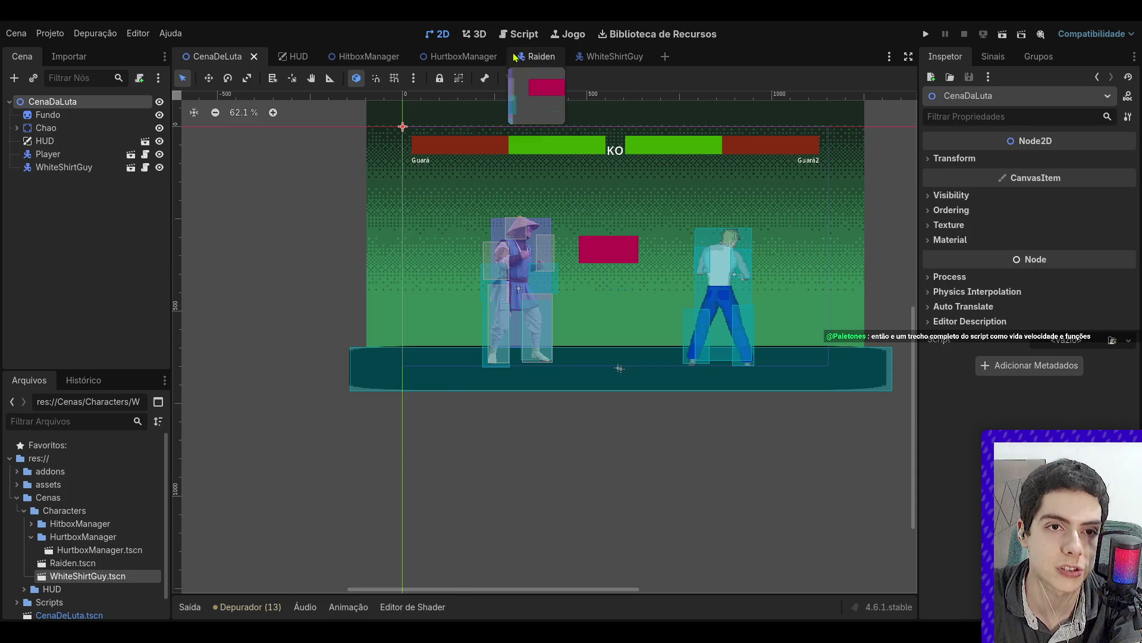
- Change the WhiteShirtGuy root node to Node2D and delete its Collision shape node
left_click(521, 59)
left_click(594, 60)
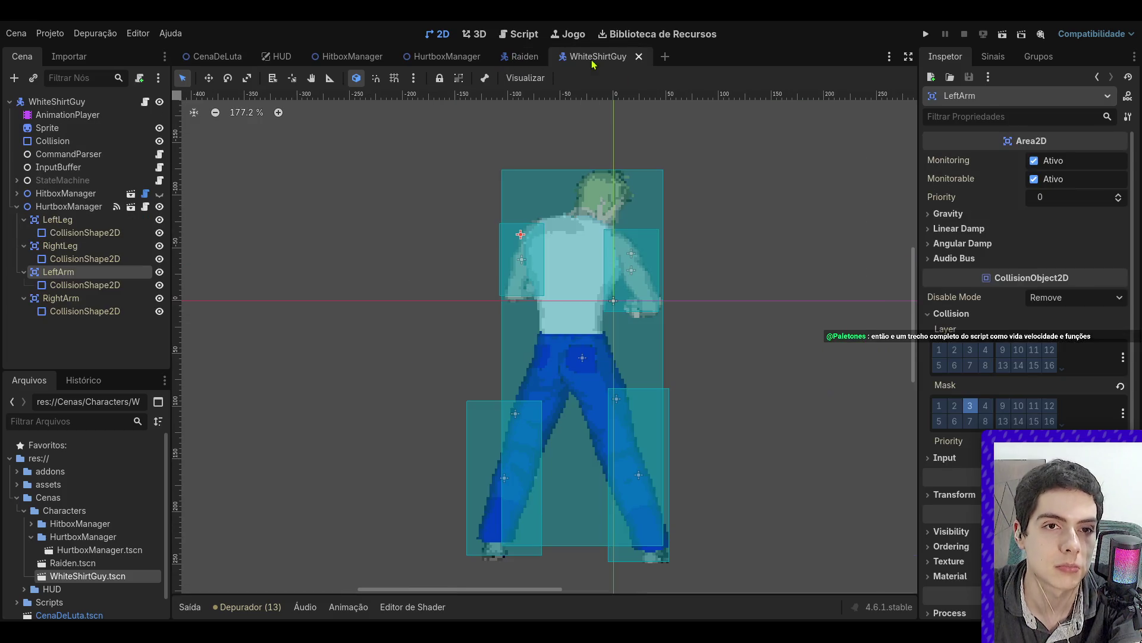
left_click(66, 103)
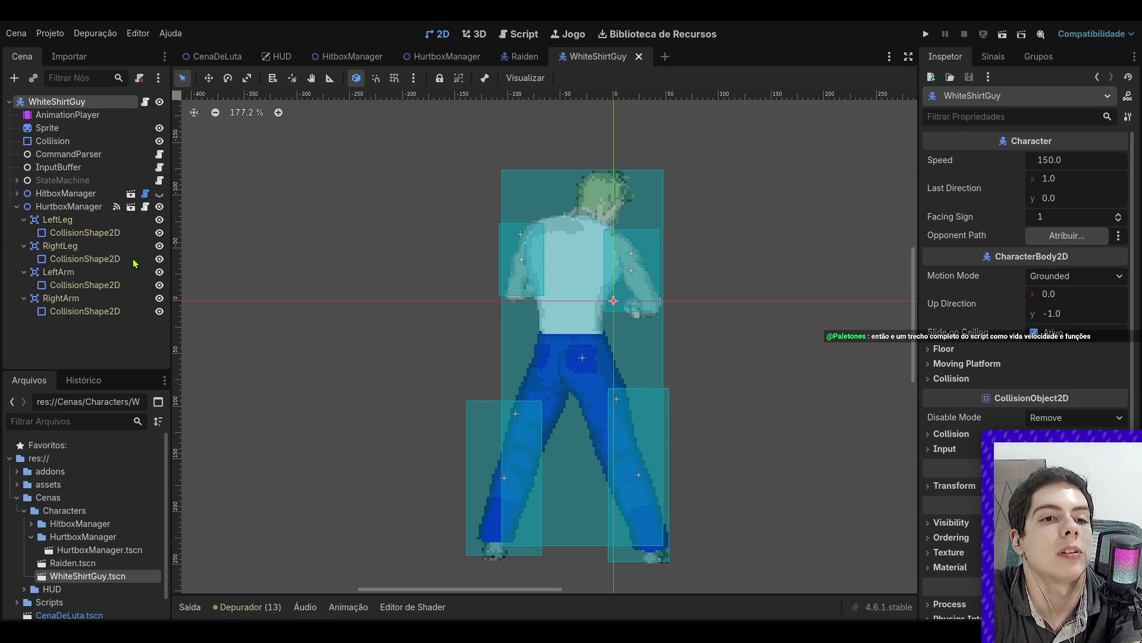
key("ctrl+z")
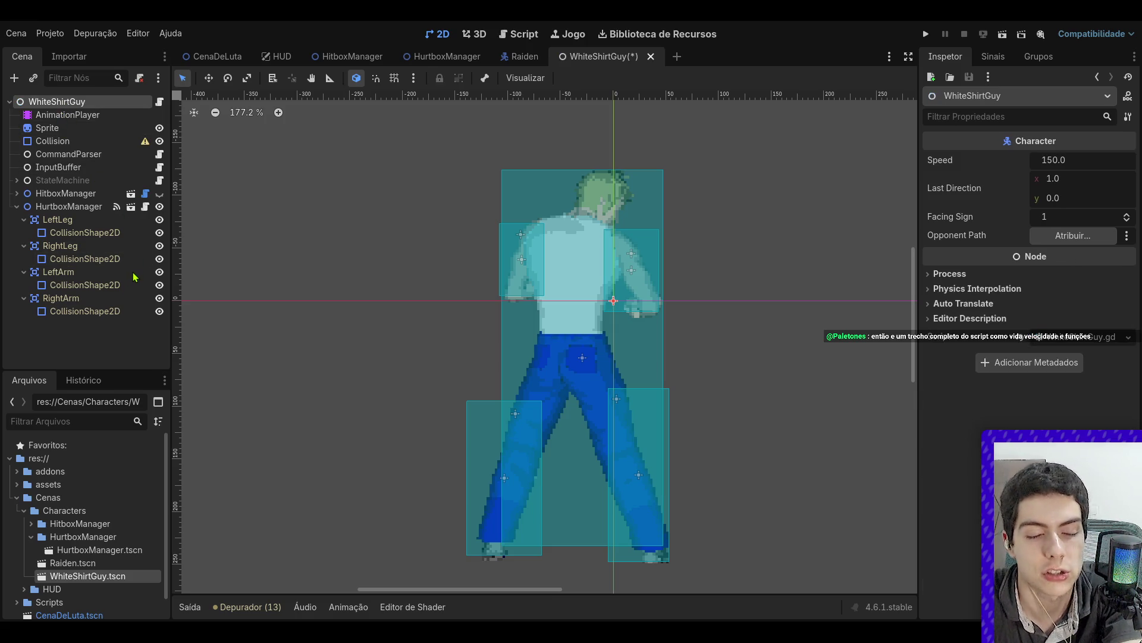
key("ctrl+shift+z")
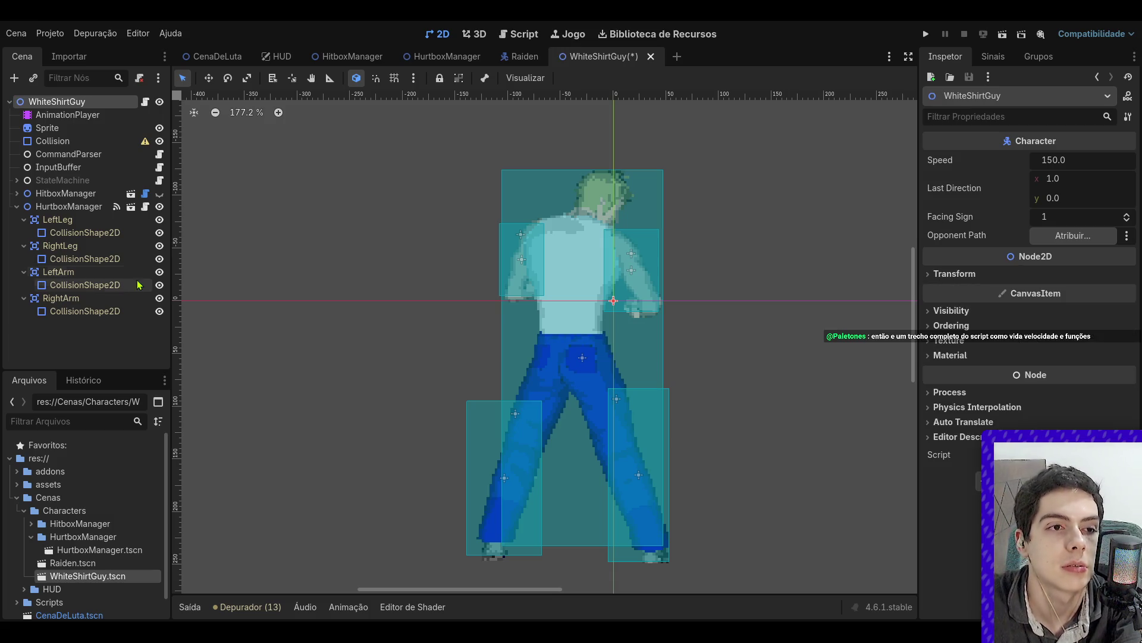
left_click(76, 143)
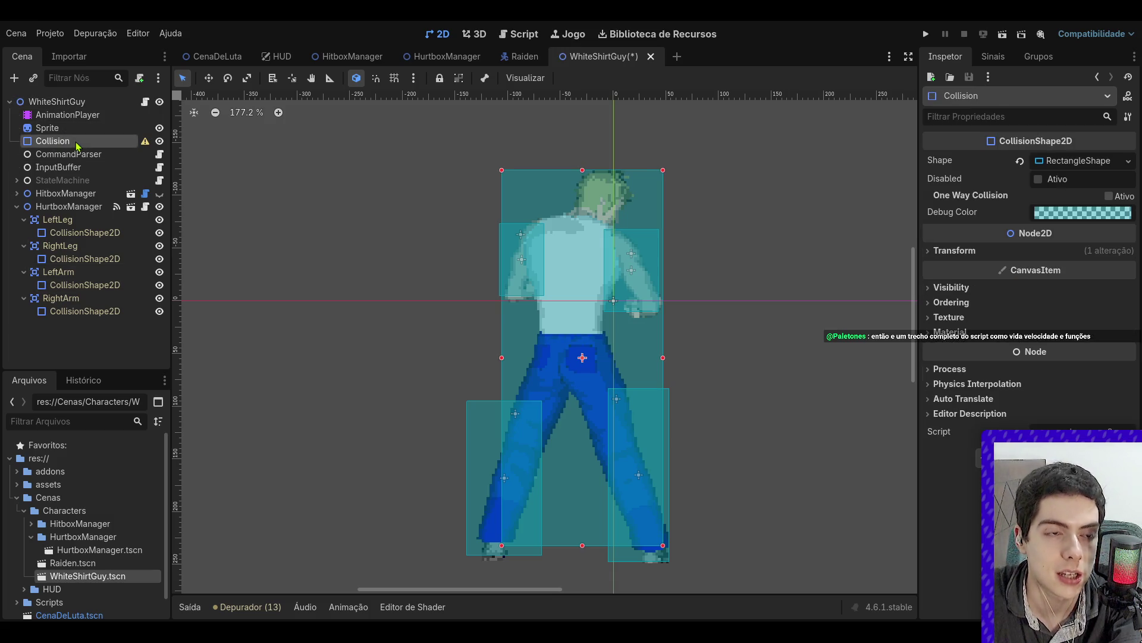
key("Delete")
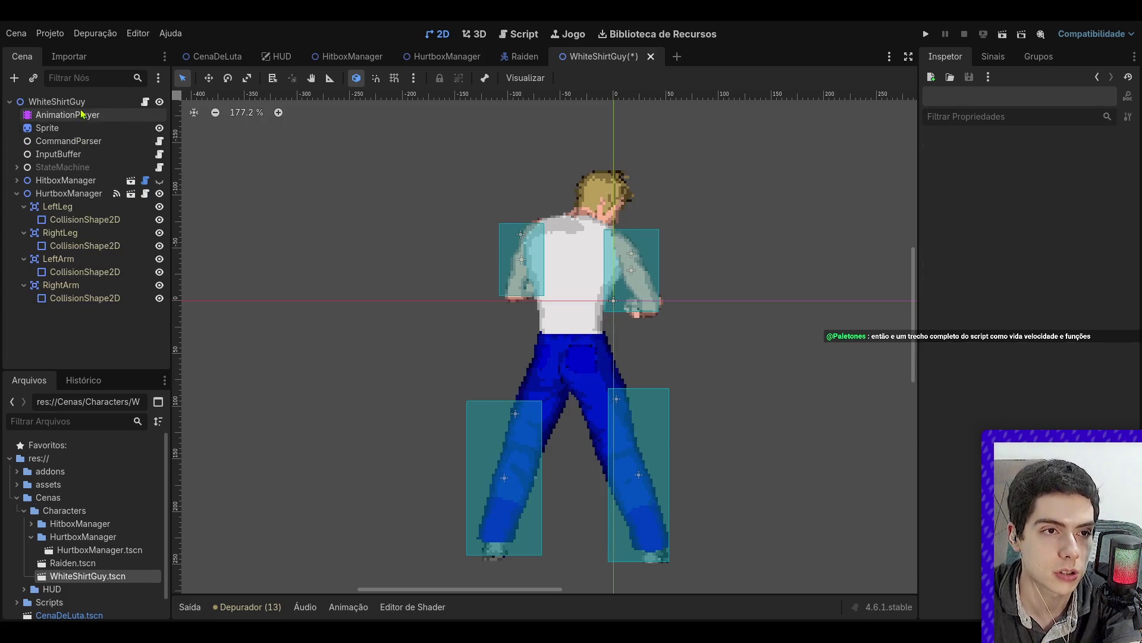
- Make WhiteShirtGuy.gd extend Node2D instead of Character and save the script
left_click(145, 101)
double_click(296, 101)
key("BackSpace")
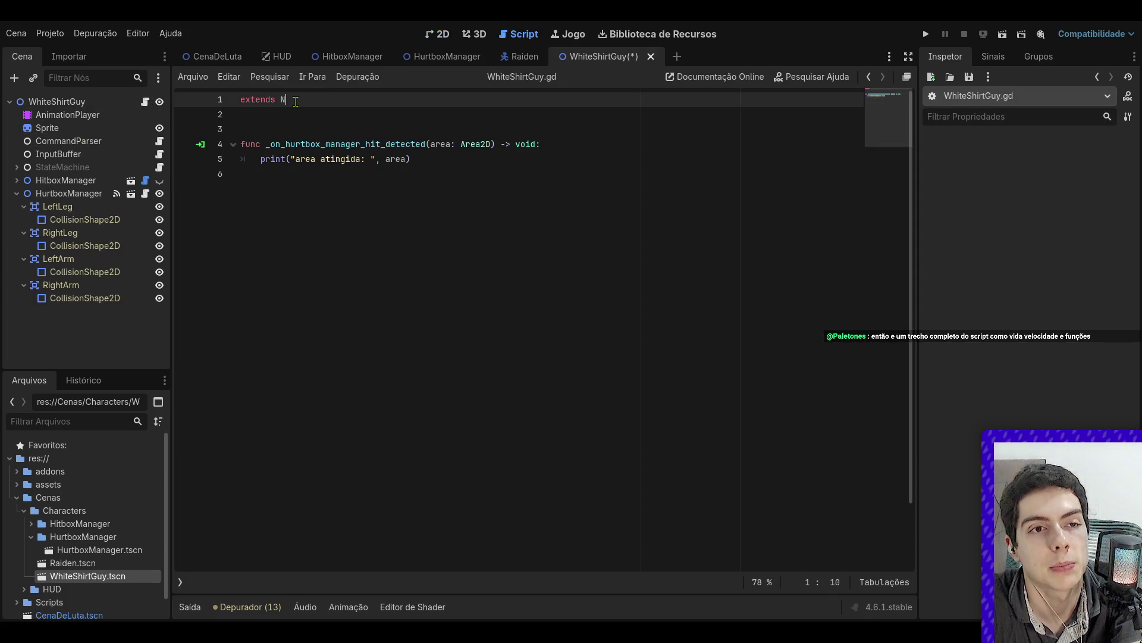
type("Node")
key("Down")
key("Return")
key("ctrl+s")
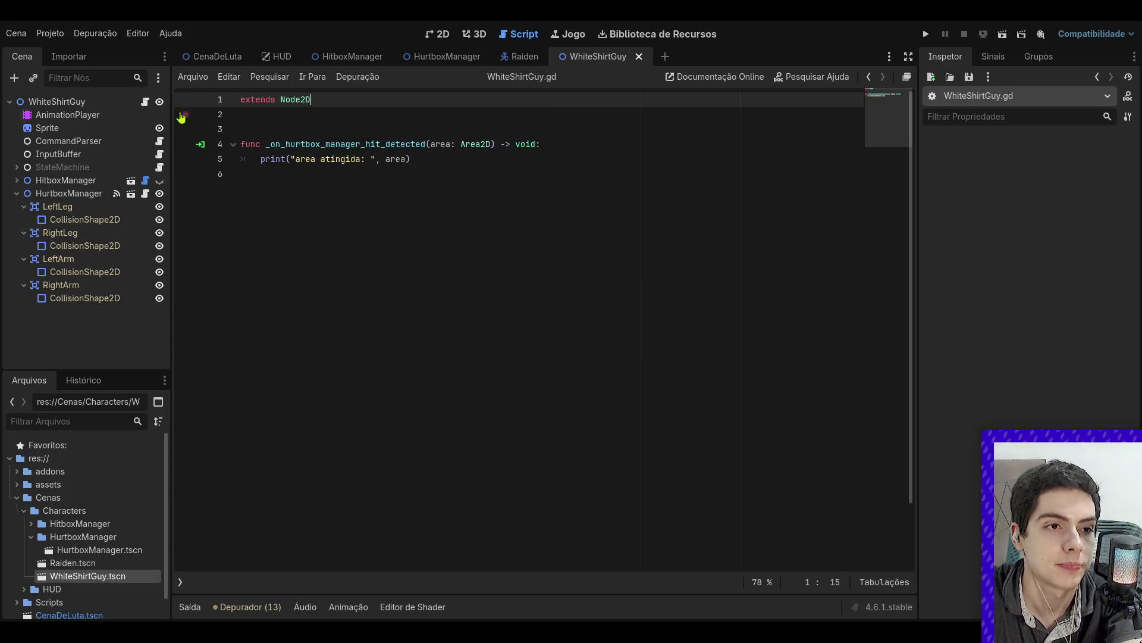
left_click(419, 129)
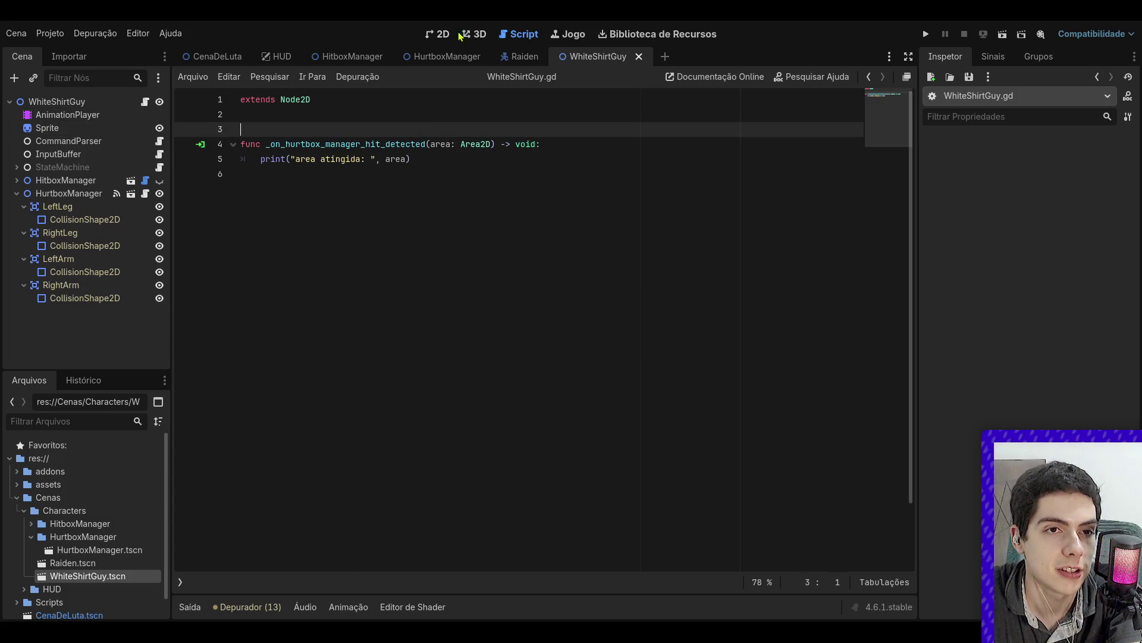
left_click(440, 34)
left_click(231, 56)
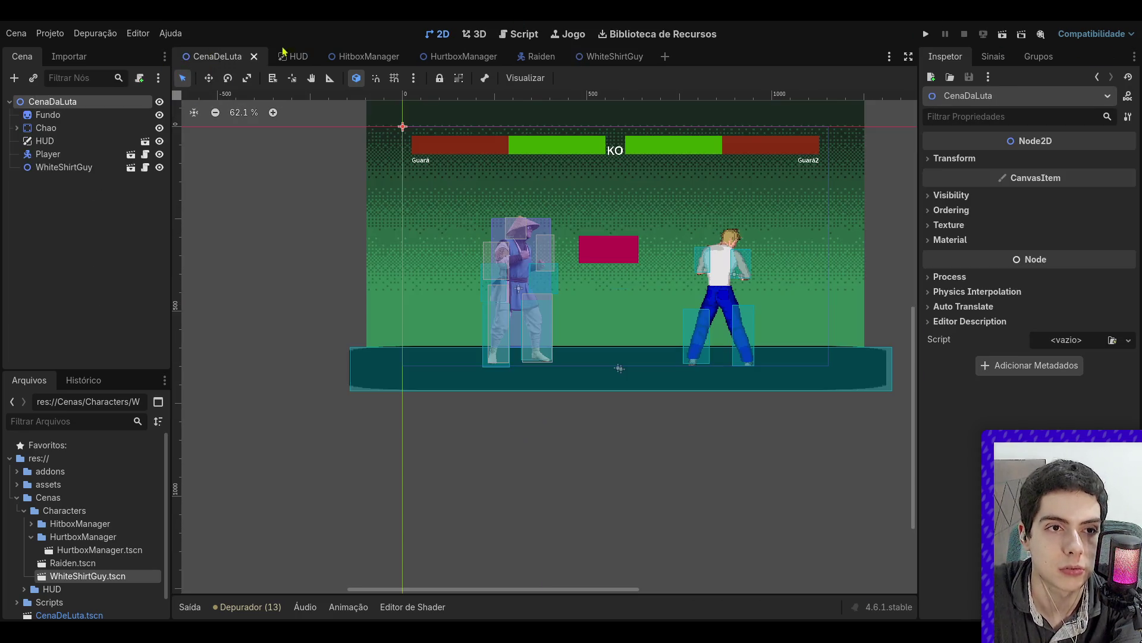
- Run the CenaDeLuta fight scene twice, stopping it after the StateMachine error
key("F6")
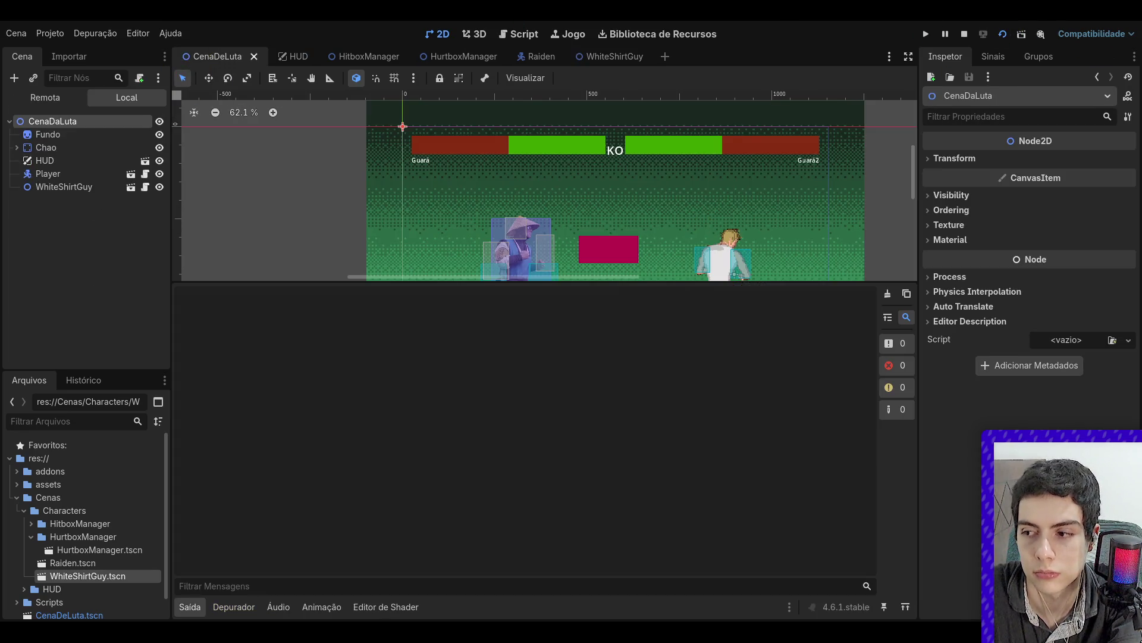
key("F8")
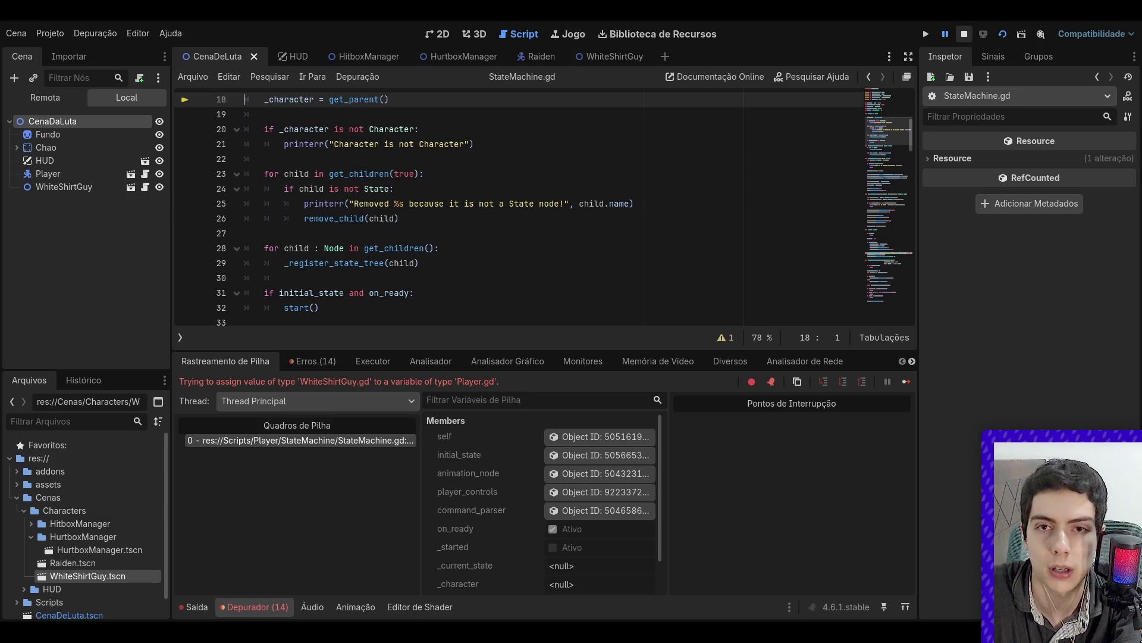
scroll(491, 190, "up", 6)
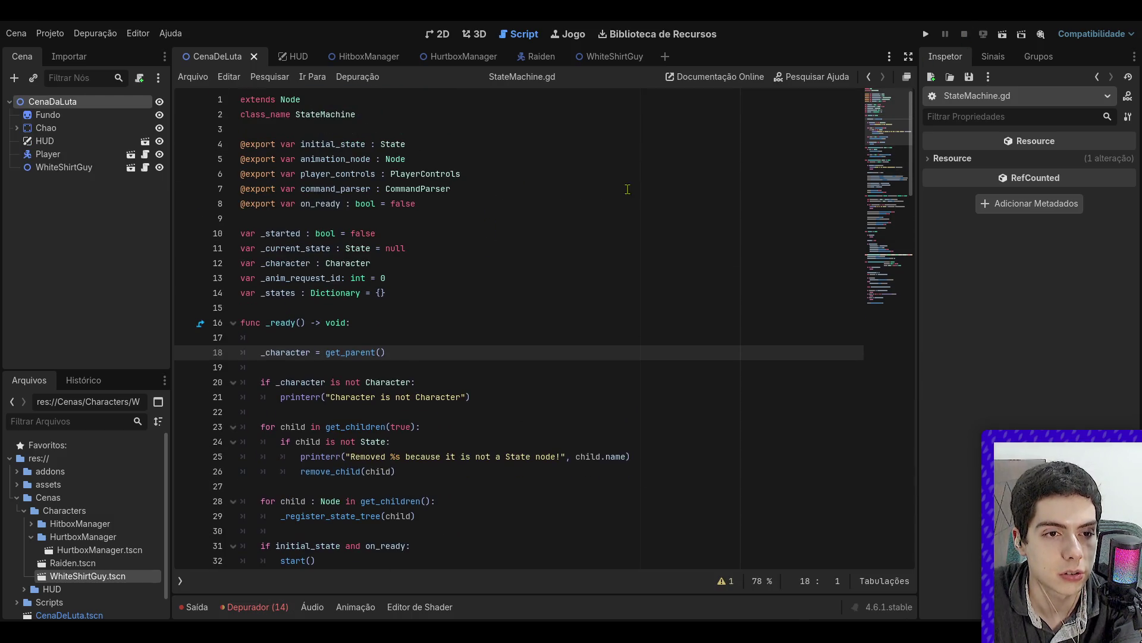
key("F6")
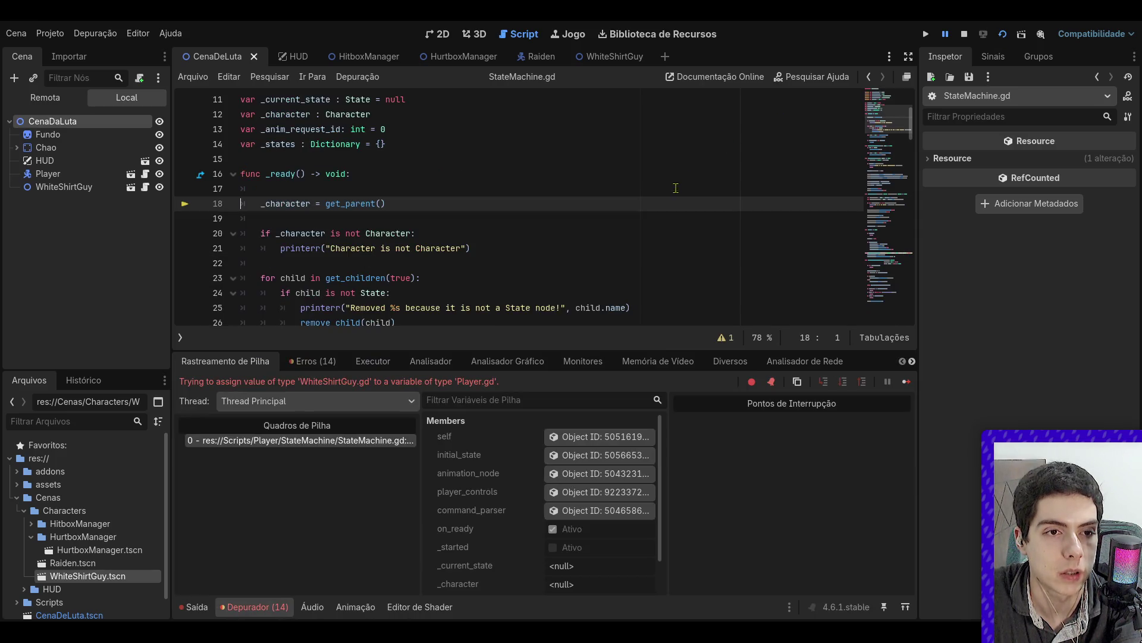
scroll(674, 191, "up", 5)
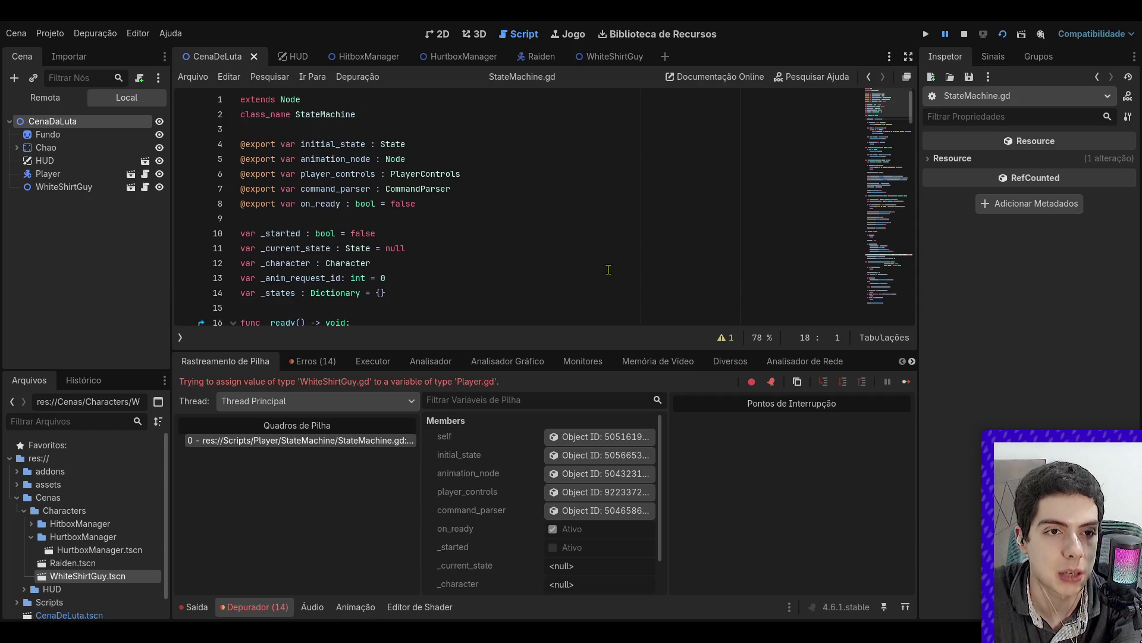
left_click(964, 34)
- Open the WhiteShirtGuy scene and adjust the InputBuffer node's Process settings
left_click(570, 34)
left_click(502, 38)
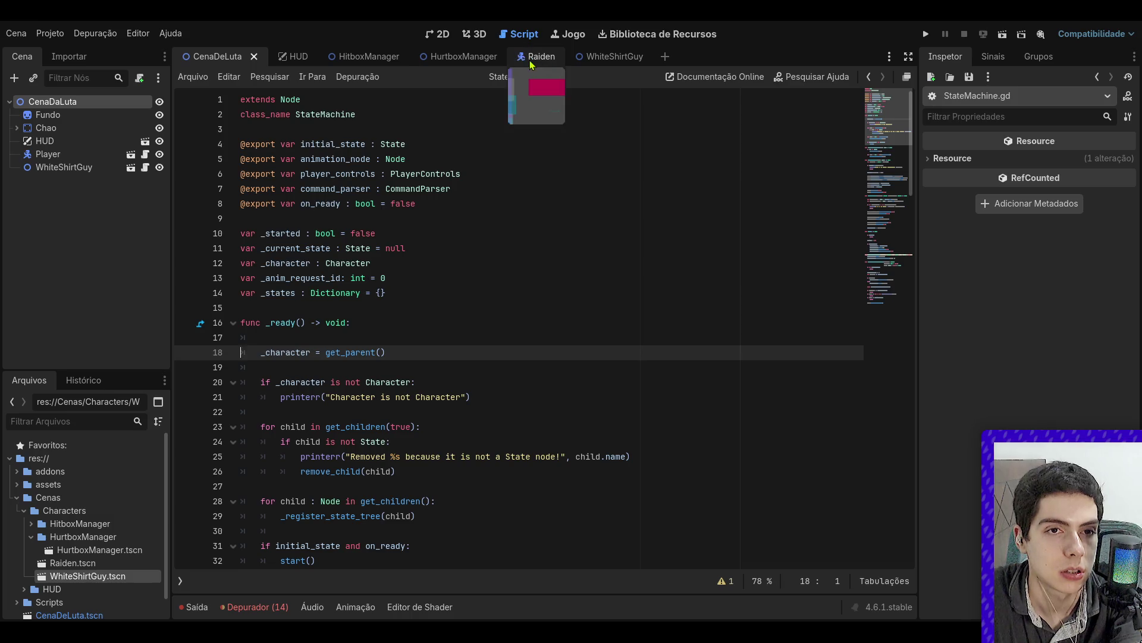
left_click(531, 60)
left_click(601, 57)
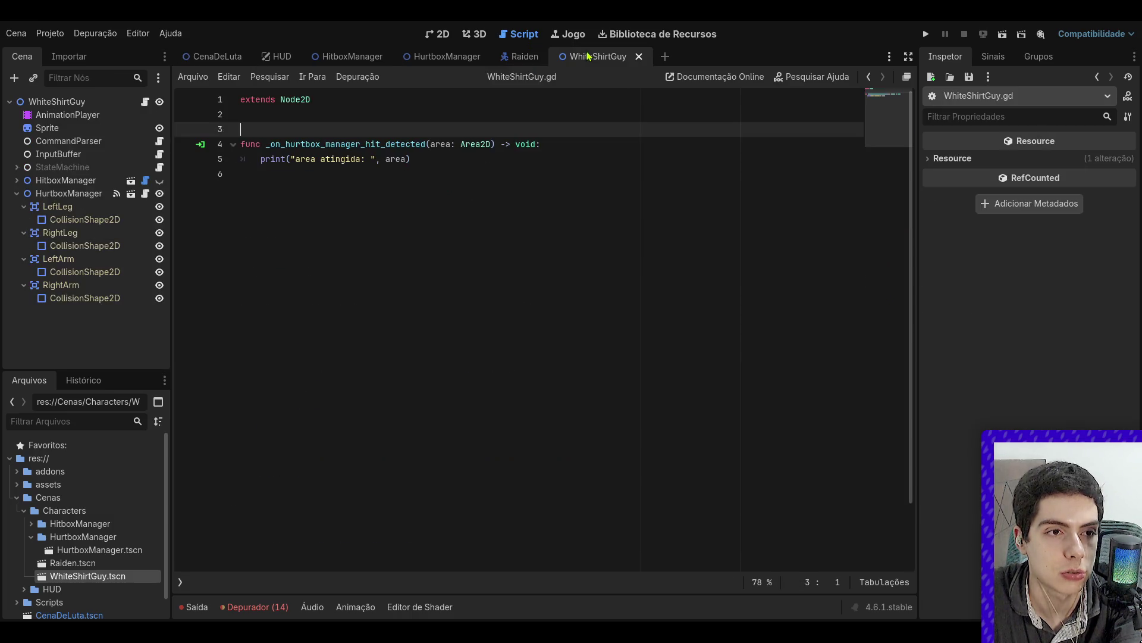
left_click(44, 154)
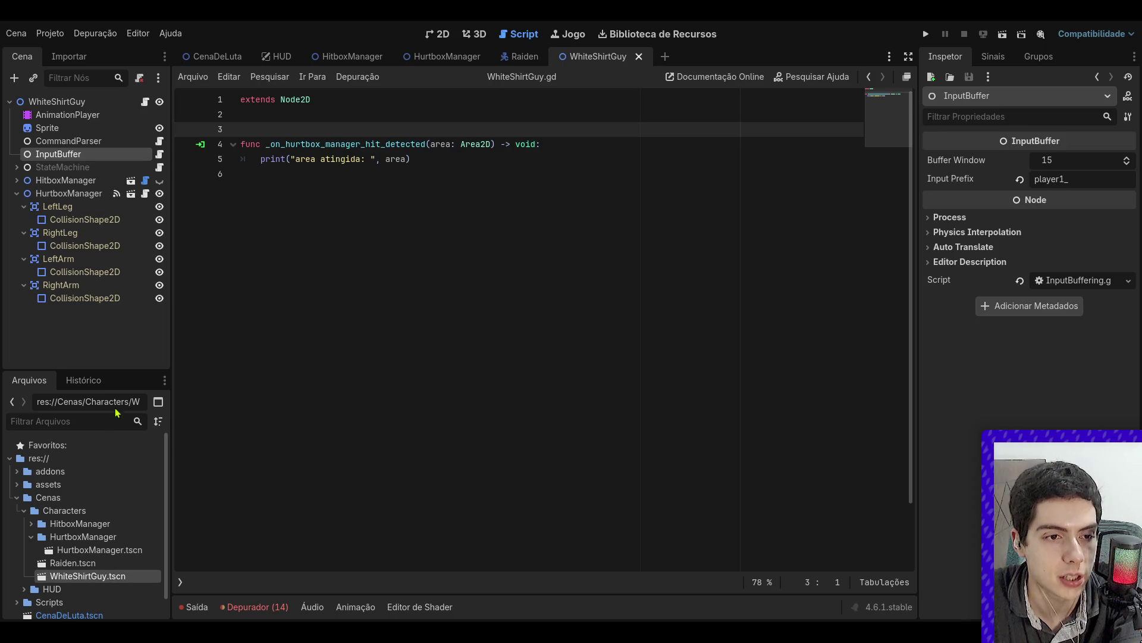
left_click(1012, 219)
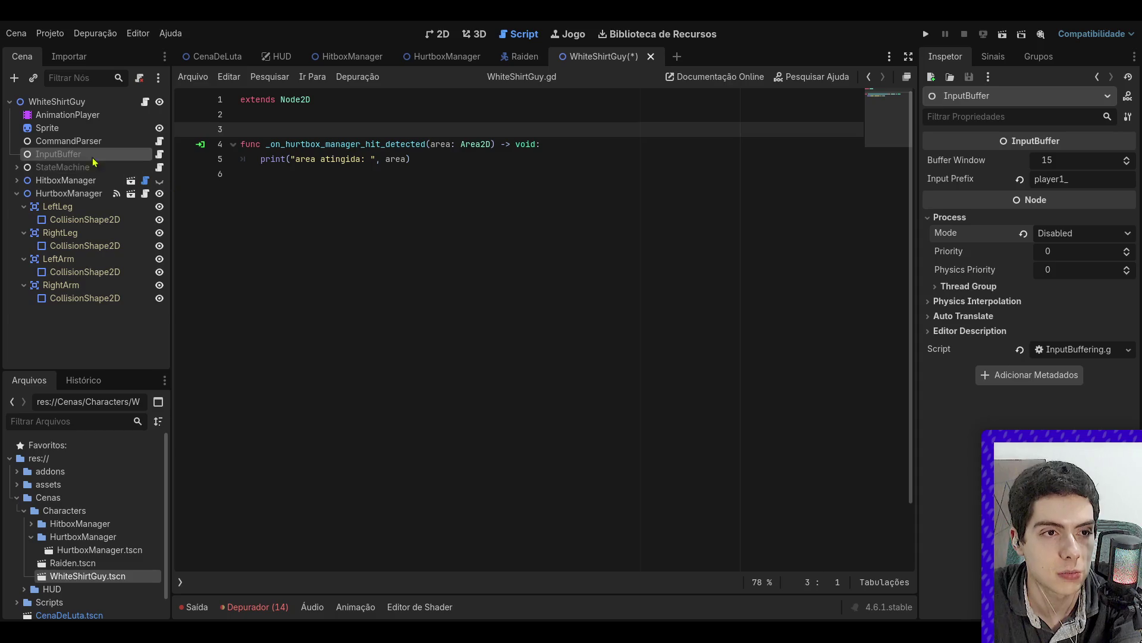
- Set CommandParser's Process Mode to Disabled, save, and run the game with F5
left_click(68, 141)
left_click(1011, 235)
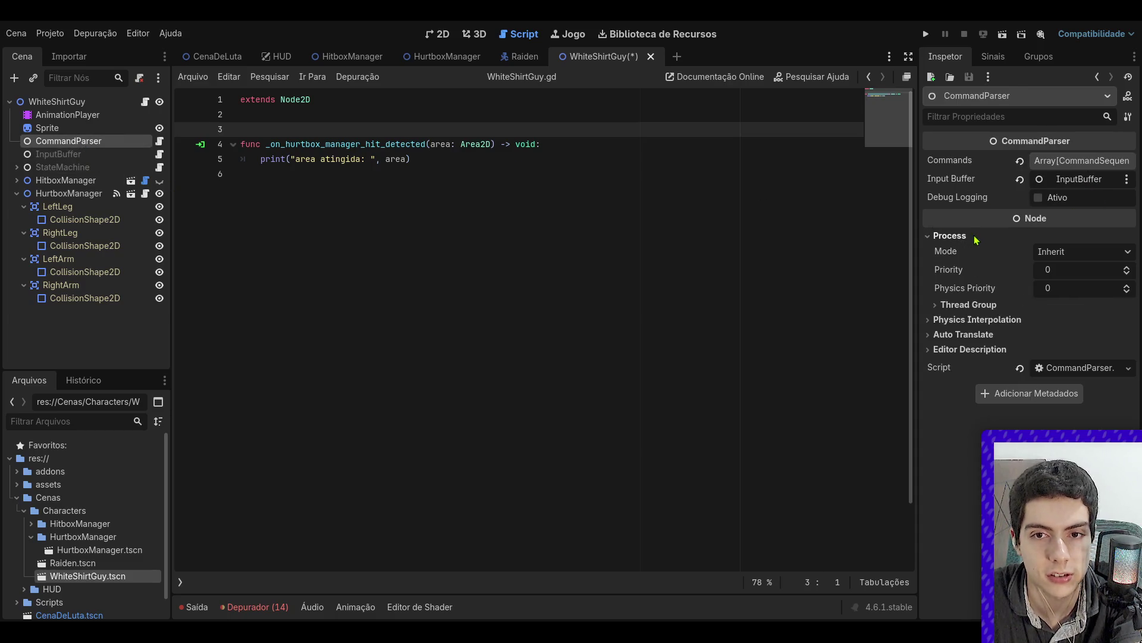
left_click(1094, 336)
left_click(416, 174)
key("ctrl+s")
left_click(214, 56)
key("F5")
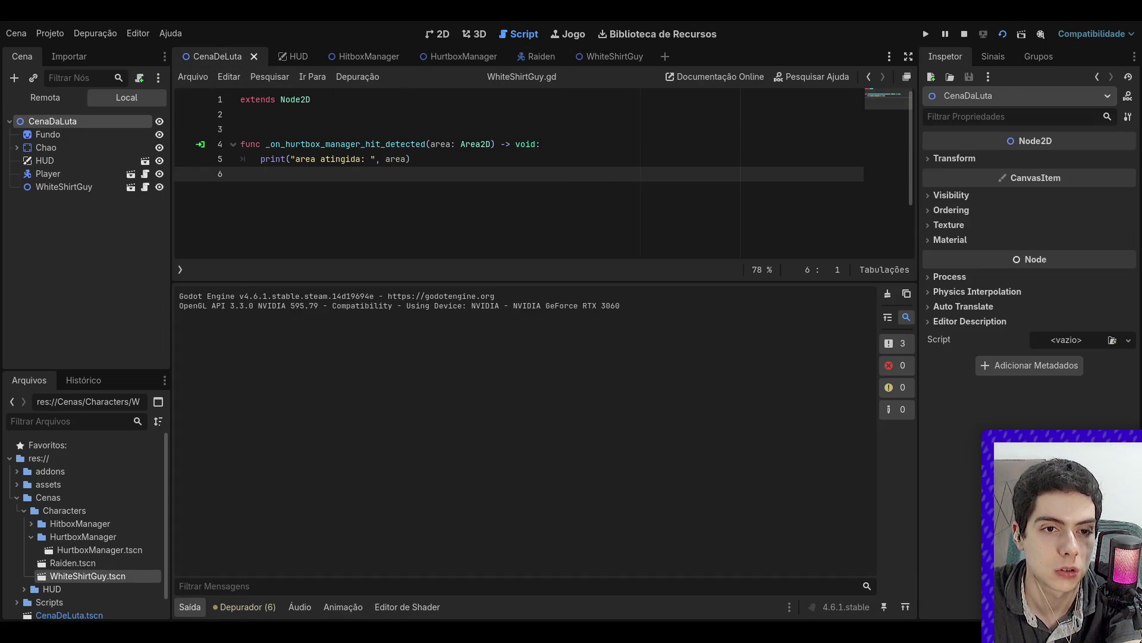
- Stop the game and delete the StateMachine, InputBuffer and CommandParser nodes from WhiteShirtGuy
left_click(964, 34)
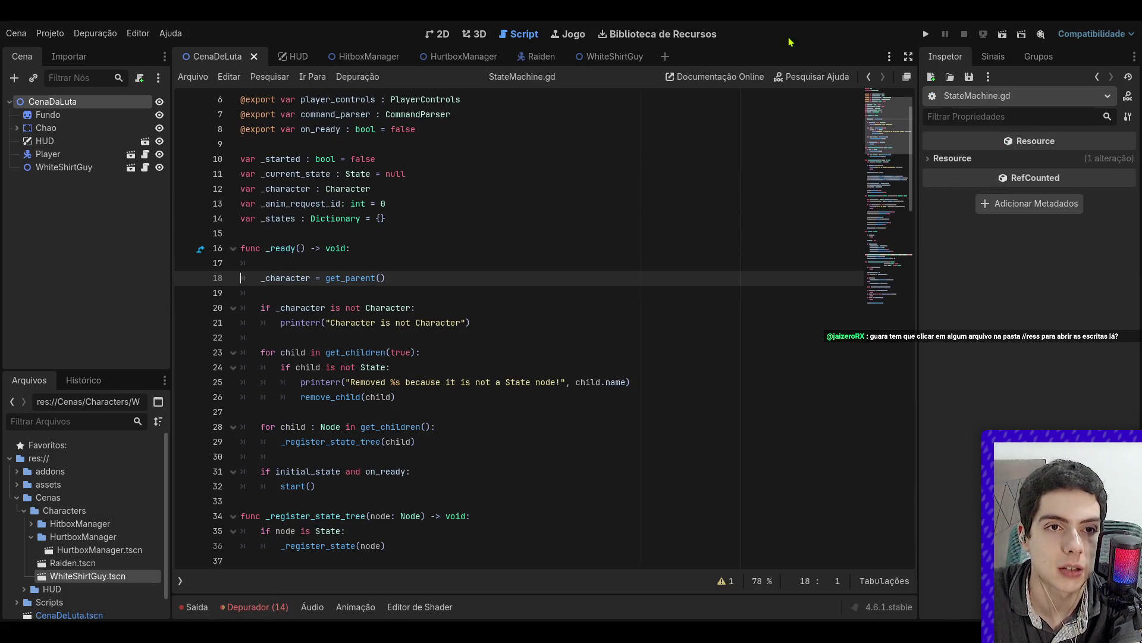
left_click(613, 56)
left_click(98, 168)
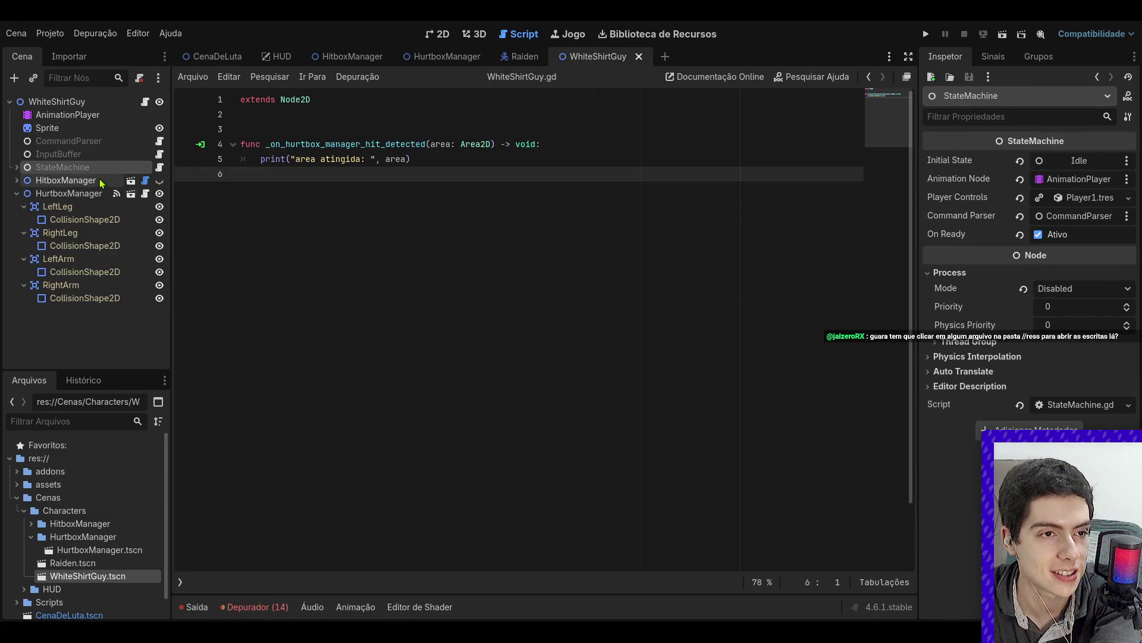
key("Delete")
left_click(100, 154)
key("Delete")
left_click(100, 141)
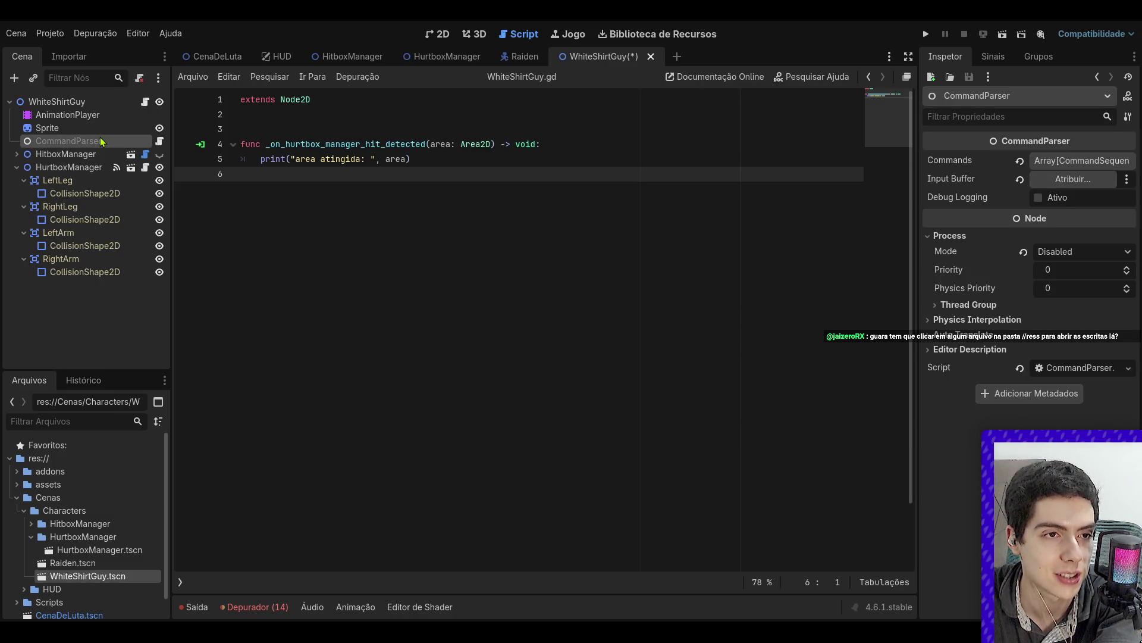
key("Delete")
- Test-run the CenaDeLuta fight scene, then stop it and reopen WhiteShirtGuy
left_click(473, 159)
left_click(218, 56)
left_click(1003, 40)
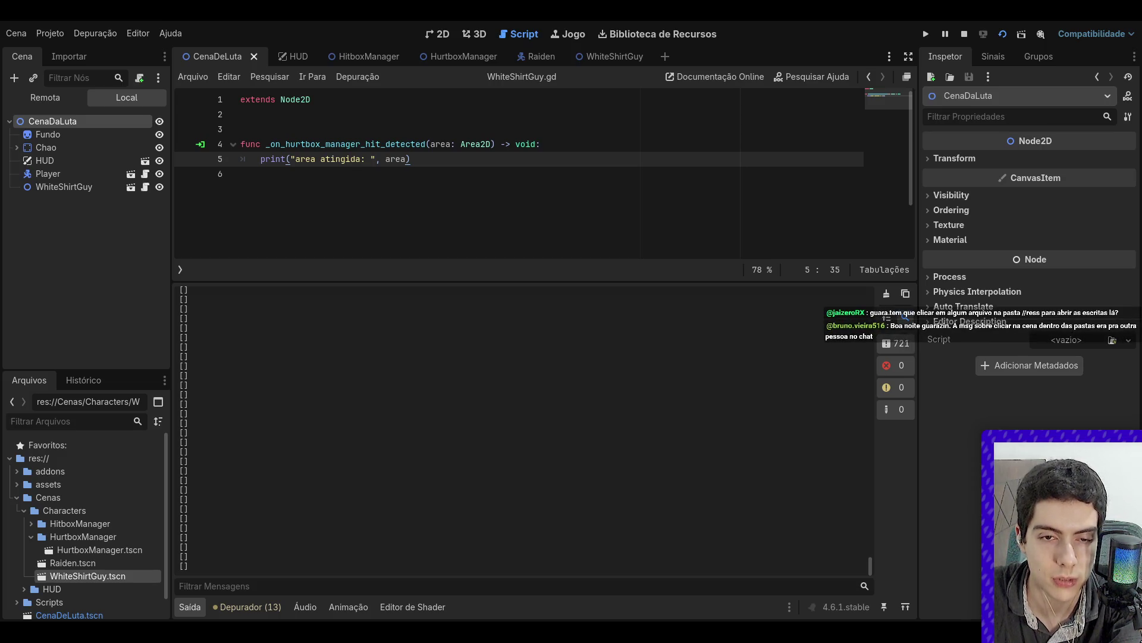
key("F8")
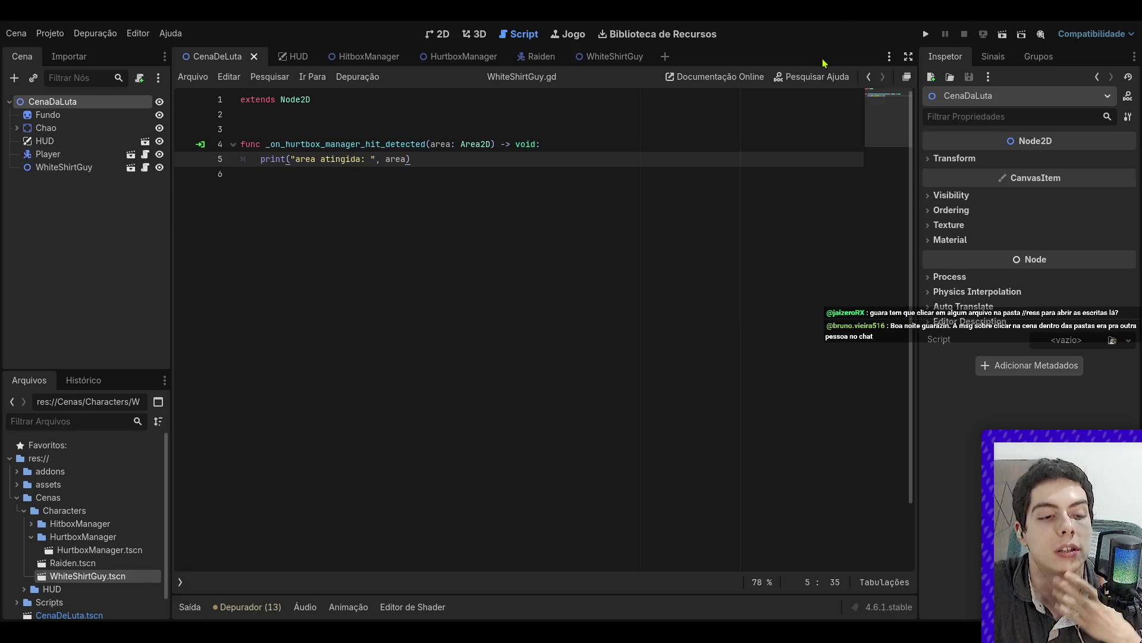
left_click(600, 60)
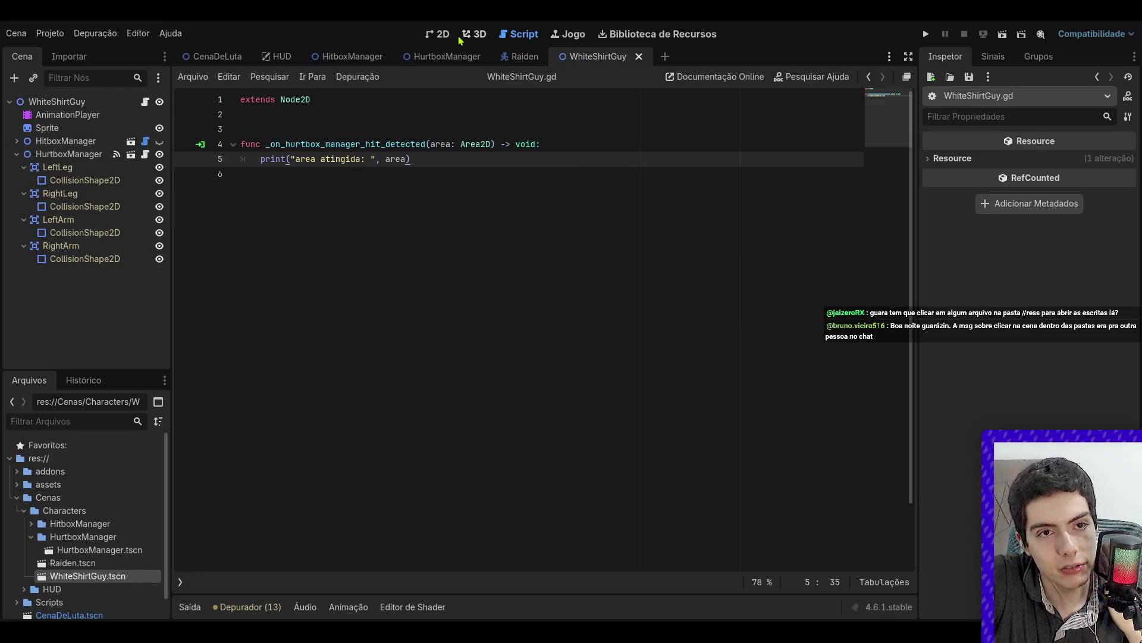
left_click(442, 34)
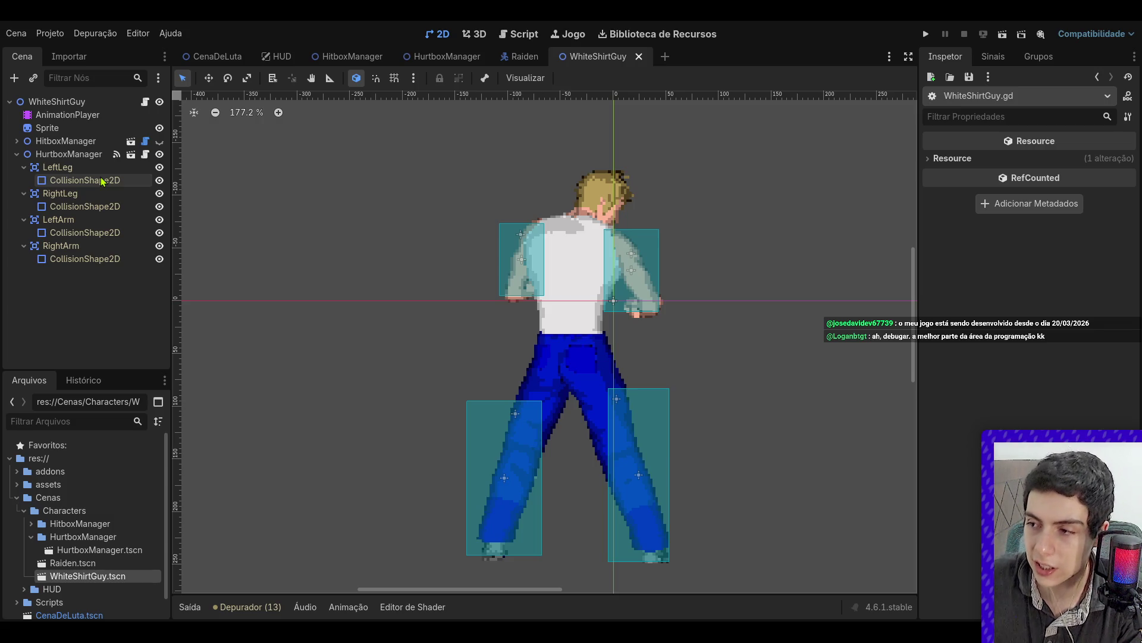
left_click(145, 102)
key("ctrl+a")
left_click(394, 131)
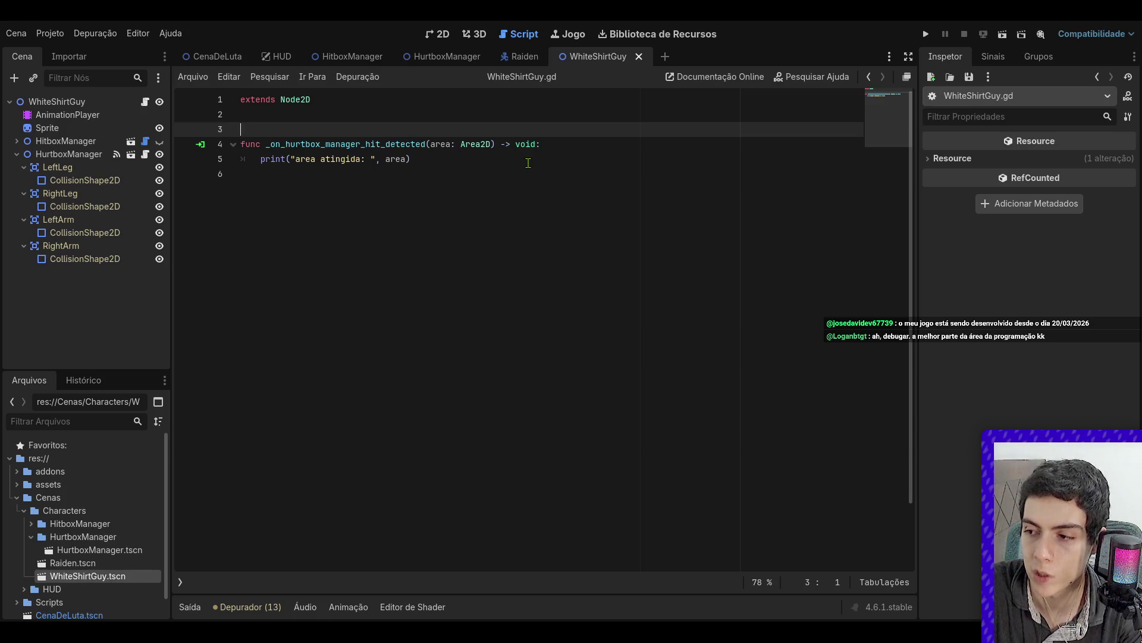
left_click(522, 170)
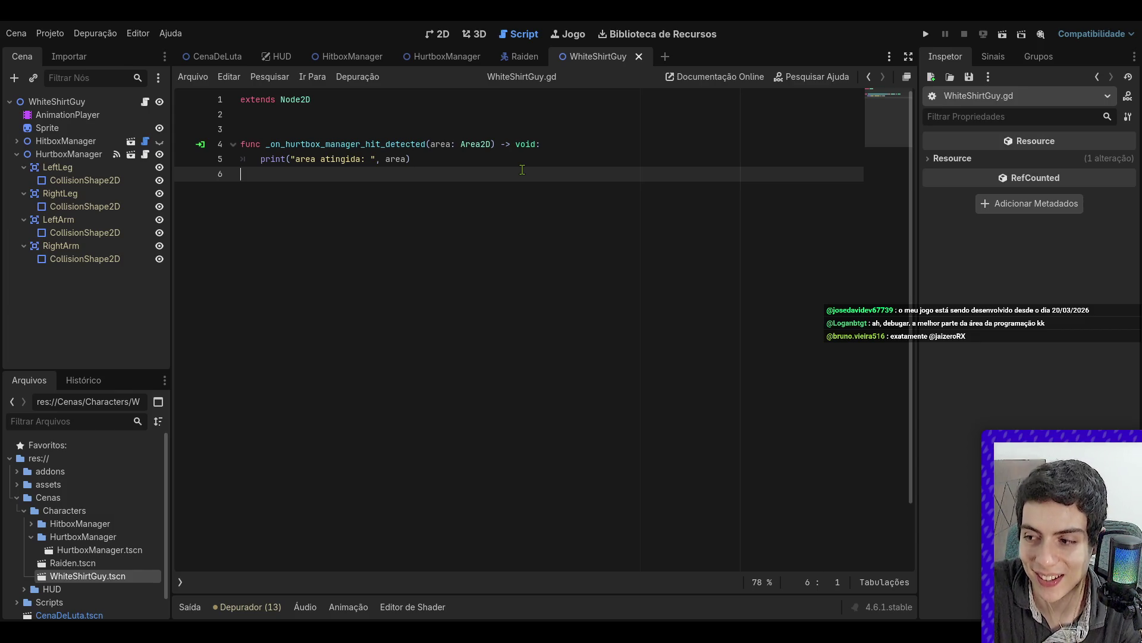
- Show WhiteShirtGuy in the 2D view and select LeftArm to check its collision layer and mask
left_click(439, 34)
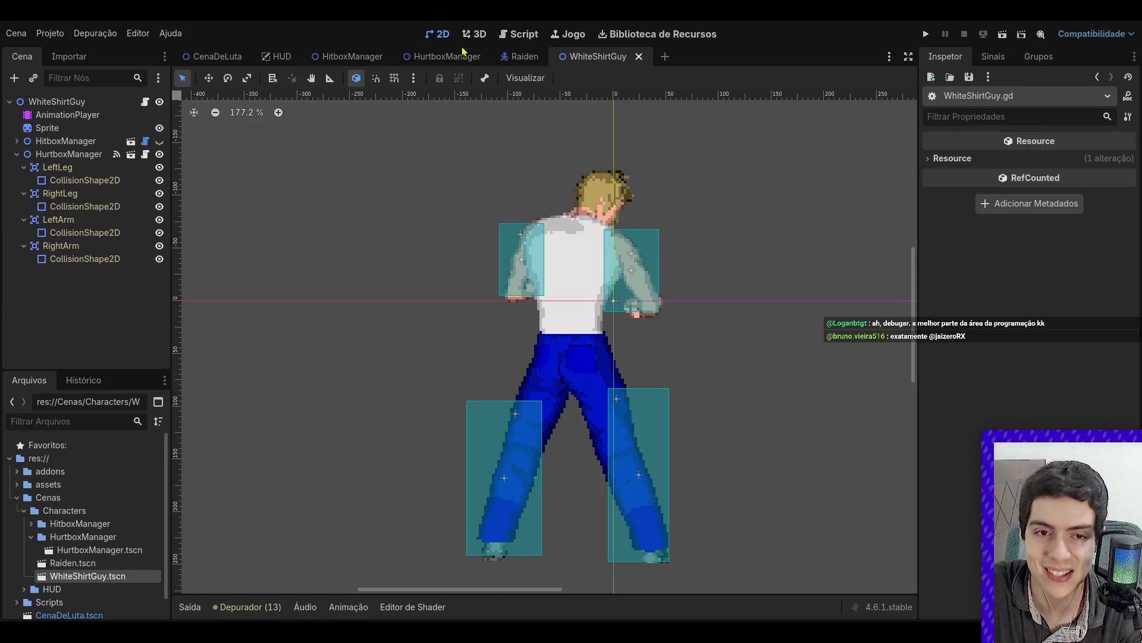
scroll(505, 169, "down", 5)
left_click(81, 180)
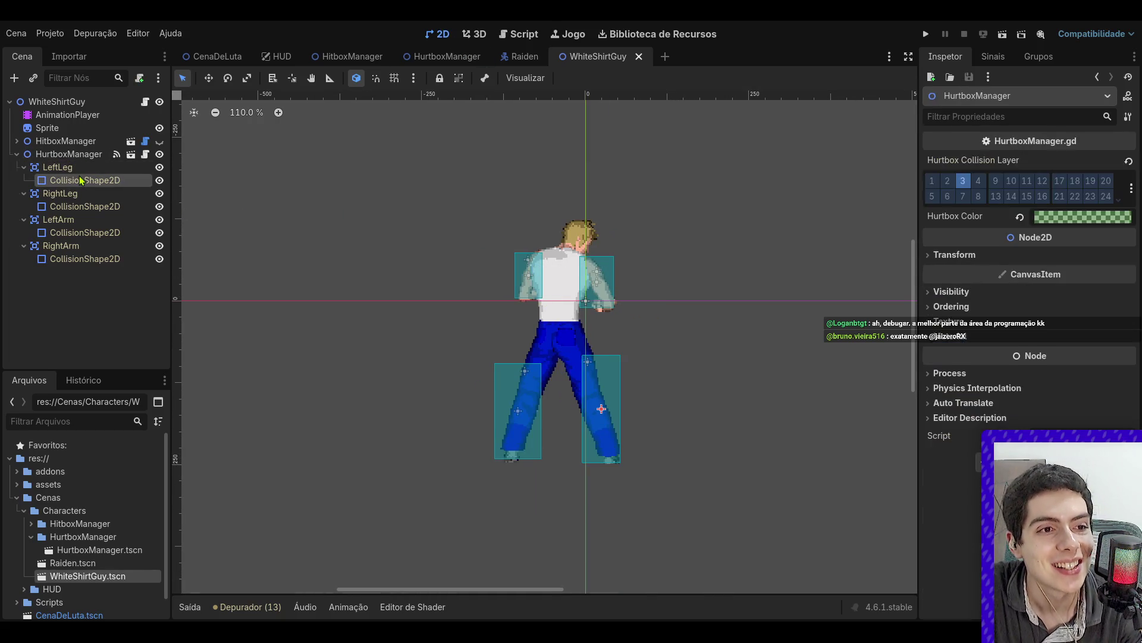
left_click(92, 219)
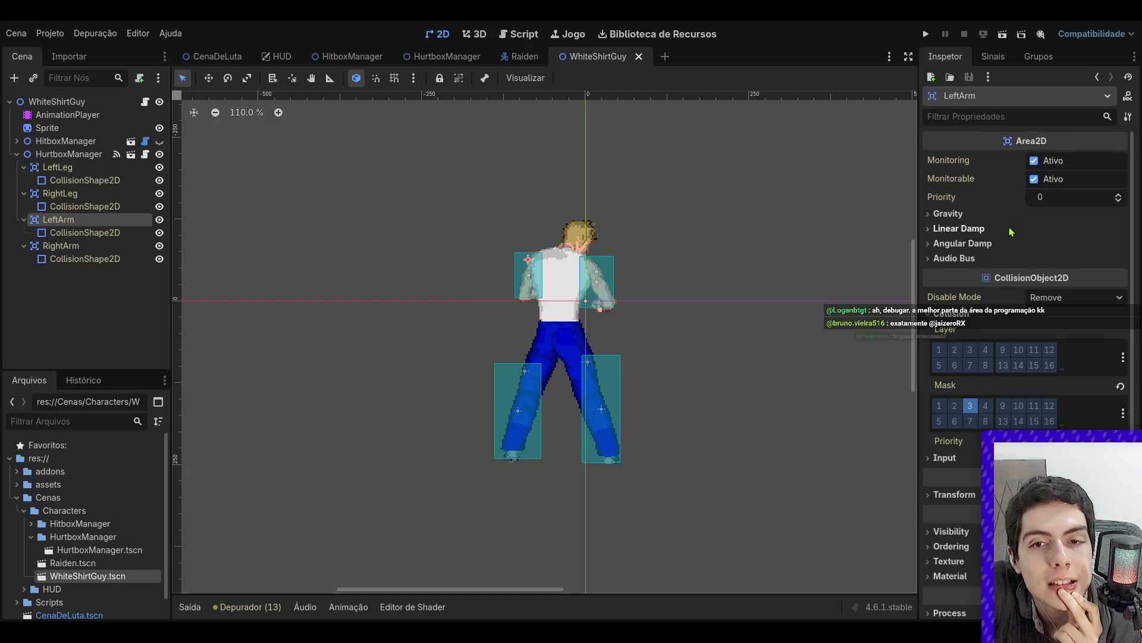
scroll(937, 375, "down", 3)
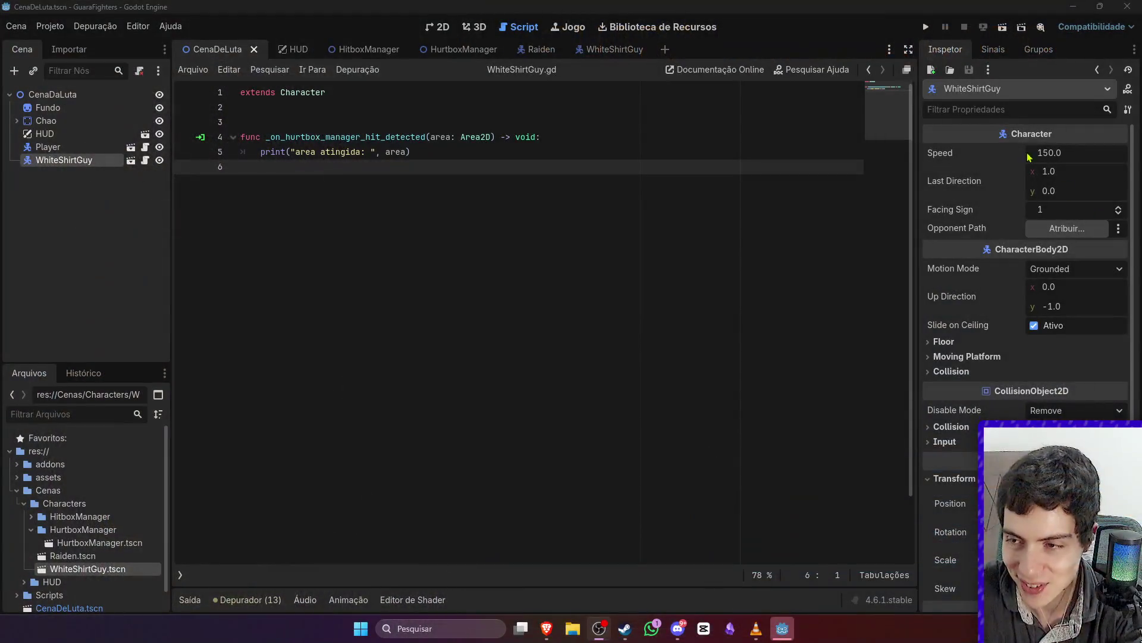
- Launch a GuaraFighters debug run to test WhiteShirtGuy's hurtbox hits
key("F5")
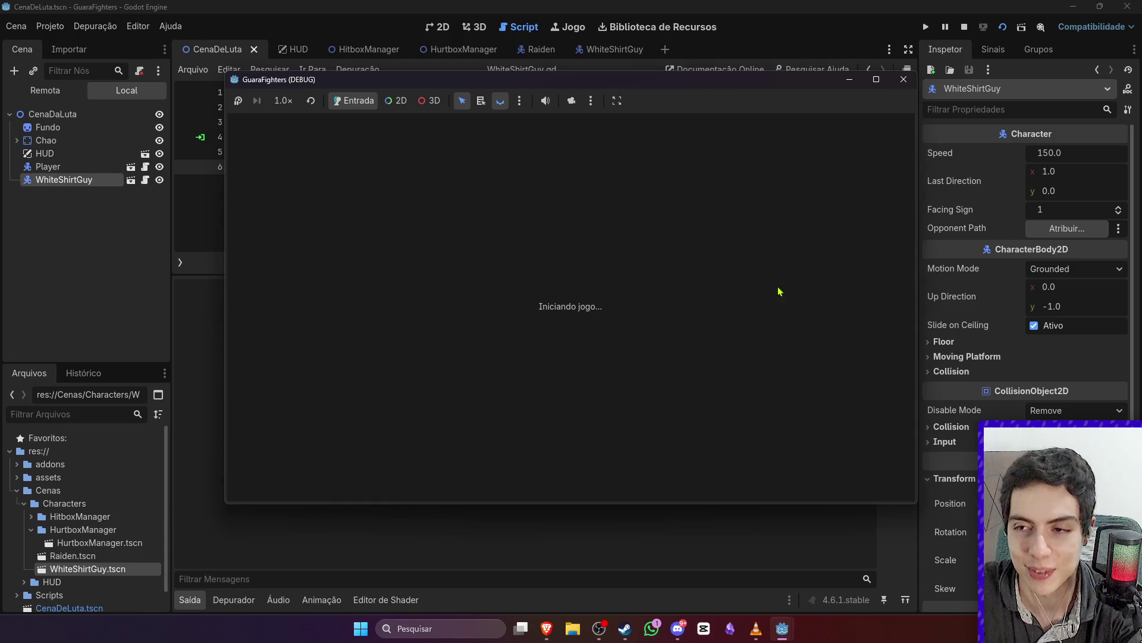
- Walk Raiden up to WhiteShirtGuy and punch him repeatedly so LeftArm hits get printed
key("d")
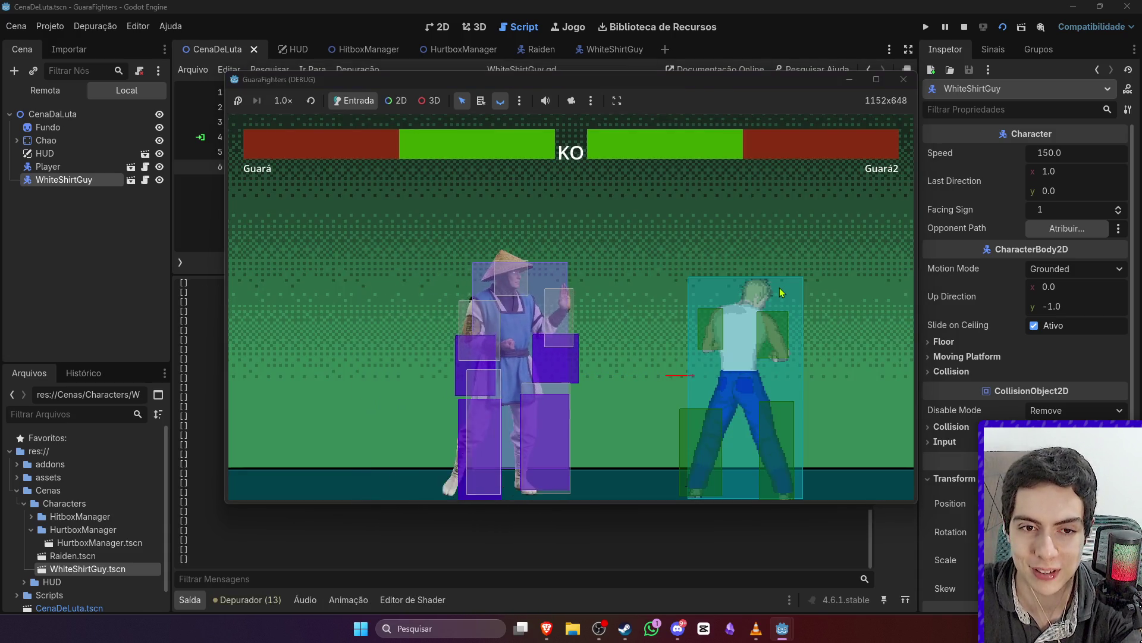
key("a")
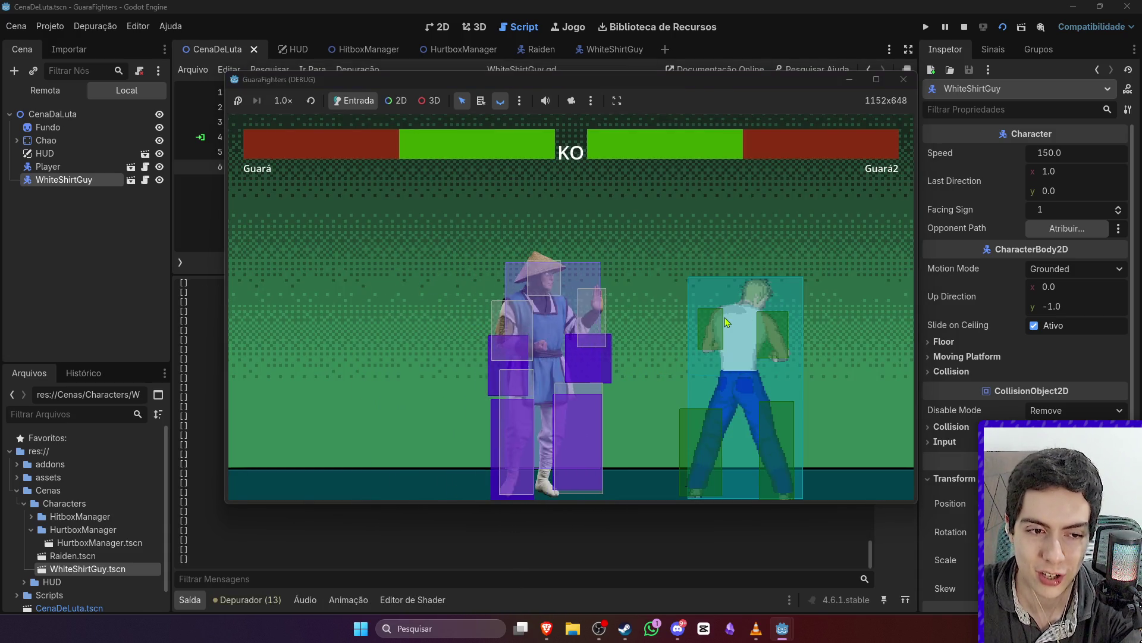
key("d")
key("d")
key("j")
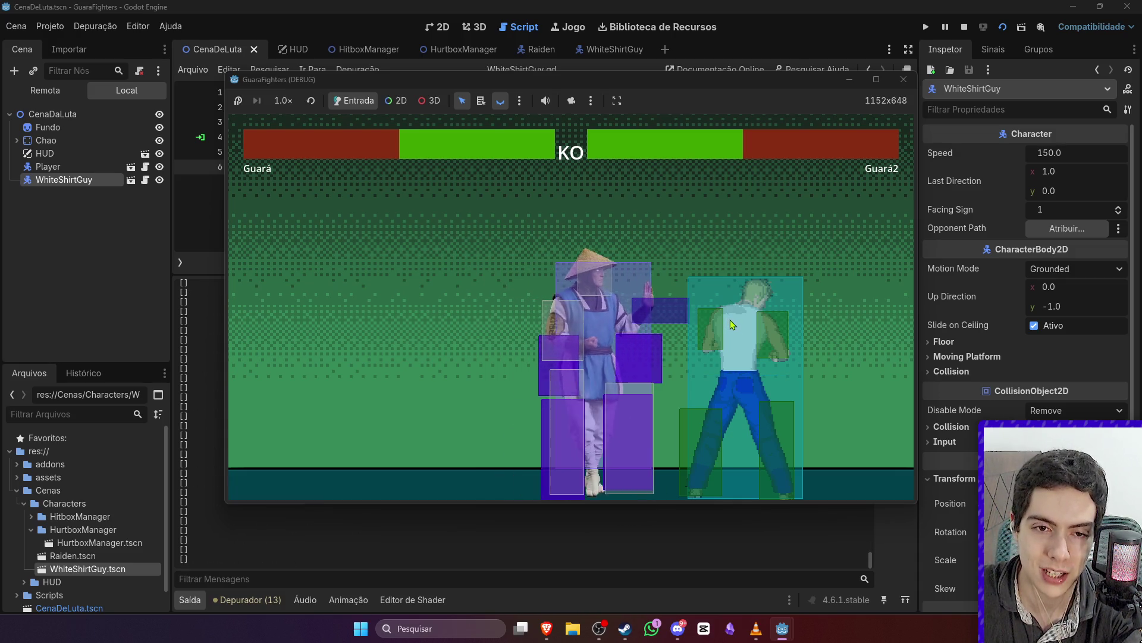
key("d")
key("d")
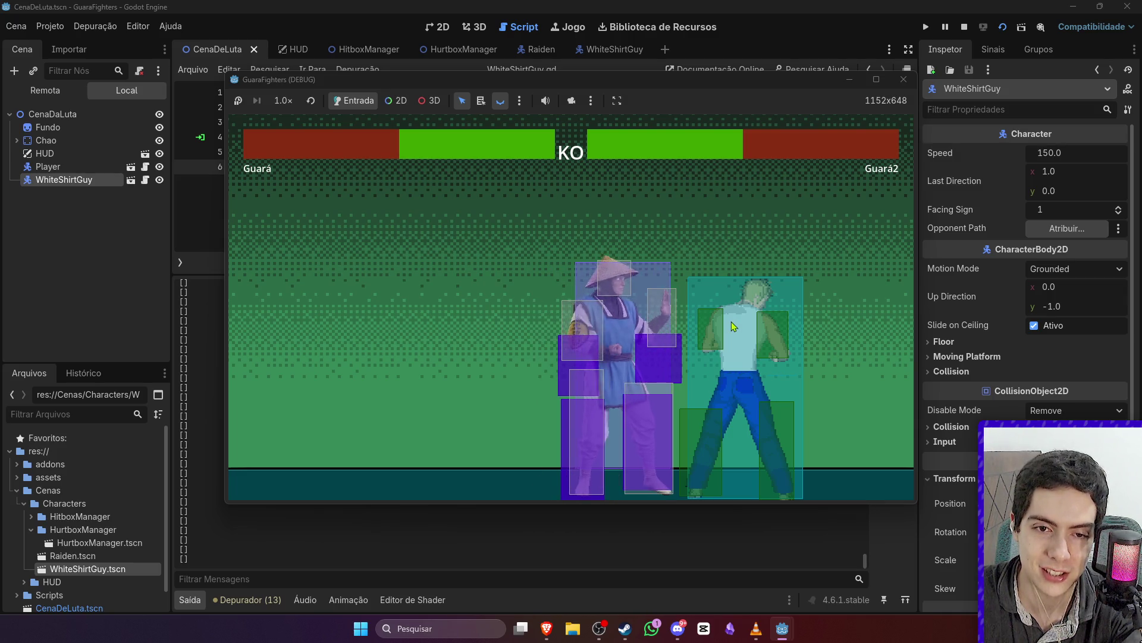
key("j")
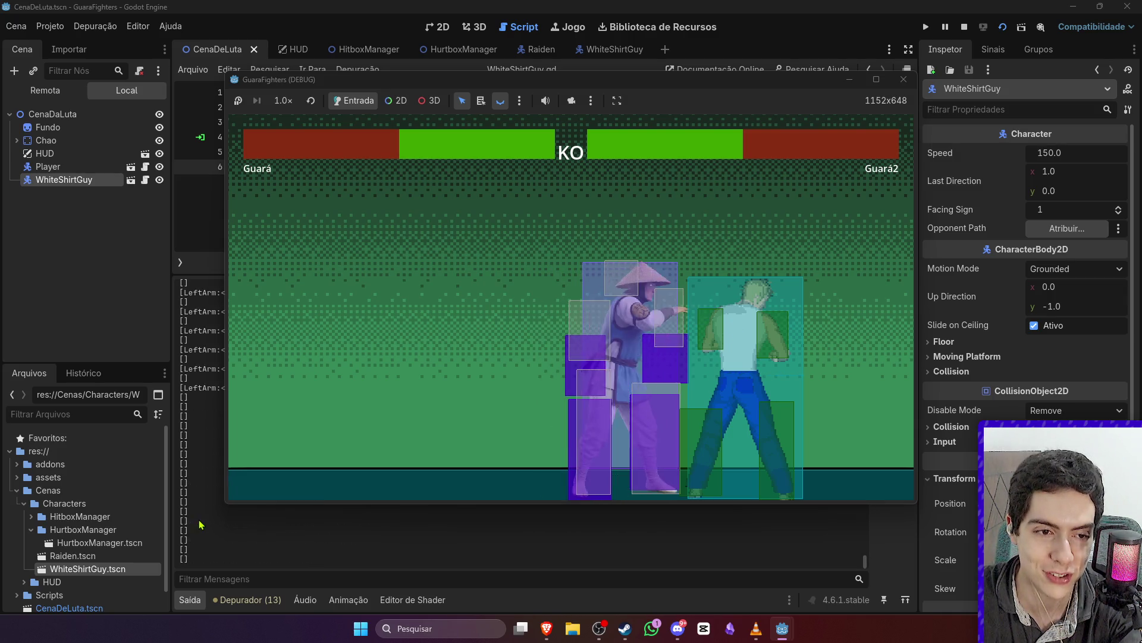
key("j")
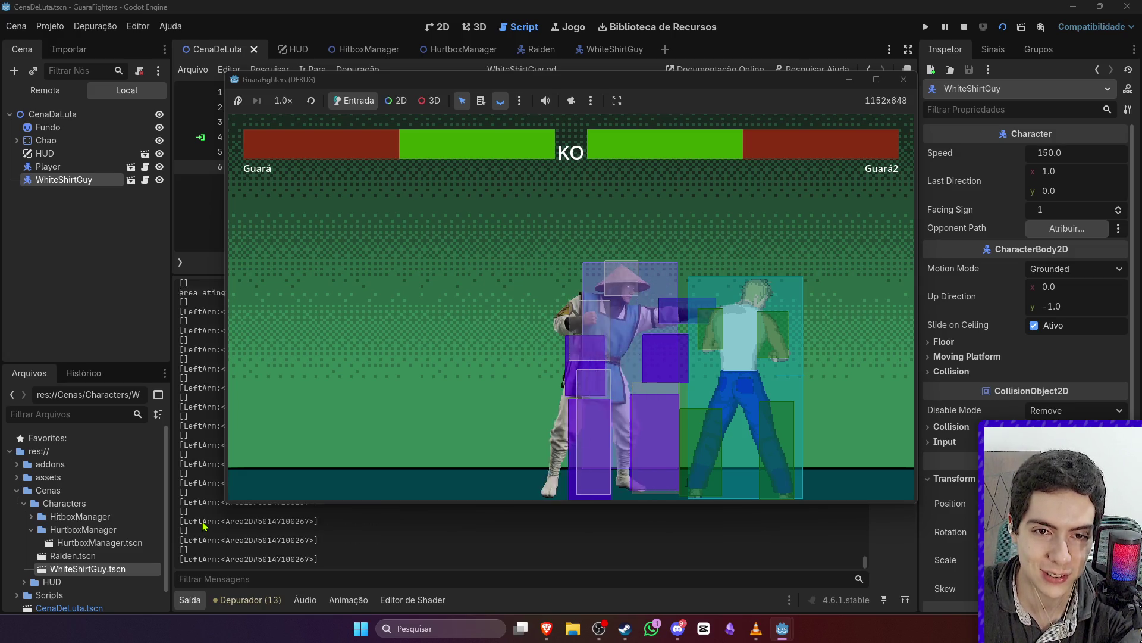
key("a")
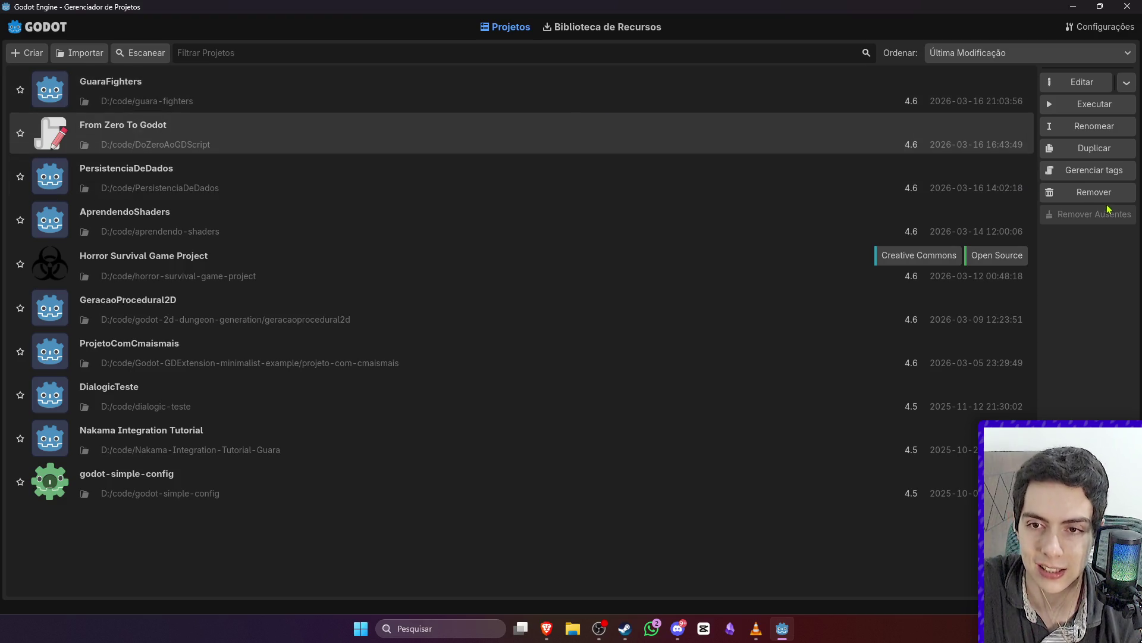
- Remove the From Zero To Godot entry from the project list and go to the Asset Library
left_click(1094, 192)
left_click(529, 335)
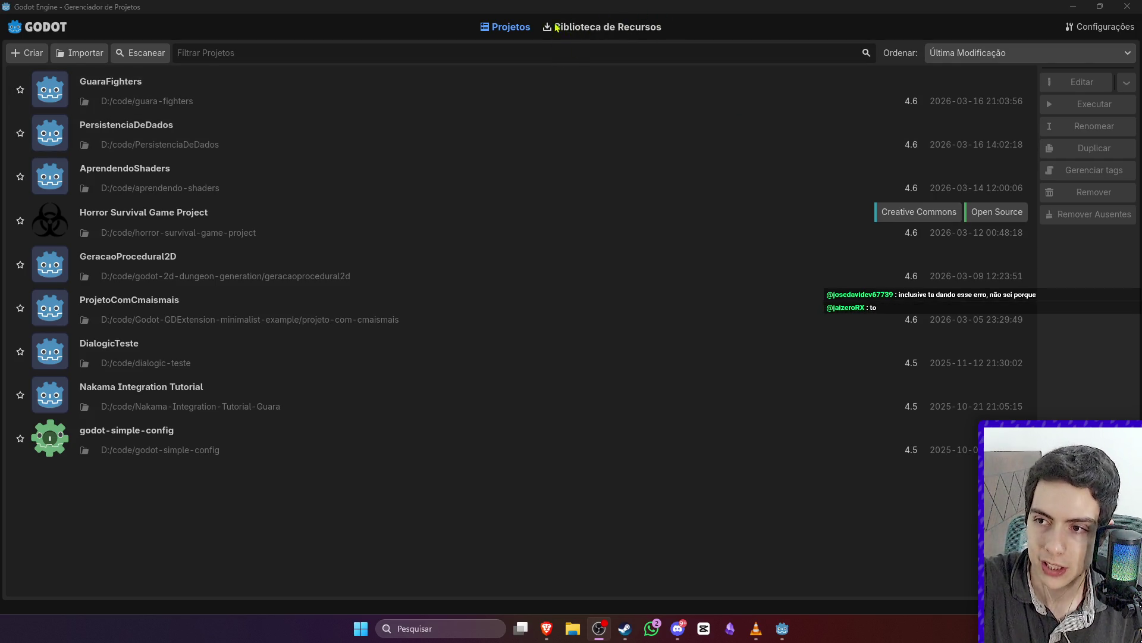
left_click(596, 27)
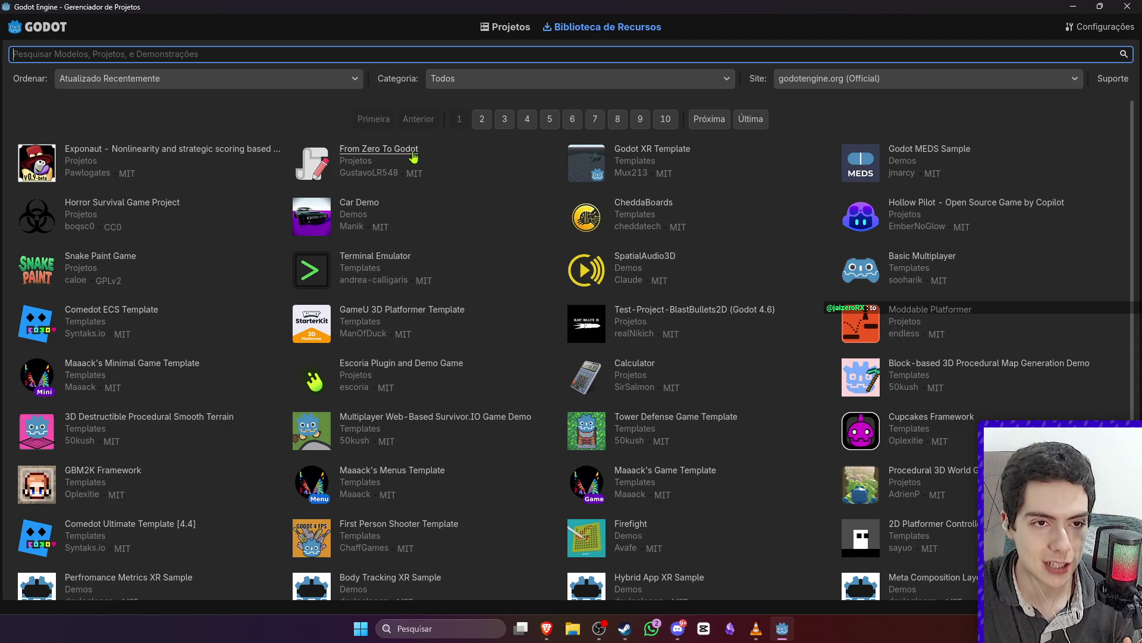
- Search the Asset Library for 'From Z' and download the From Zero To Godot project
type("From Z")
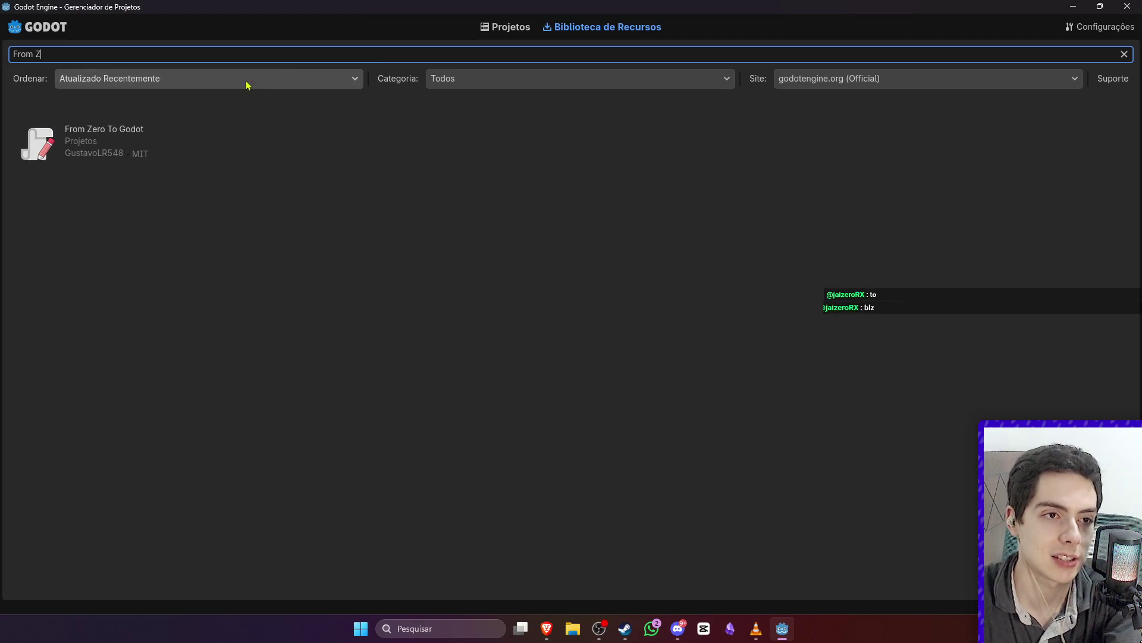
left_click(113, 134)
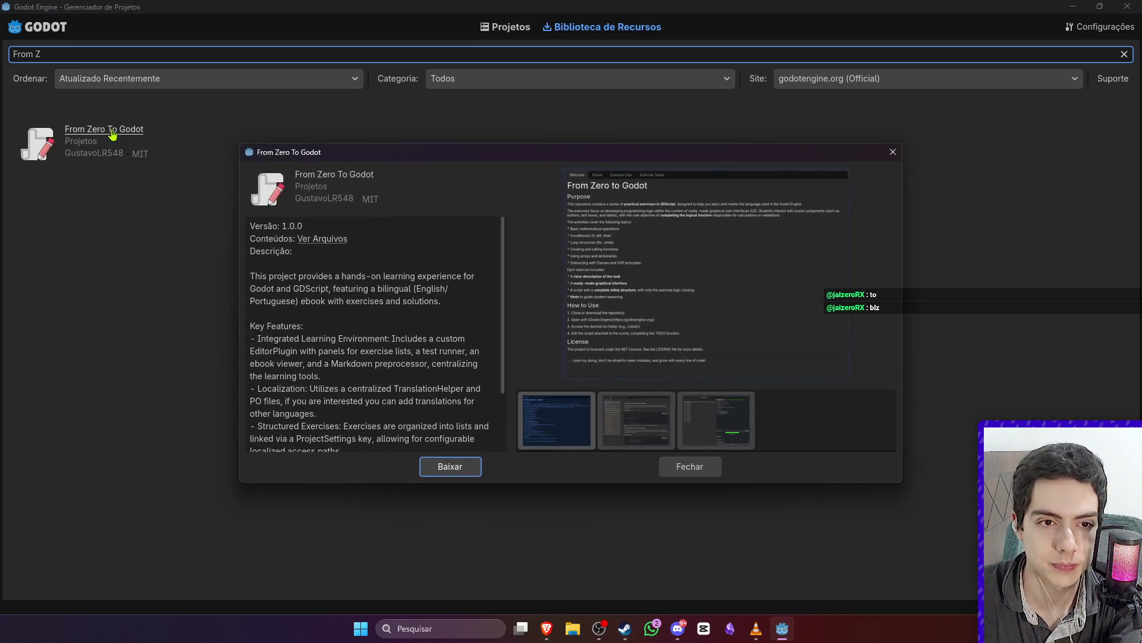
left_click(451, 467)
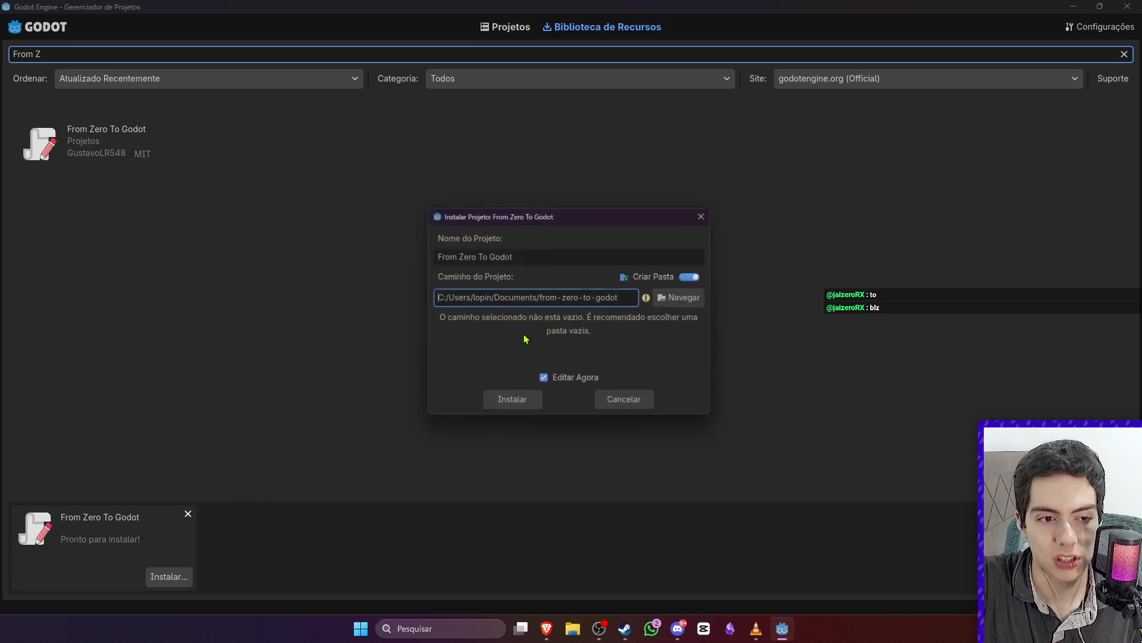
- Install the downloaded project into D:/code/from-zero-to-godot
left_click(689, 299)
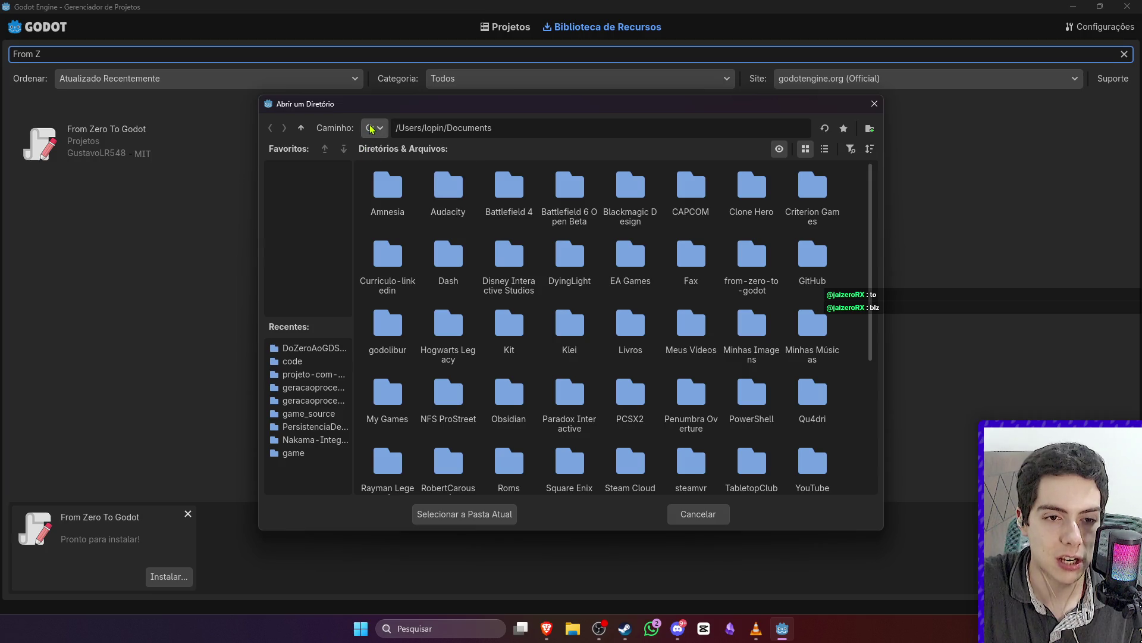
left_click(875, 103)
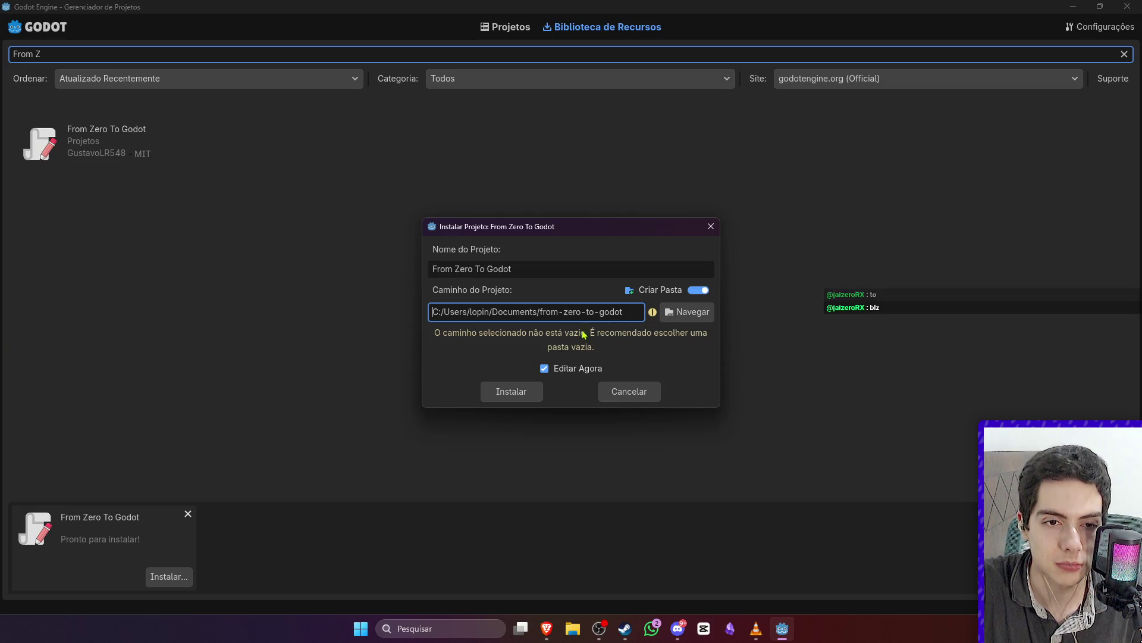
left_click(679, 311)
left_click(874, 104)
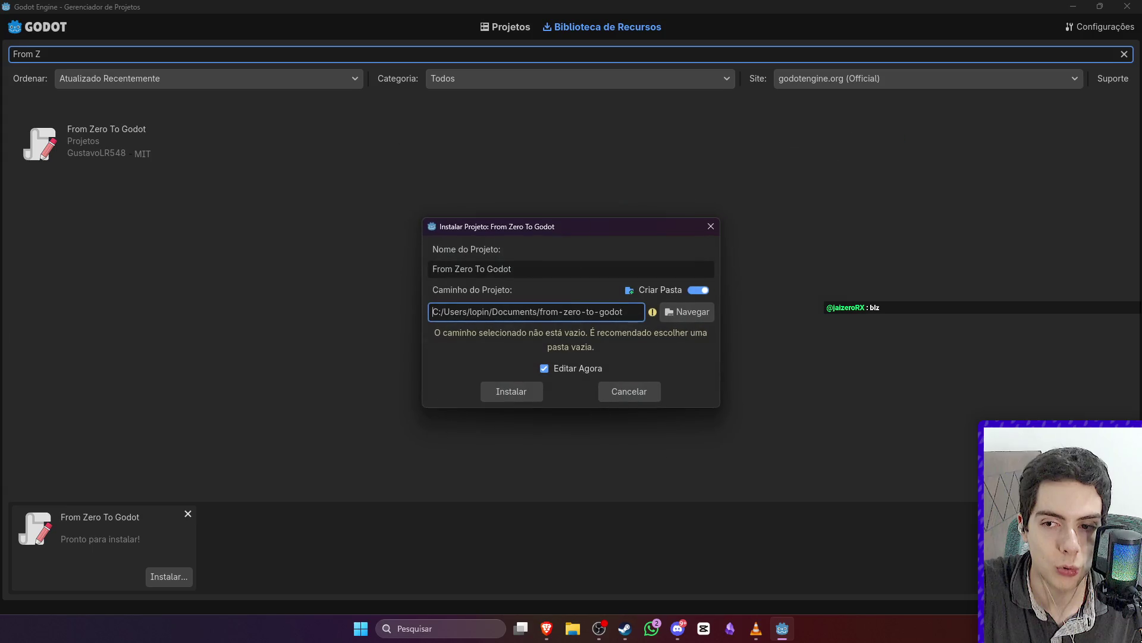
key("alt+Tab")
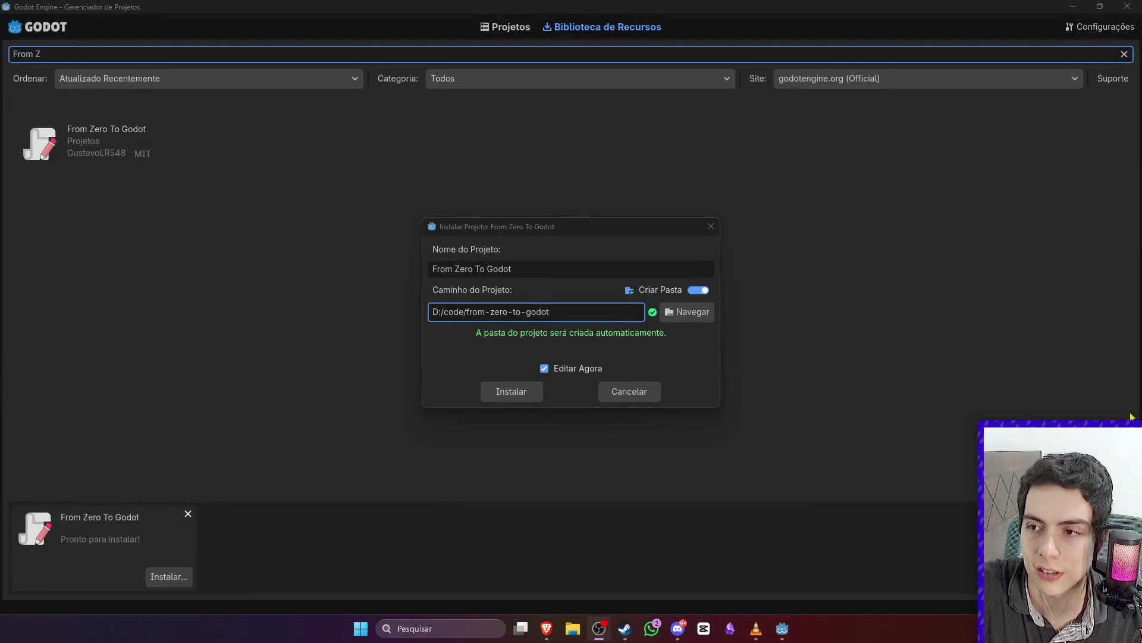
key("alt+Tab")
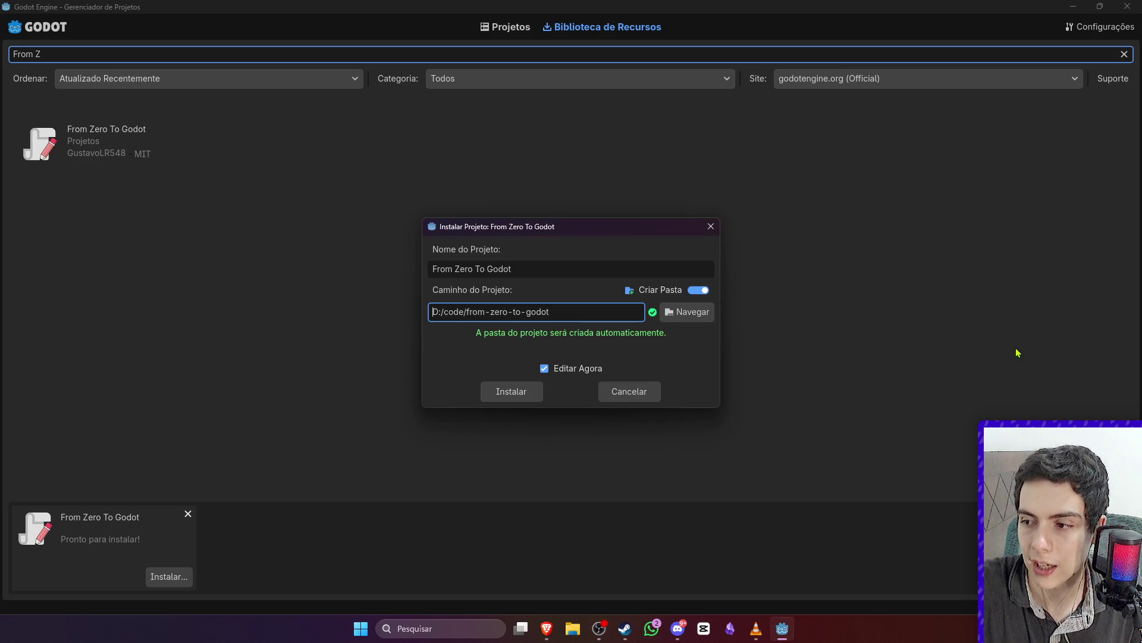
left_click(523, 397)
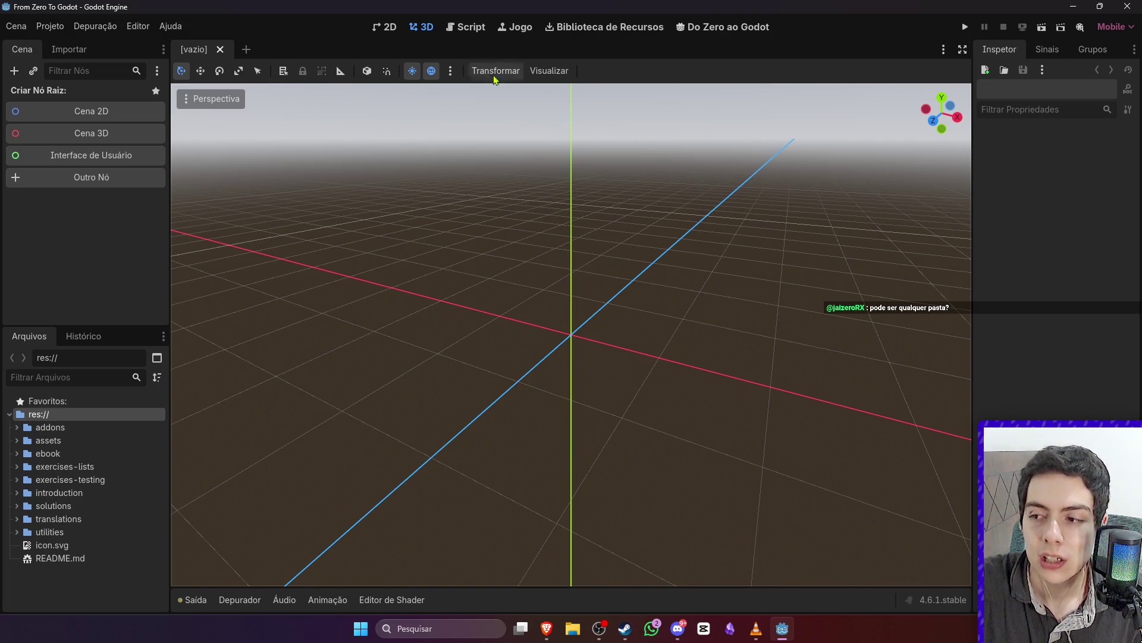
- Show the Do Zero ao Godot main-screen tab in the newly opened project
left_click(599, 628)
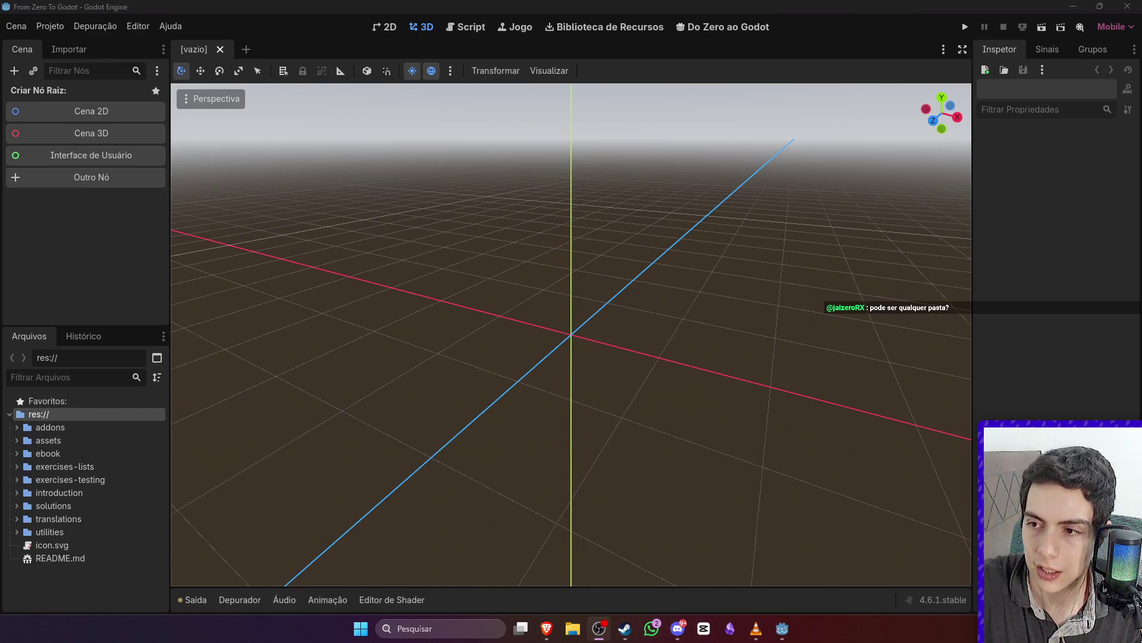
left_click(741, 31)
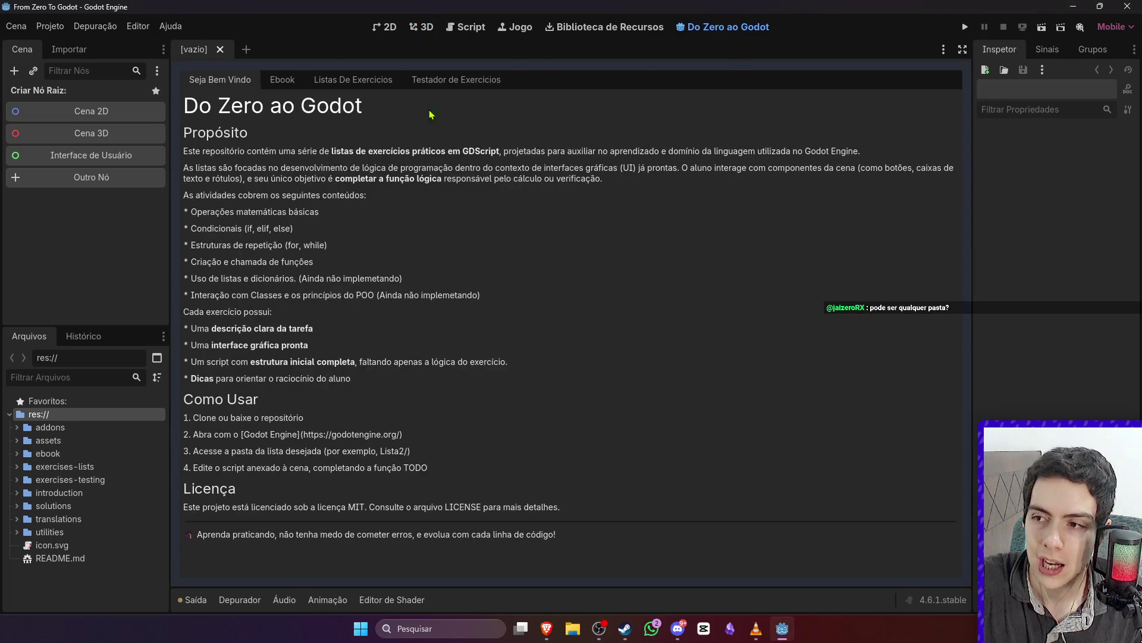
- Browse the ebook to the Linguagens de Programação page, then show the Lista1 exercises
left_click(285, 80)
left_click(280, 126)
left_click(282, 172)
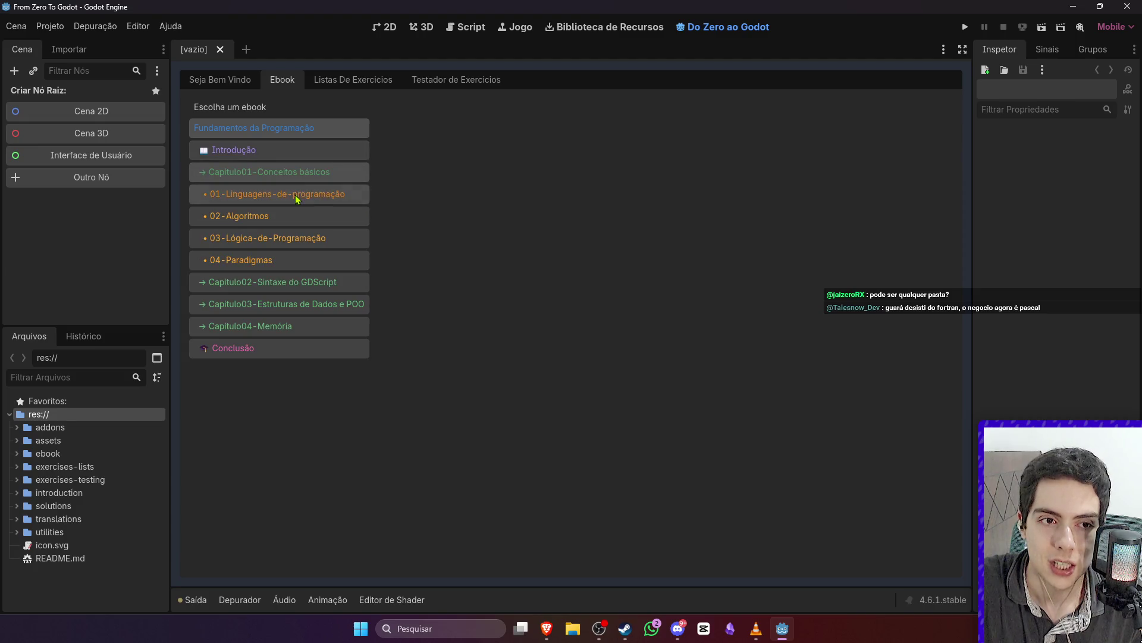
left_click(292, 194)
left_click(362, 84)
left_click(297, 125)
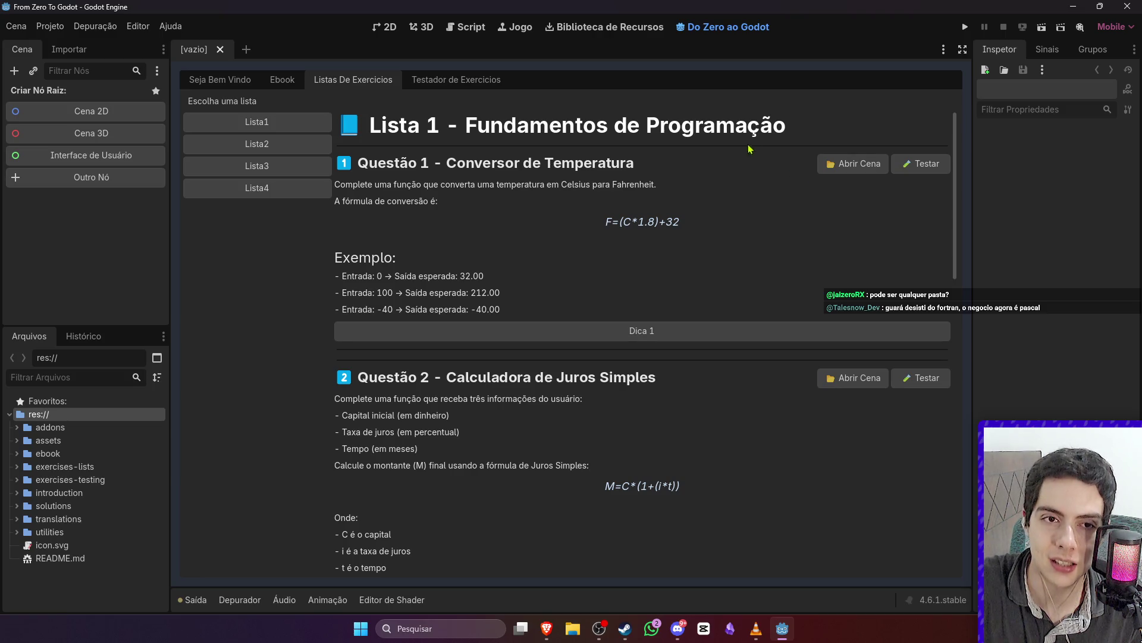
- Open the Exercicio1 temperature converter scene and its exercise tester, then Project Settings
left_click(852, 169)
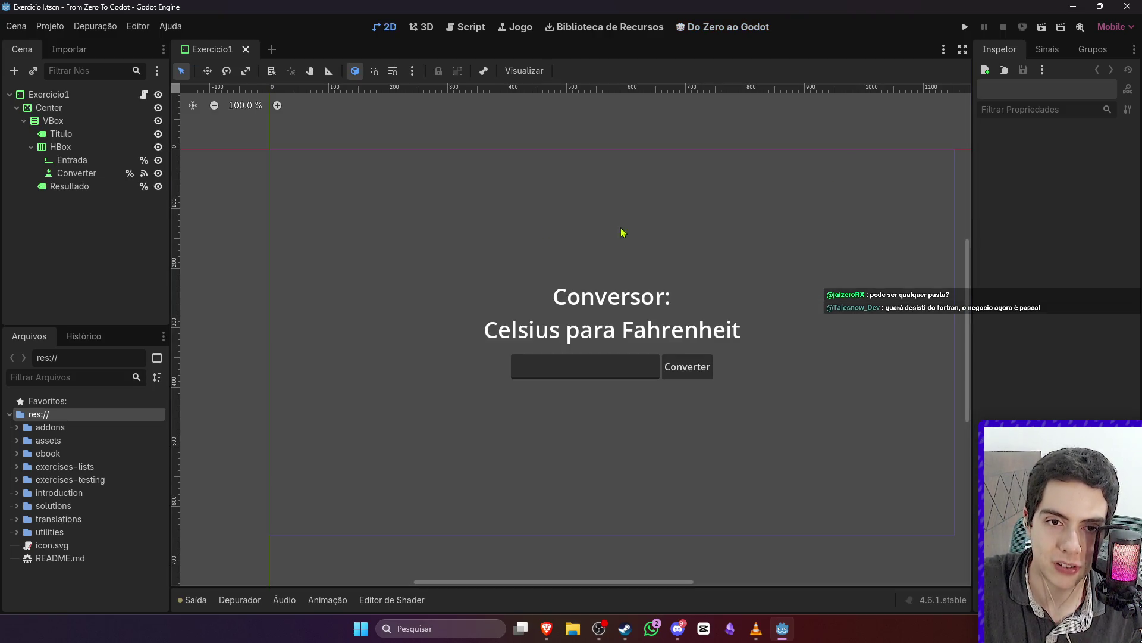
left_click(728, 30)
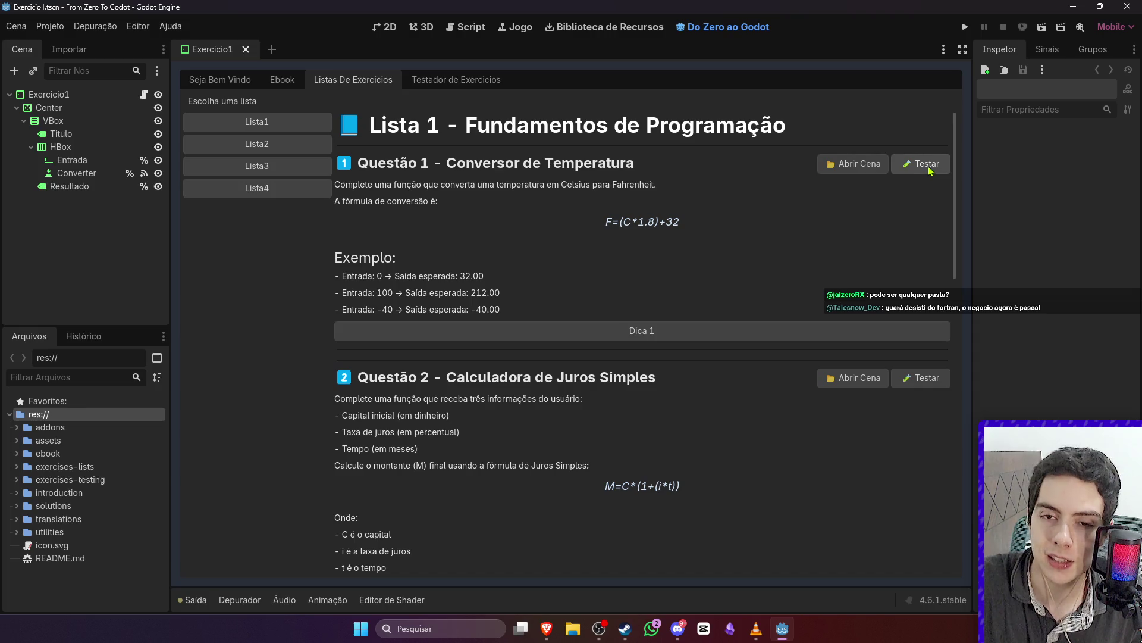
left_click(929, 170)
left_click(620, 30)
left_click(730, 30)
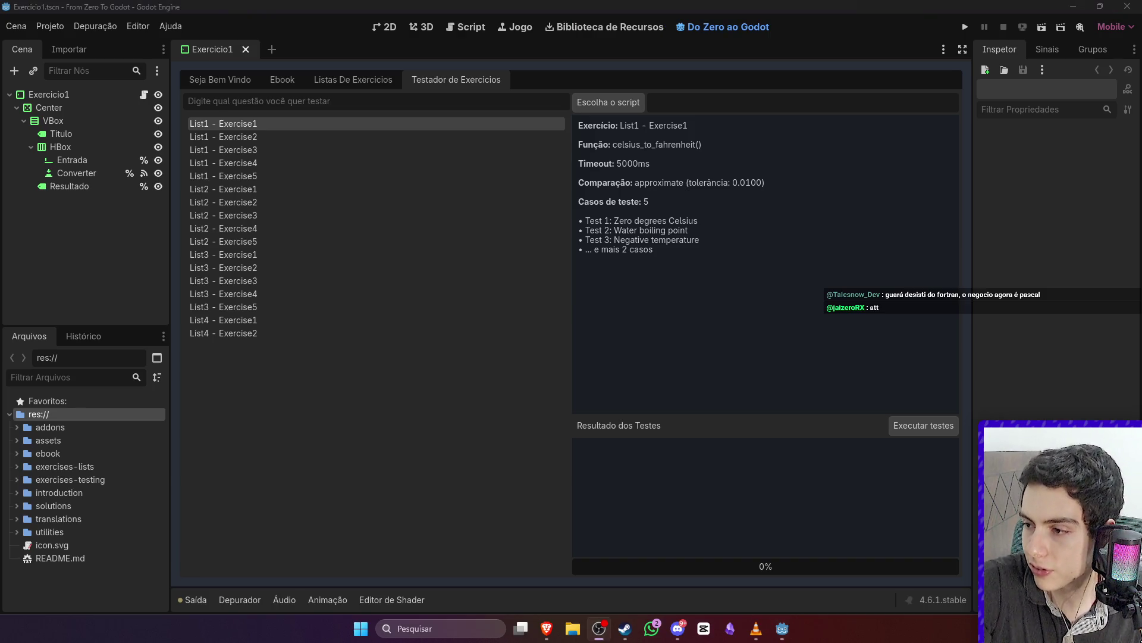
left_click(50, 26)
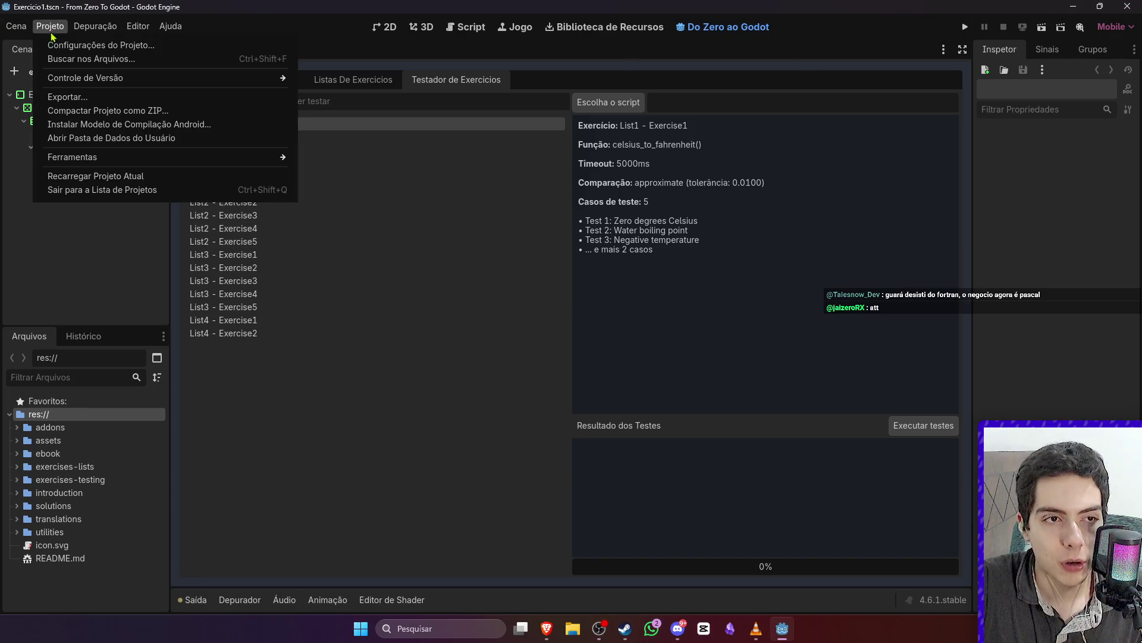
left_click(59, 45)
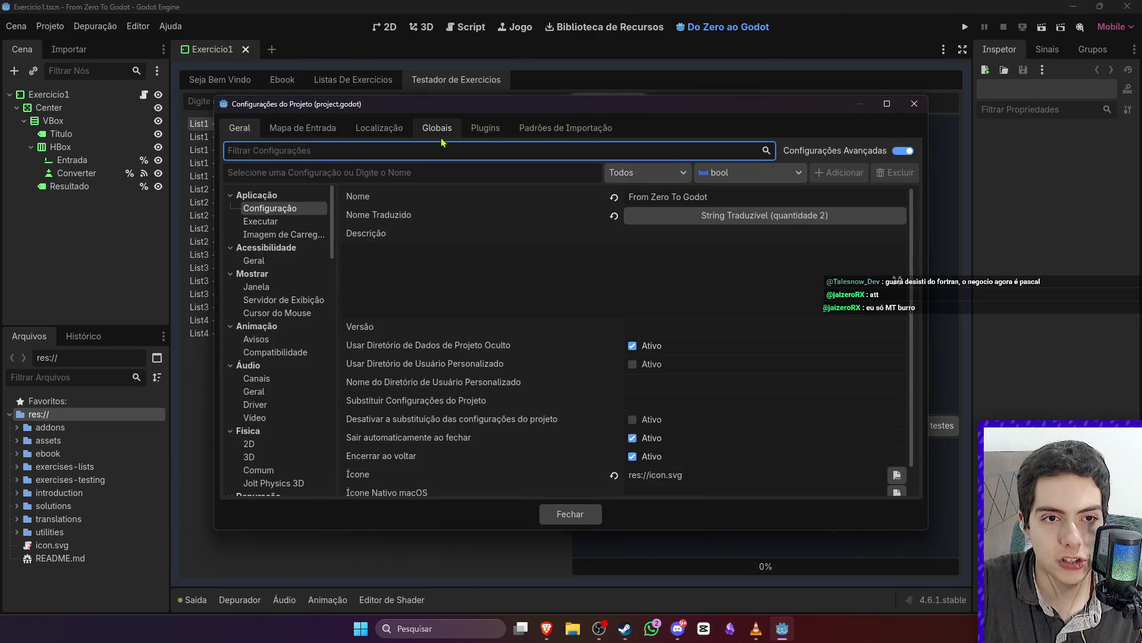